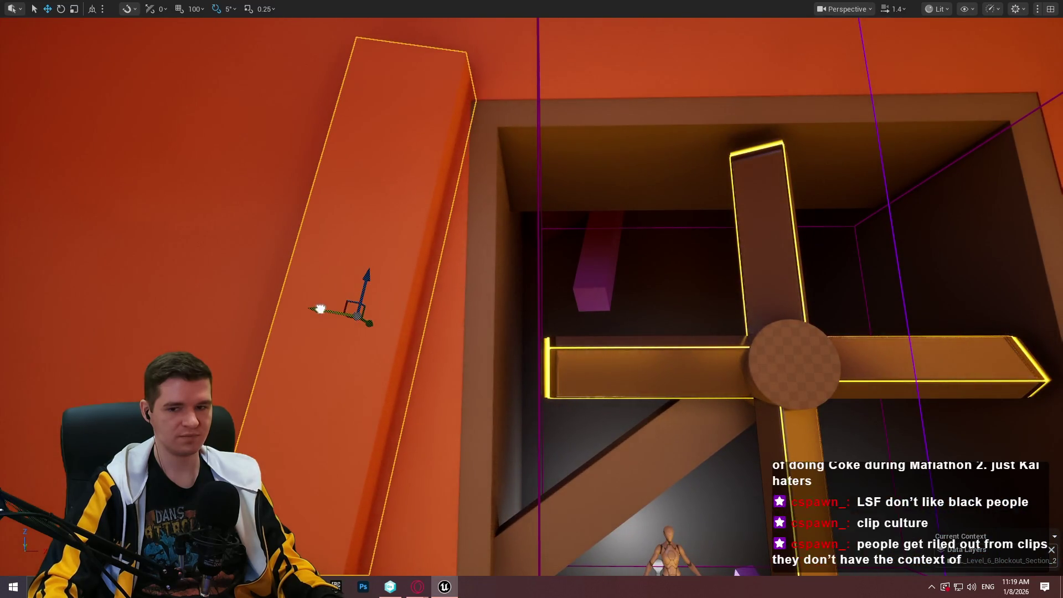
Stretch the lower orange ledge longer at both ends.
drag(322, 308, 322, 249)
click(633, 370)
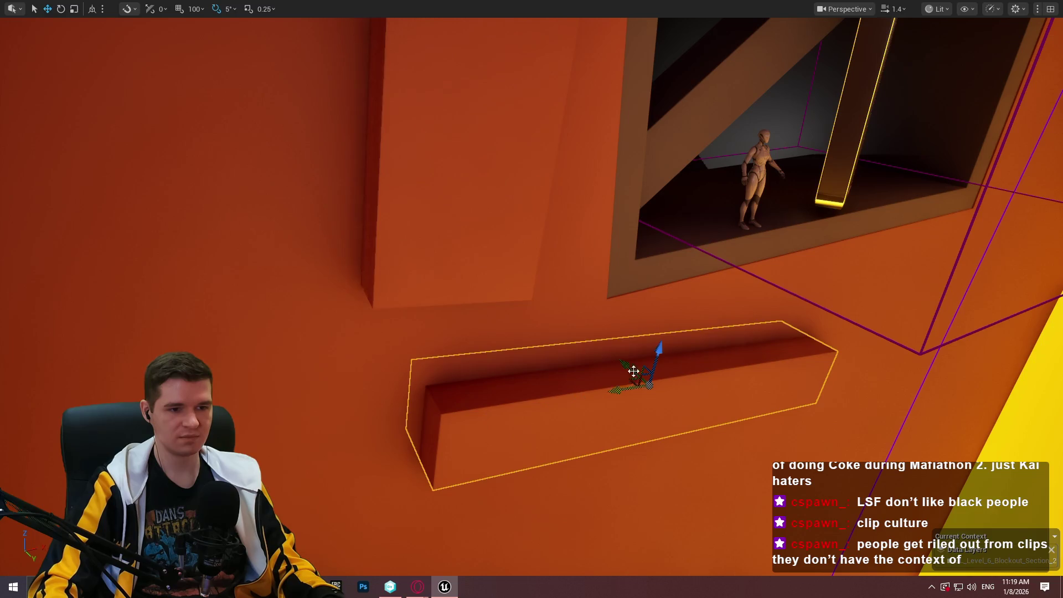
click(489, 223)
key(f)
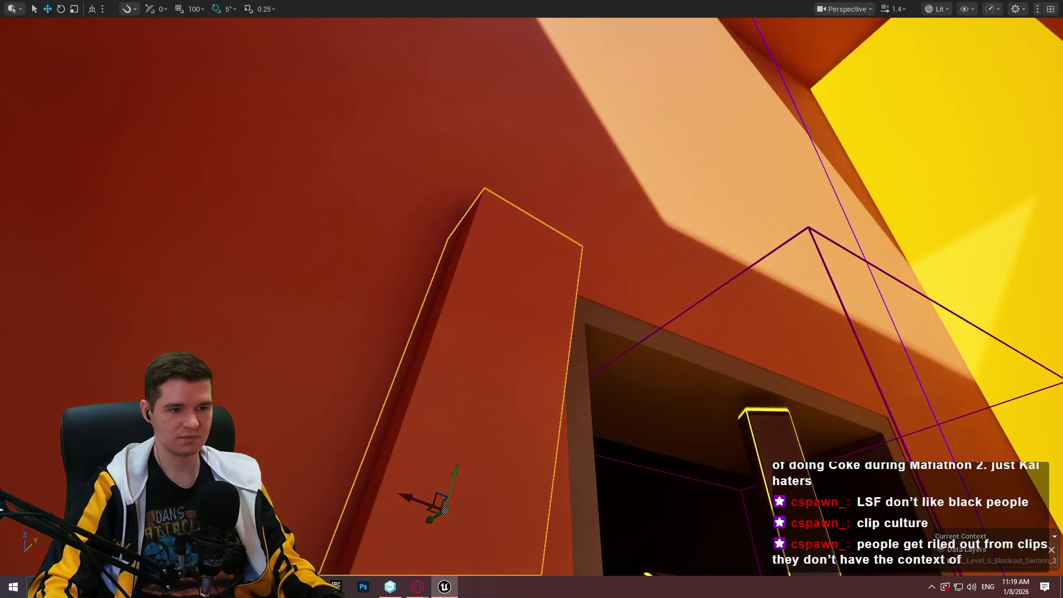
key(f)
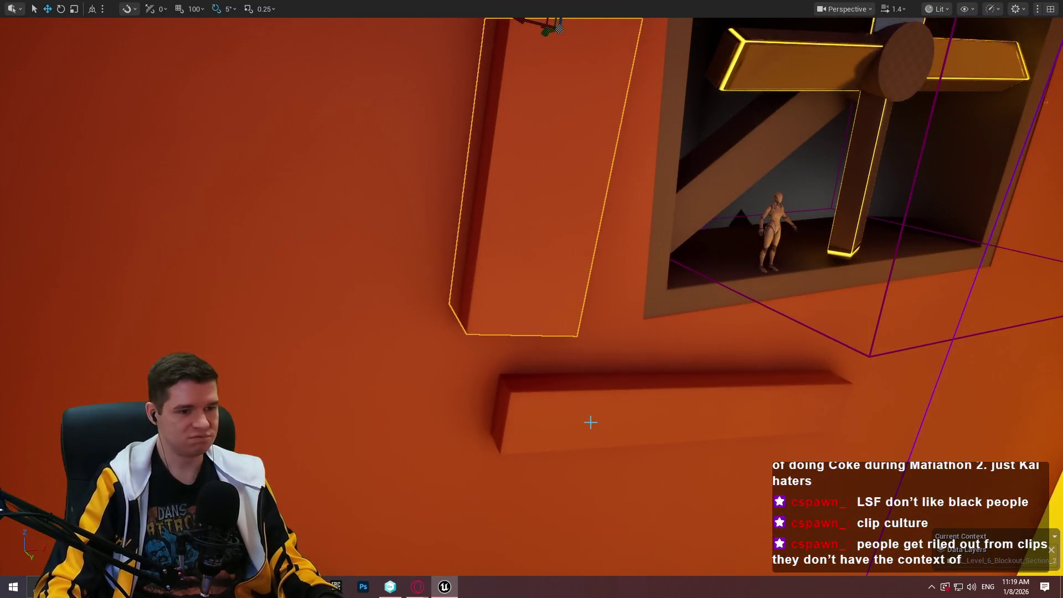
click(678, 422)
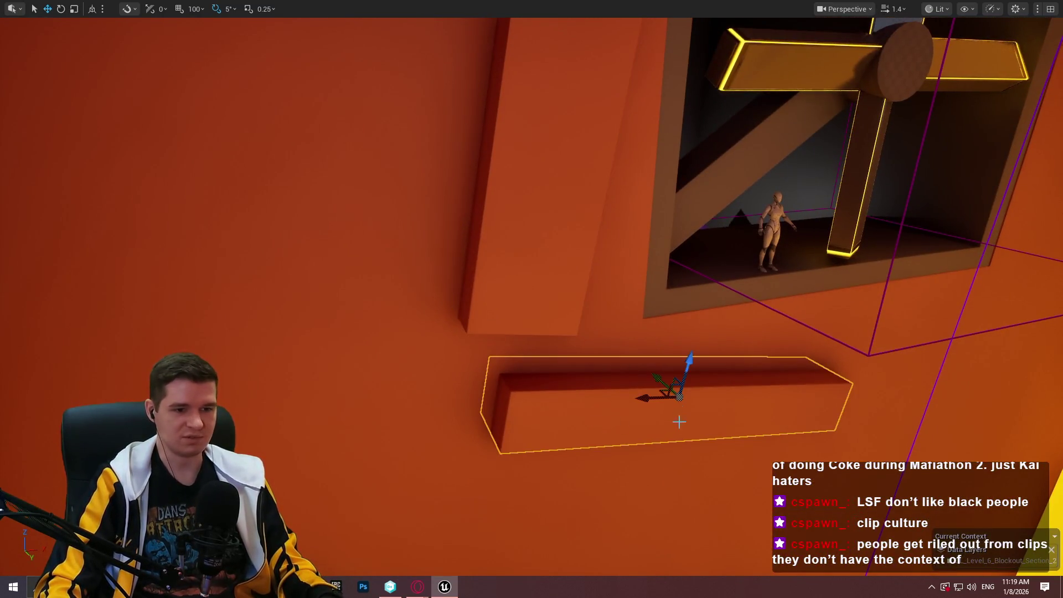
mouse_move(645, 400)
mouse_down()
mouse_move(614, 411)
mouse_move(658, 415)
mouse_up()
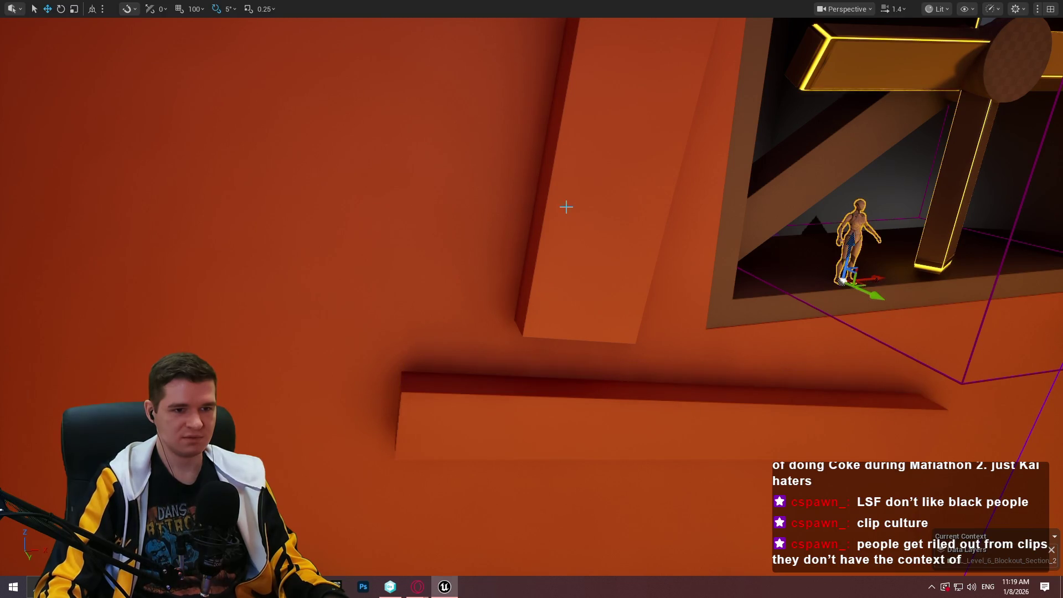
Shorten the tall wall block above the ledge and stand the mannequin on the ledge beside it.
click(628, 203)
mouse_move(631, 182)
mouse_down()
mouse_move(609, 160)
mouse_move(640, 263)
mouse_move(605, 333)
mouse_up()
key(r)
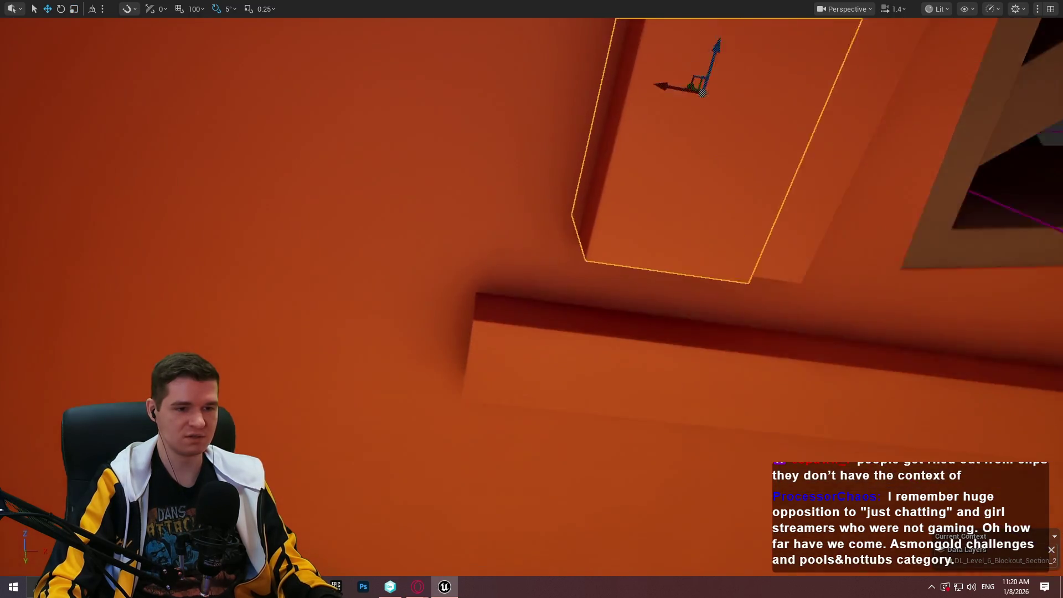
drag(626, 275, 626, 275)
drag(621, 194, 610, 255)
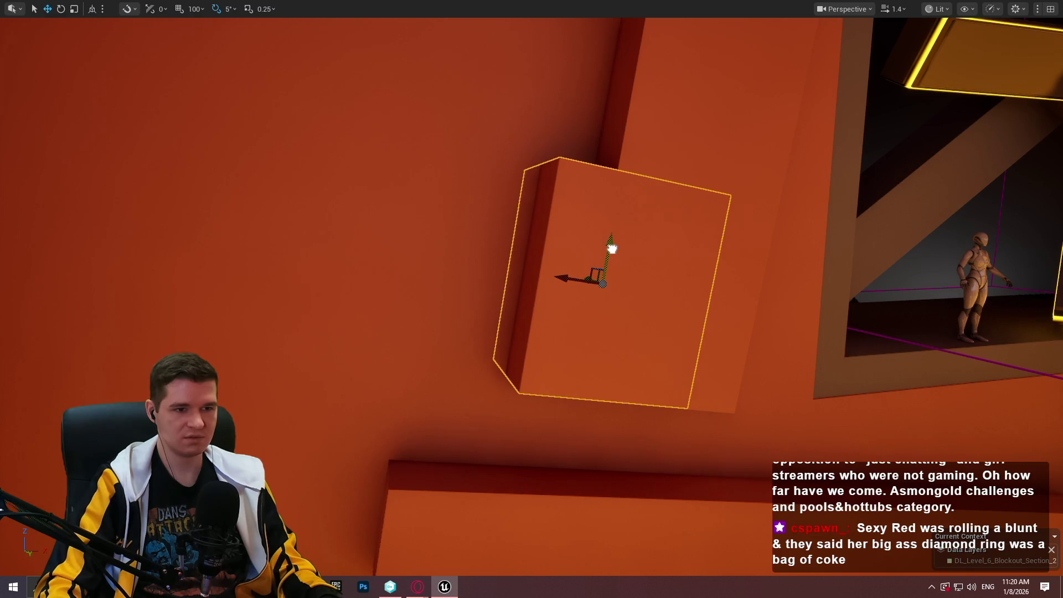
drag(719, 253, 719, 252)
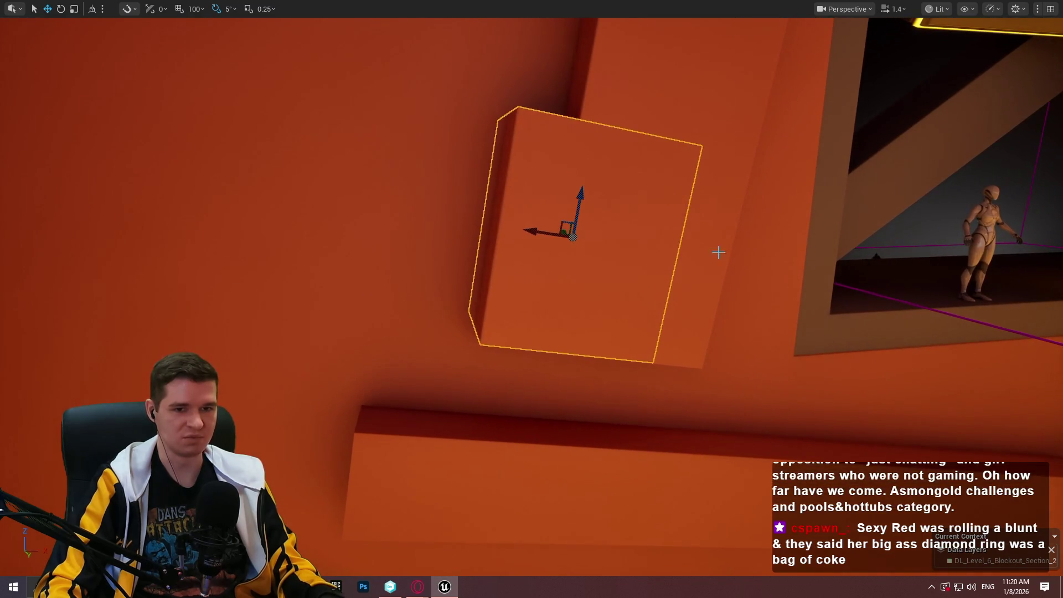
click(998, 286)
mouse_move(992, 302)
mouse_down()
mouse_move(461, 383)
mouse_move(446, 353)
mouse_move(418, 397)
mouse_move(419, 387)
mouse_up()
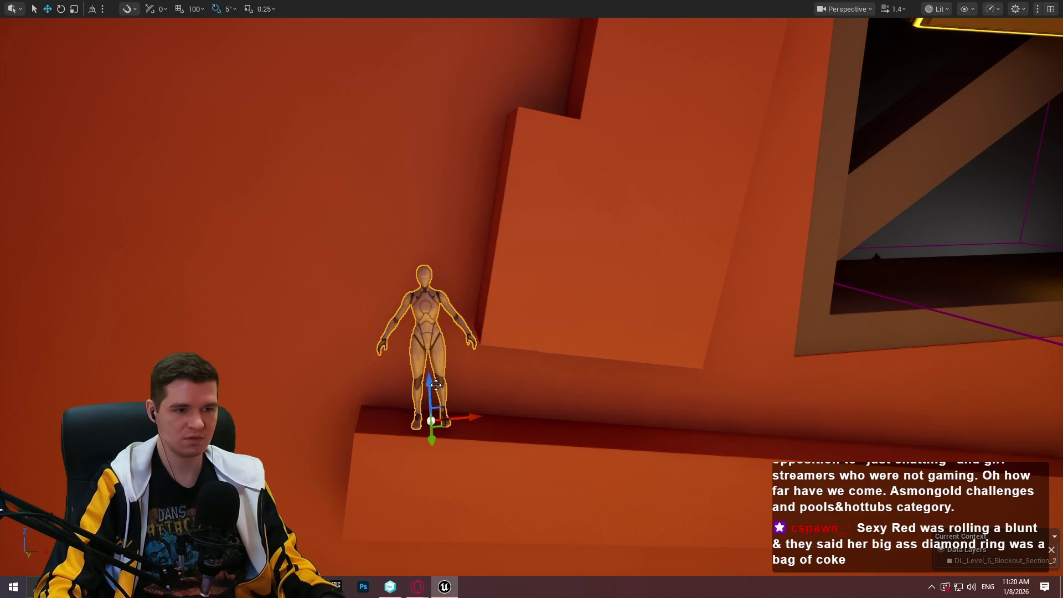
Nudge the mannequin left and shift the small orange block down toward mannequin height.
drag(472, 416, 464, 416)
click(547, 159)
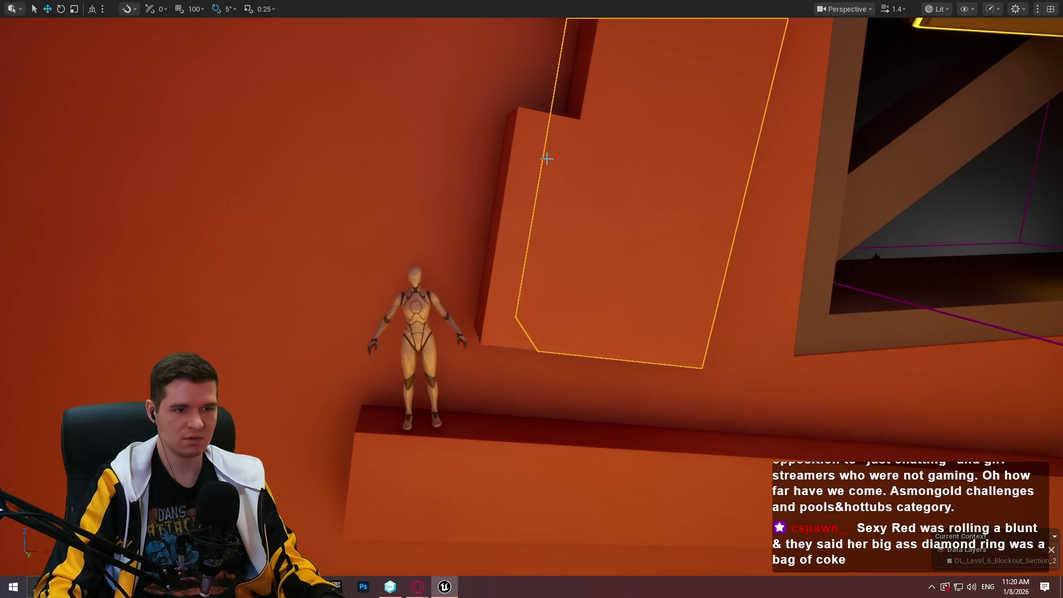
drag(543, 232, 551, 232)
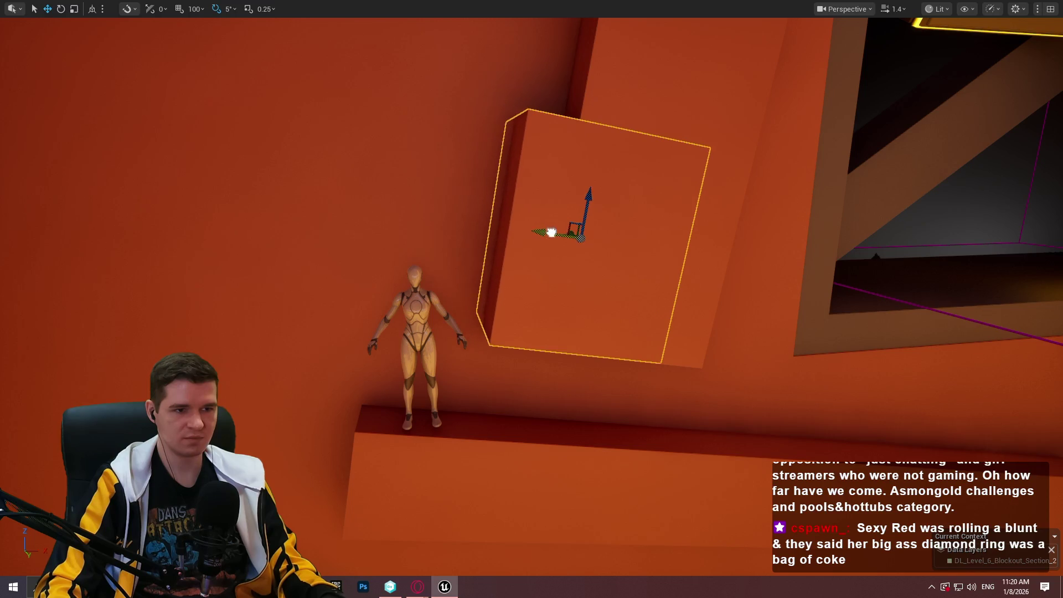
mouse_move(584, 197)
mouse_down()
mouse_move(582, 238)
mouse_move(603, 114)
mouse_up()
drag(623, 260, 614, 221)
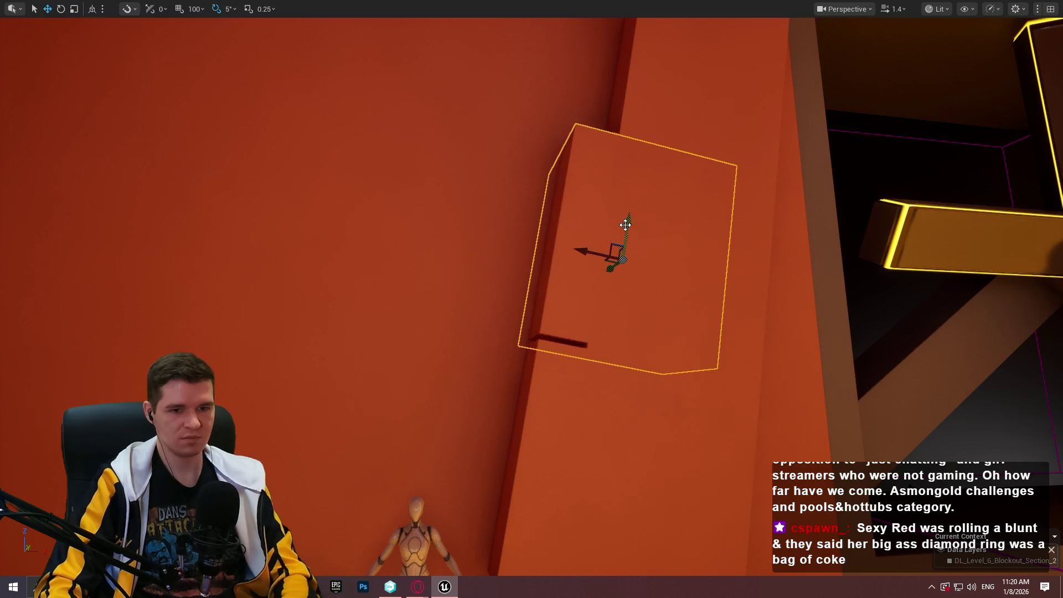
key(Escape)
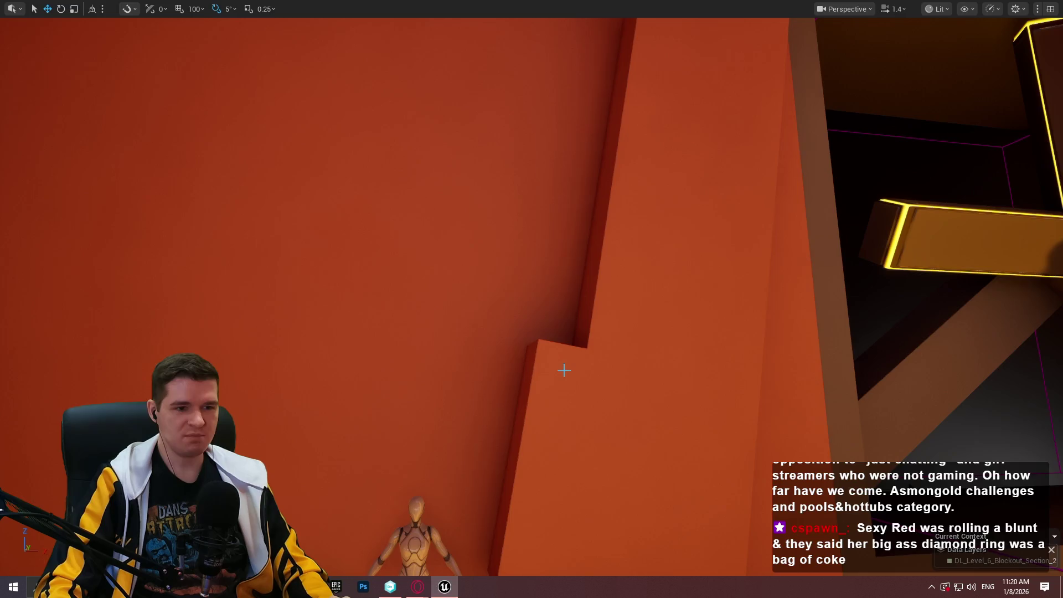
scroll(564, 370, down, 5)
click(570, 237)
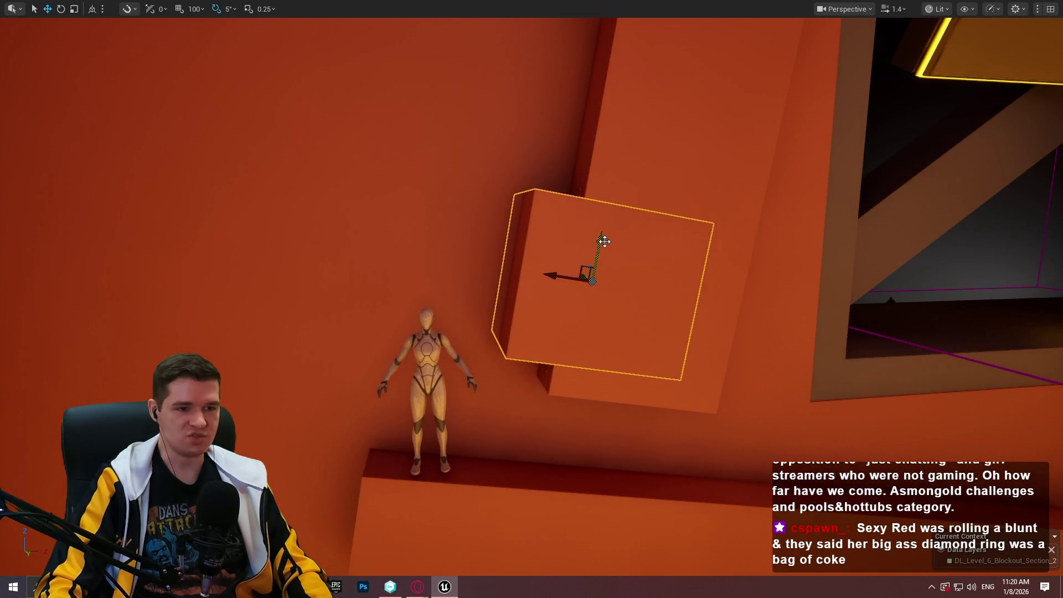
drag(604, 241, 594, 260)
Slide the small block right into a step atop the tall block, then move the mannequin left along the ledge.
scroll(593, 267, up, 5)
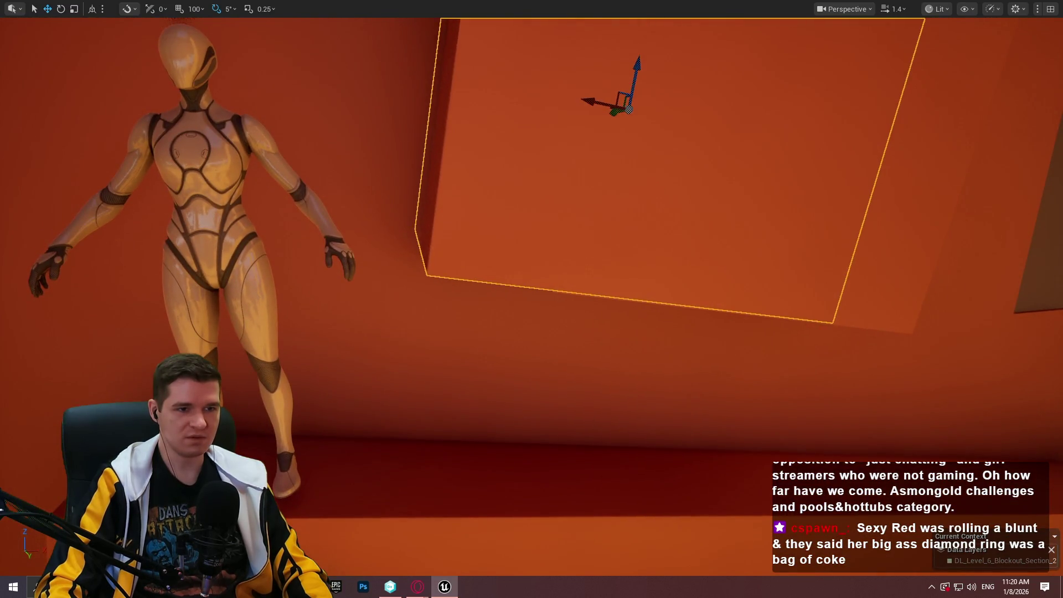
right_click(655, 189)
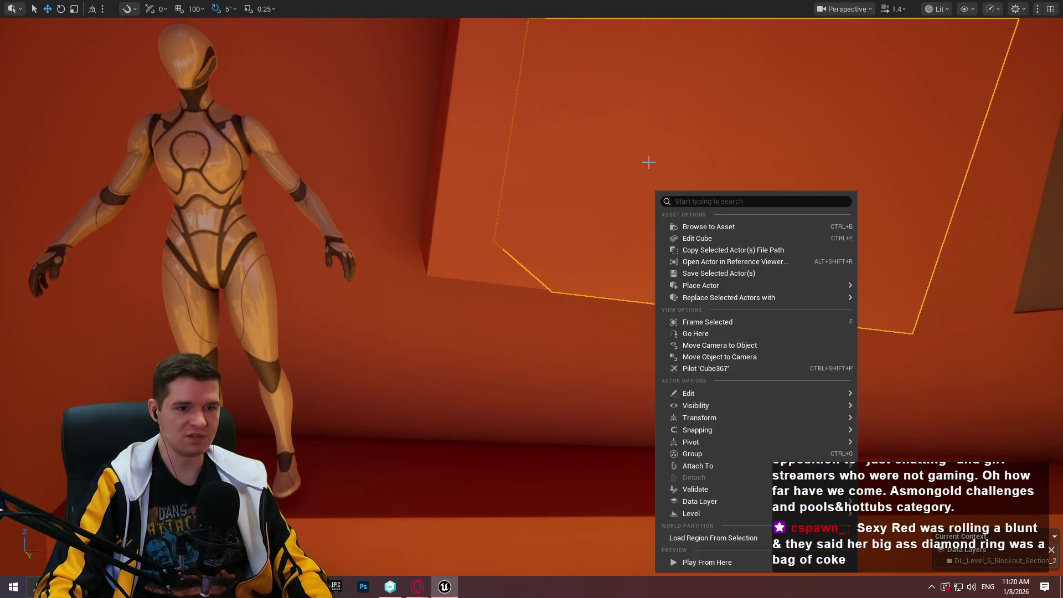
click(586, 173)
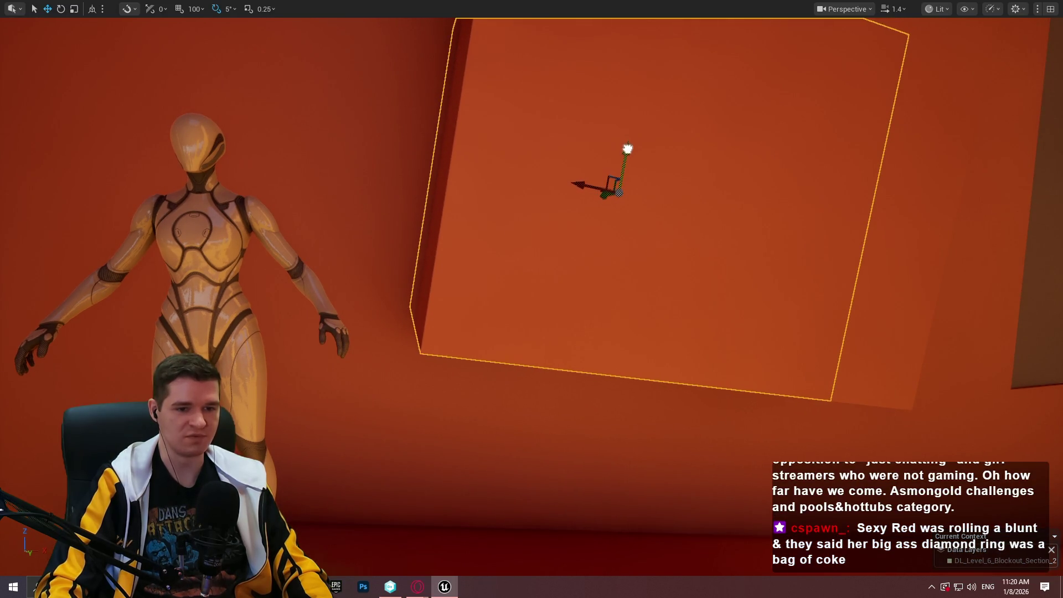
scroll(633, 164, down, 5)
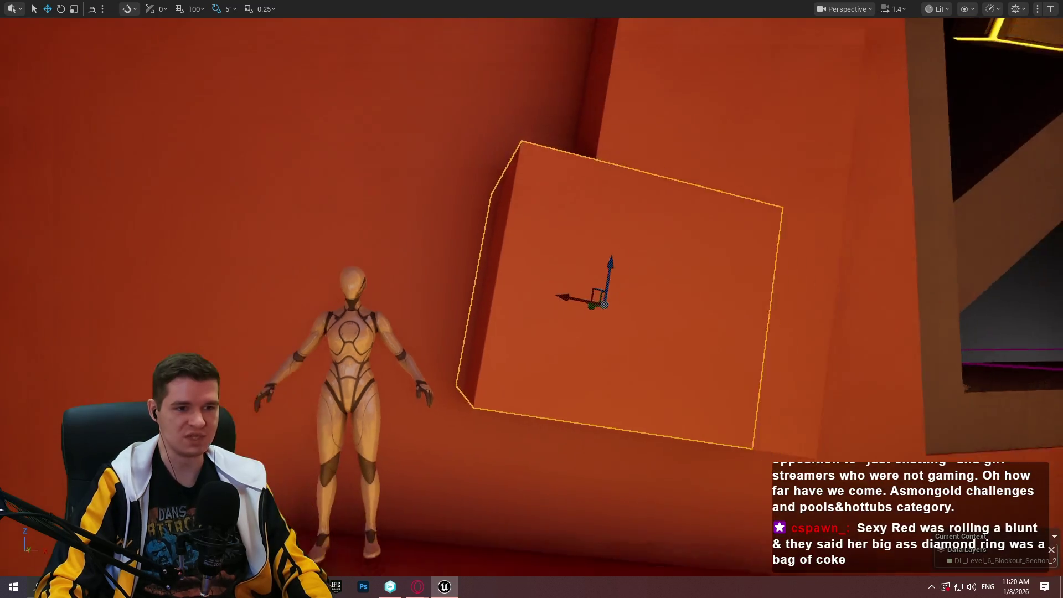
scroll(531, 299, up, 2)
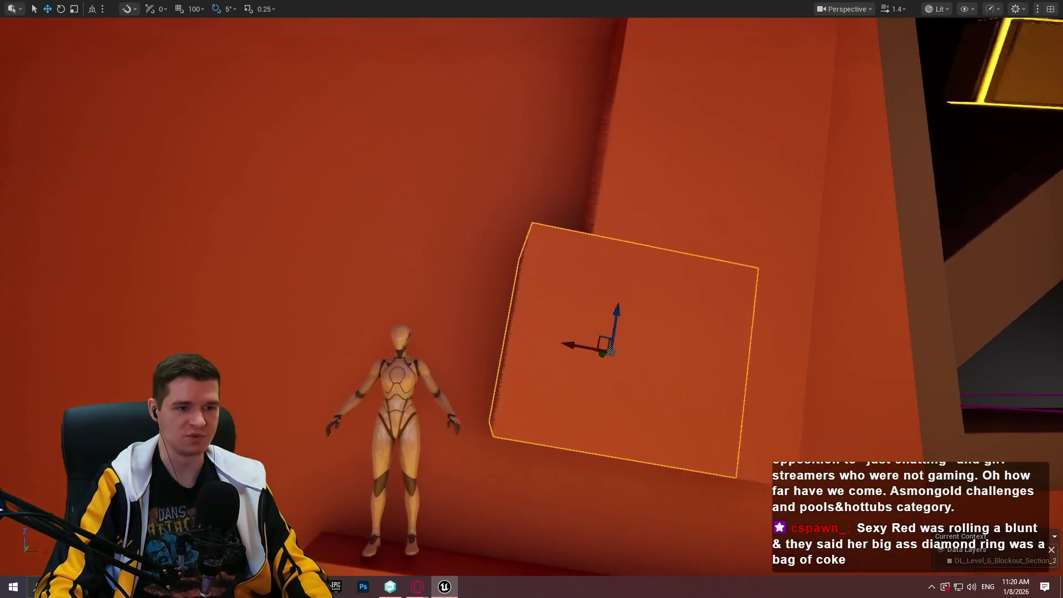
mouse_move(565, 290)
mouse_down()
mouse_move(565, 310)
mouse_move(584, 127)
mouse_up()
scroll(605, 265, down, 3)
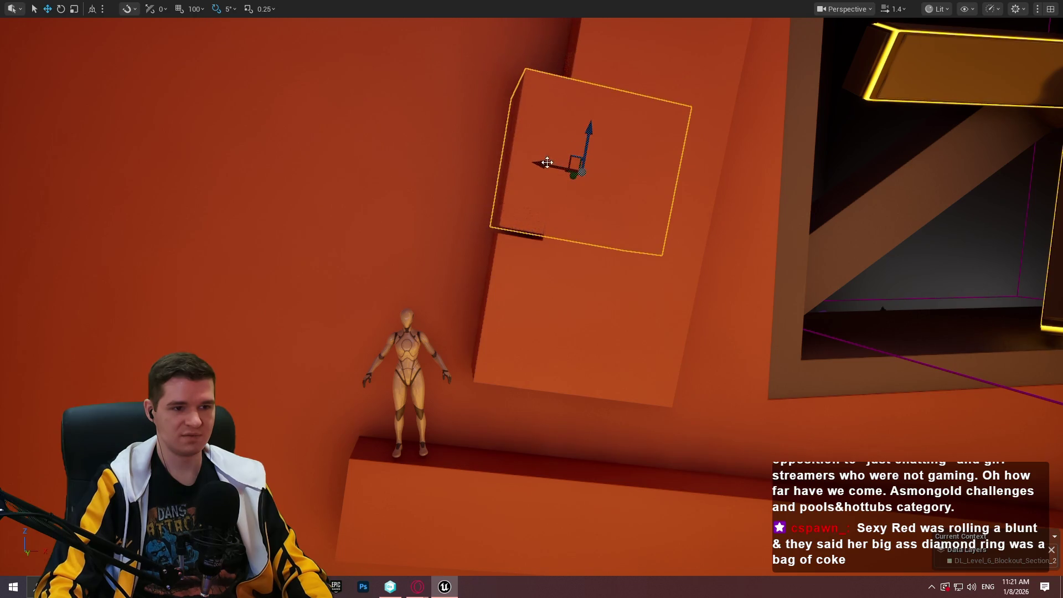
mouse_move(547, 162)
mouse_down()
mouse_move(615, 159)
mouse_move(584, 184)
mouse_up()
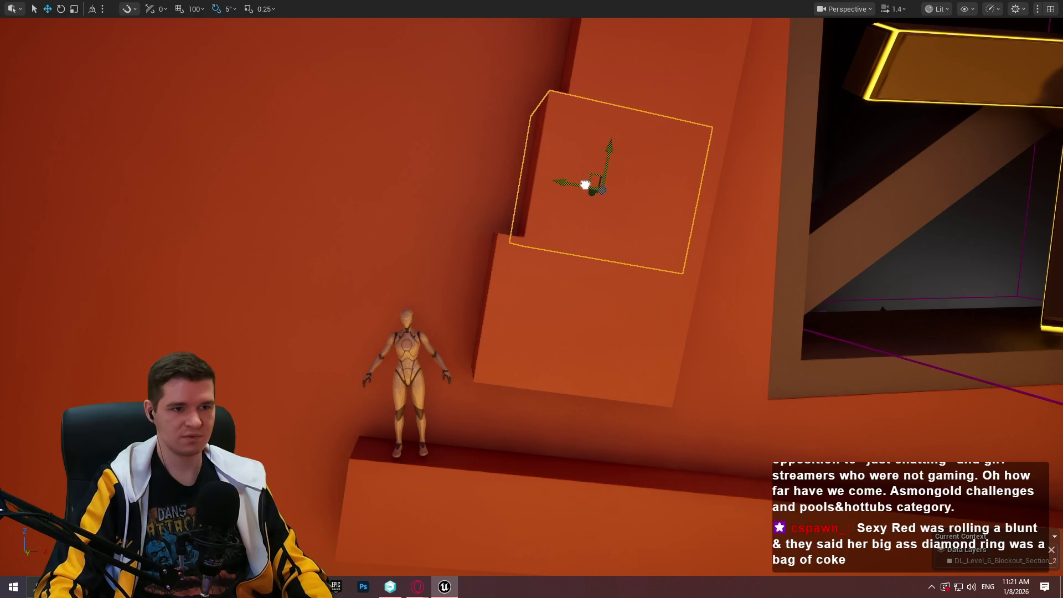
click(395, 329)
drag(412, 465, 363, 471)
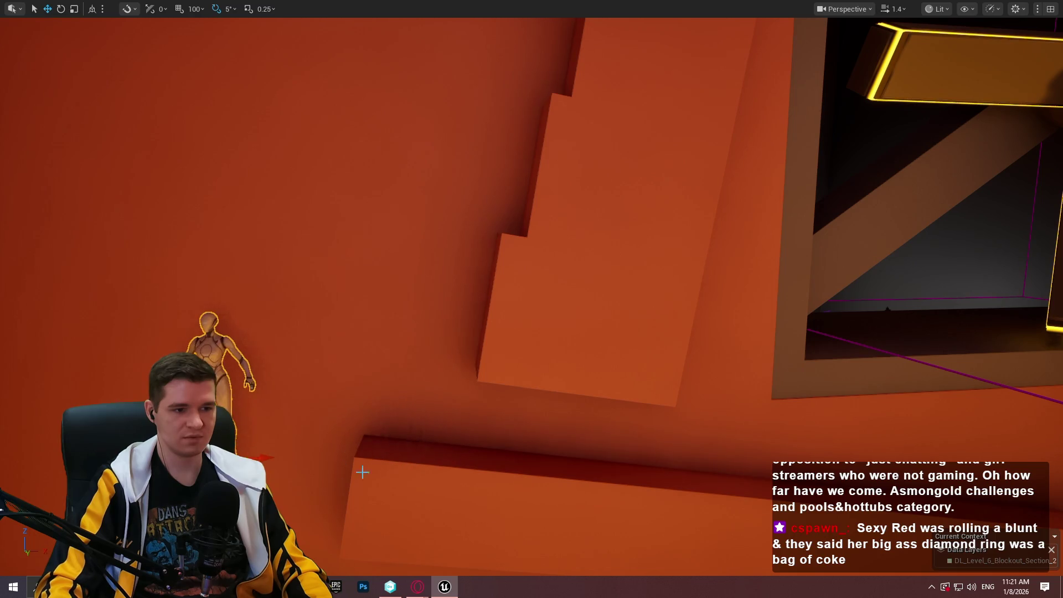
right_click(889, 317)
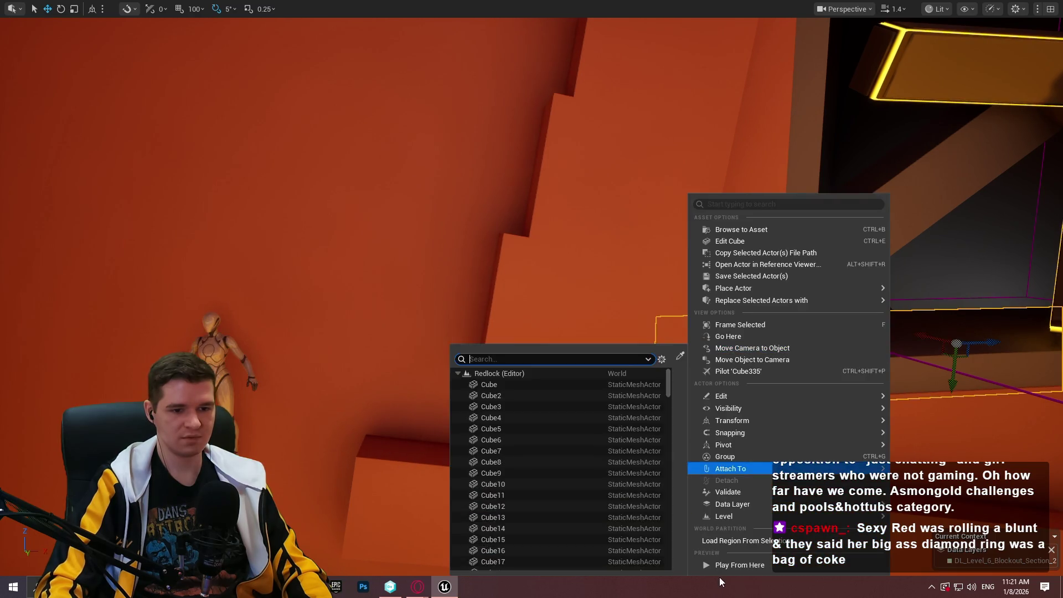
click(742, 563)
key(w)
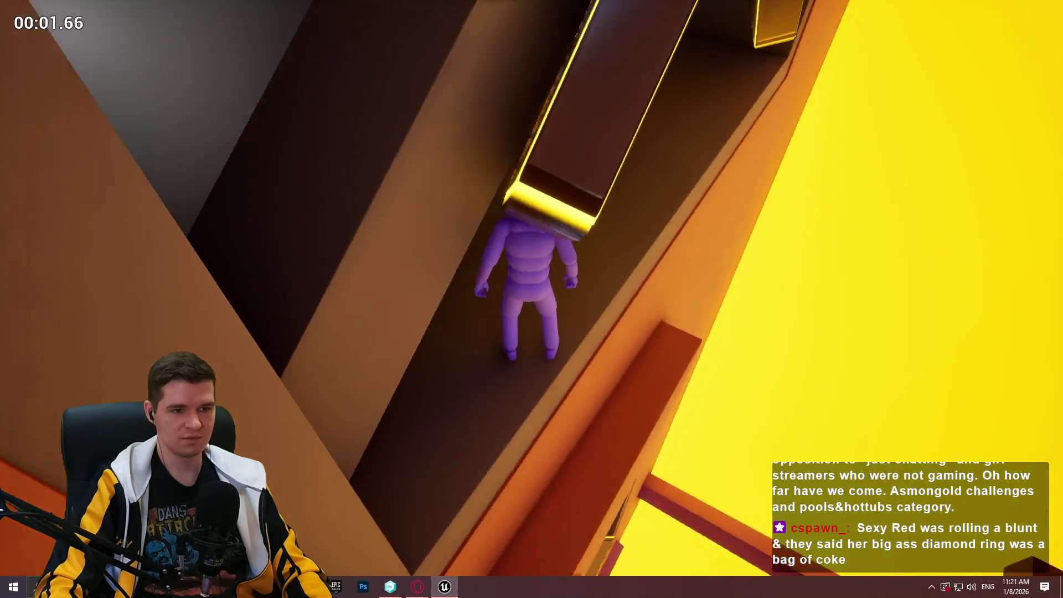
key(w)
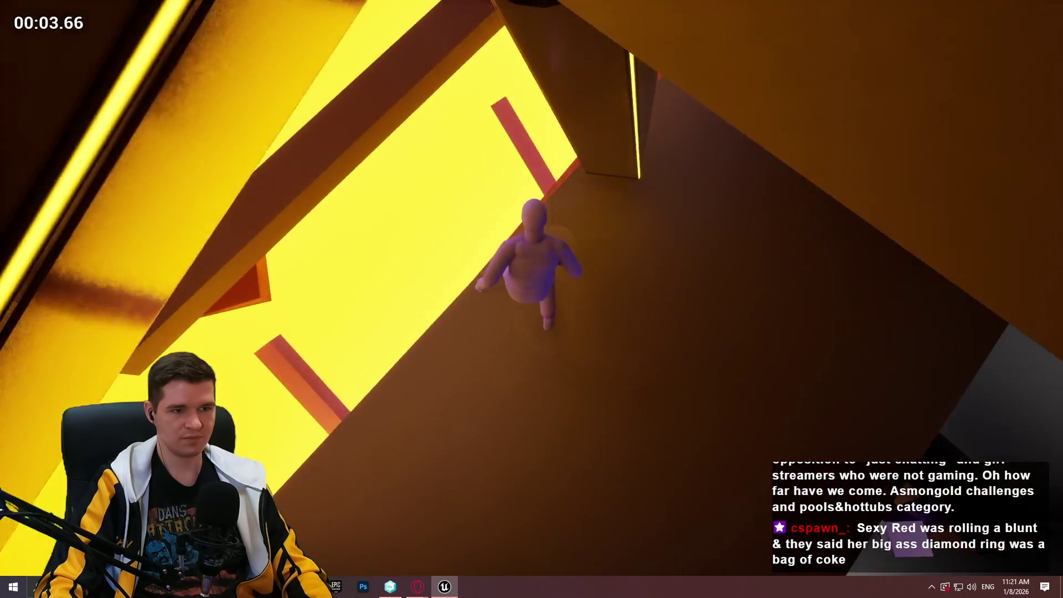
key(w)
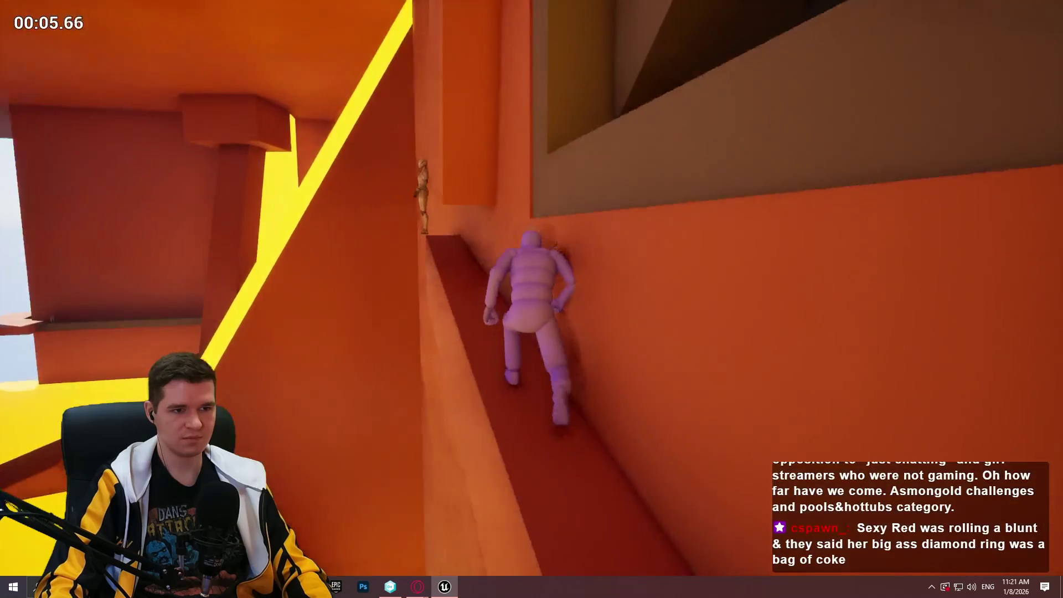
key(w)
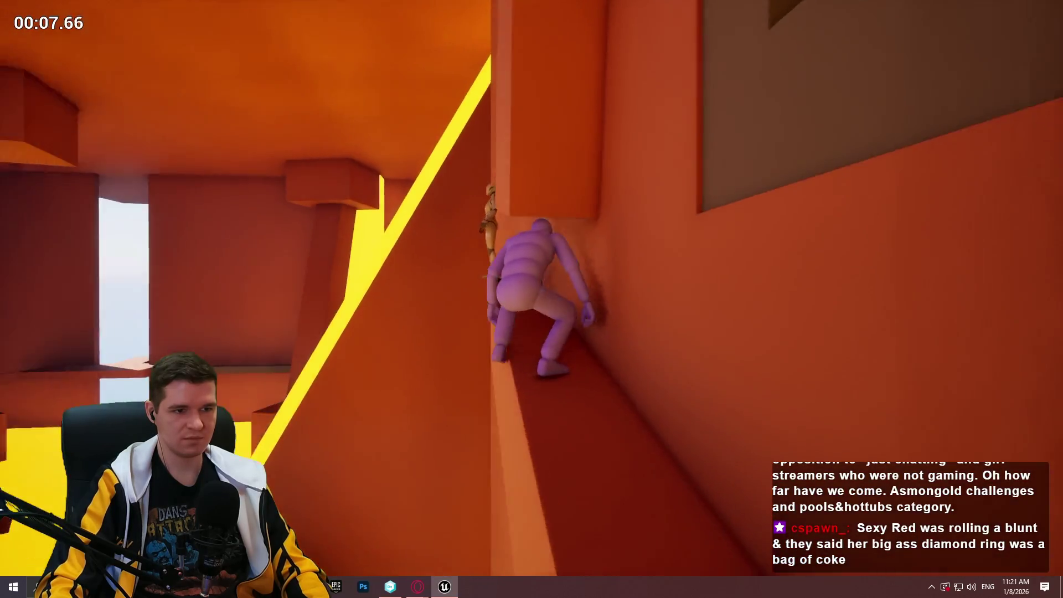
key(Escape)
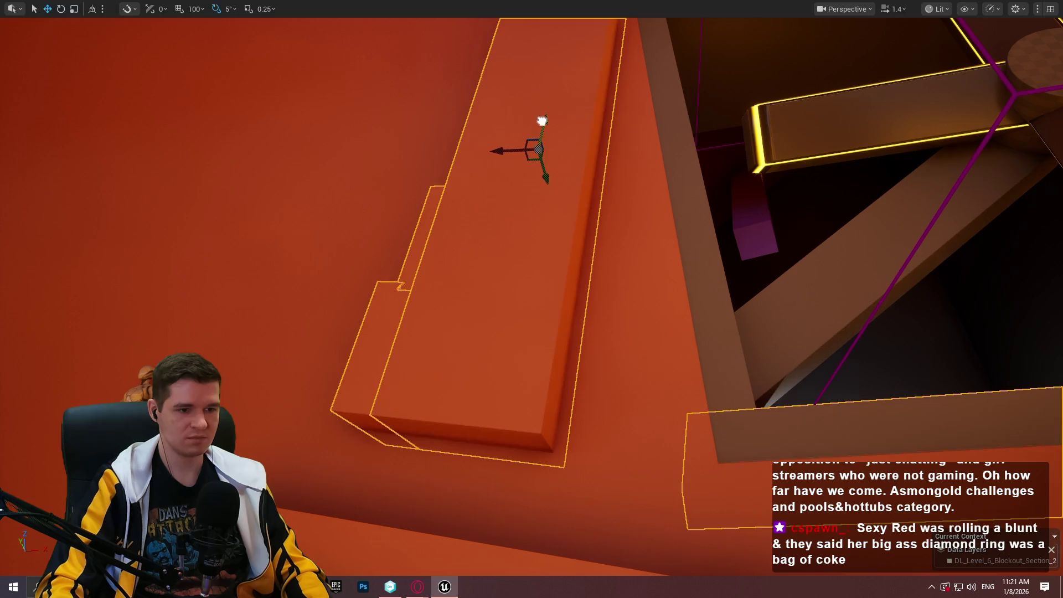
drag(542, 121, 546, 114)
key(ctrl+z)
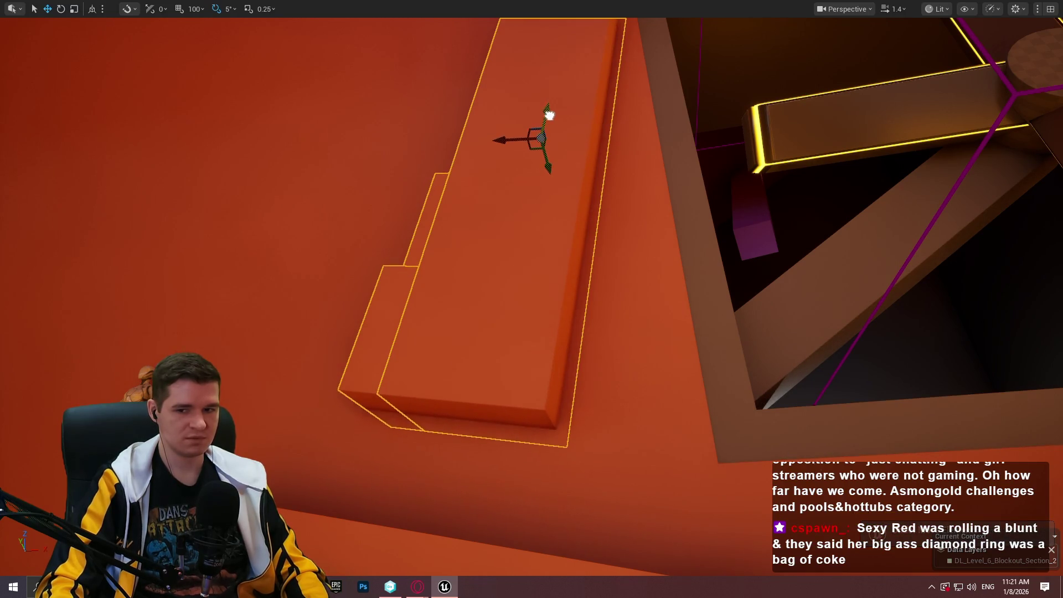
mouse_move(548, 115)
mouse_down()
mouse_move(515, 138)
mouse_move(554, 127)
mouse_move(531, 166)
mouse_move(570, 343)
mouse_up()
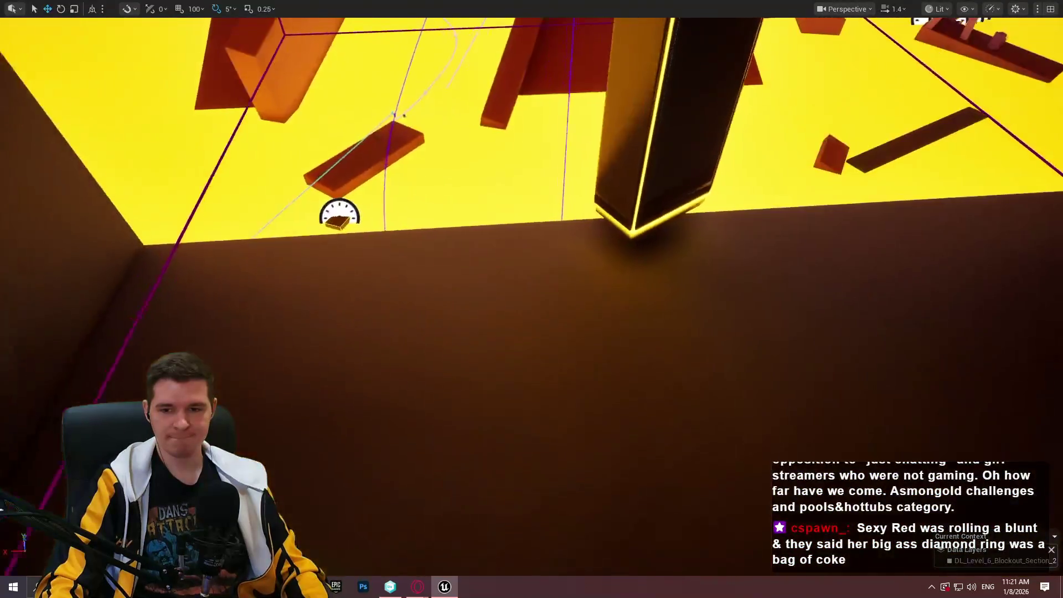
right_click(637, 394)
click(689, 383)
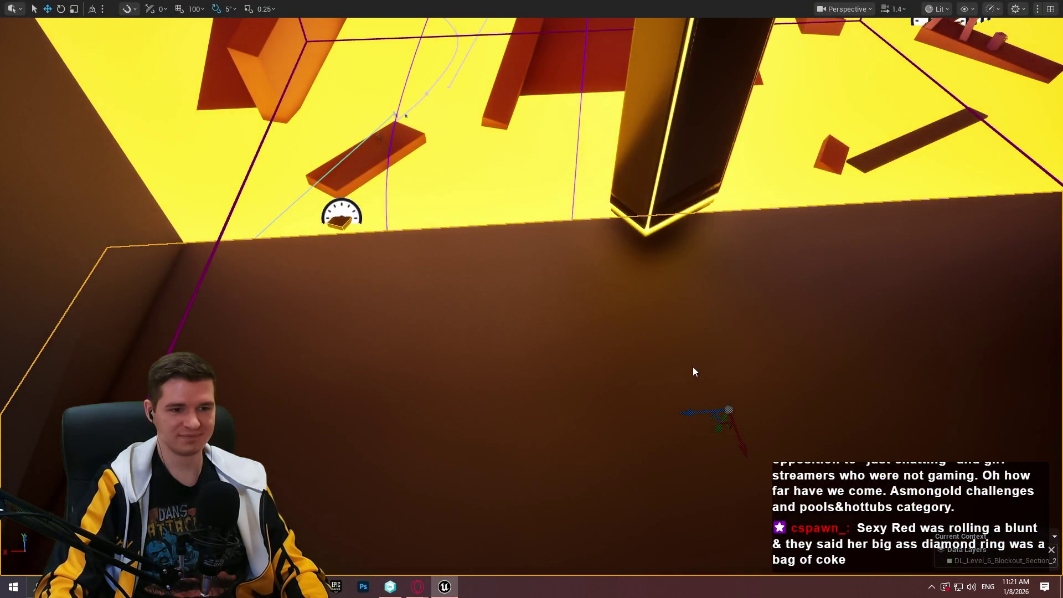
key(w)
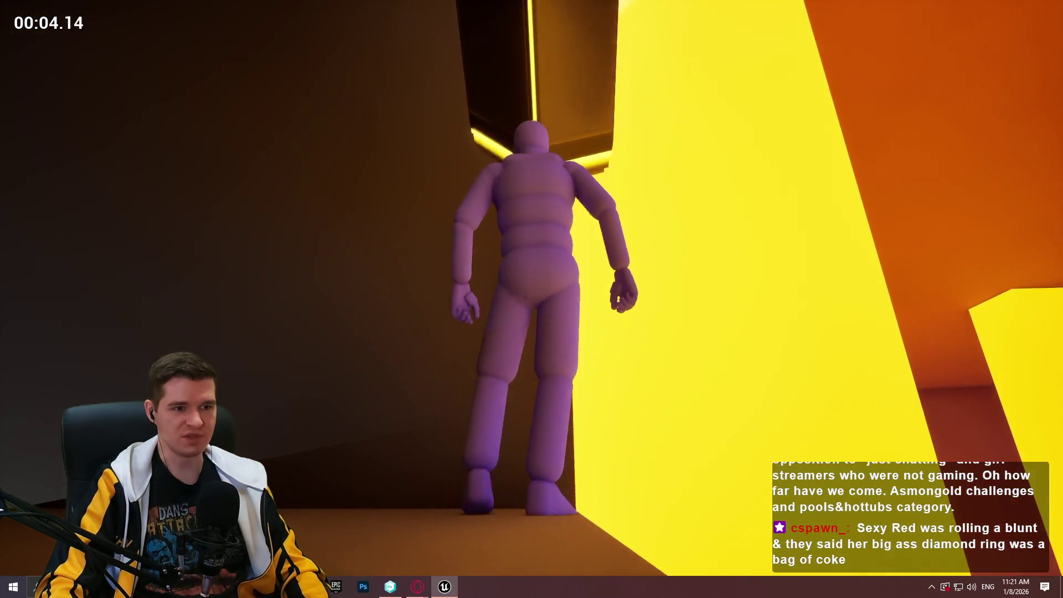
key(w)
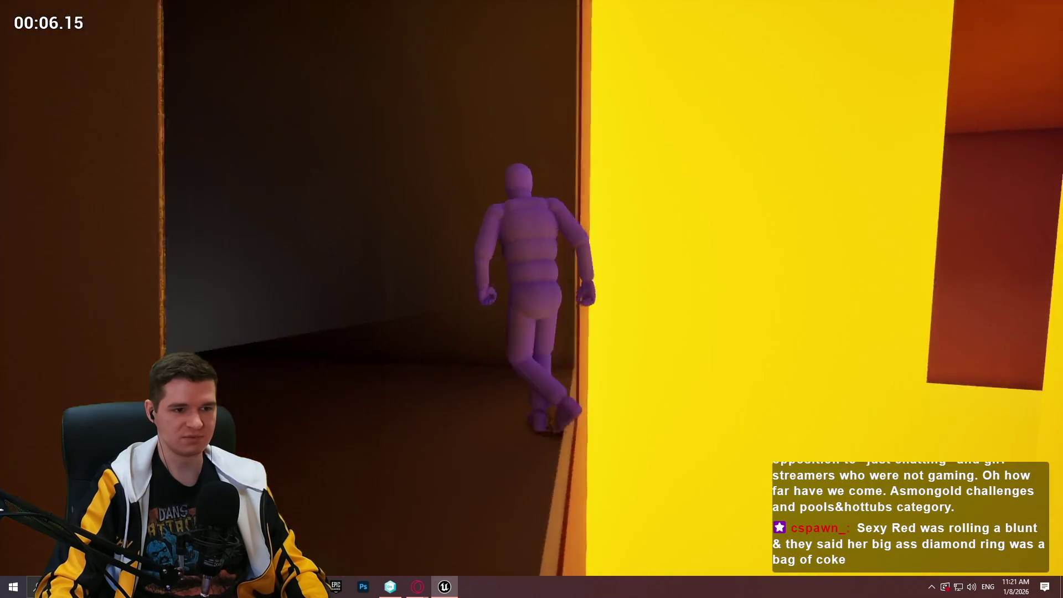
key(w)
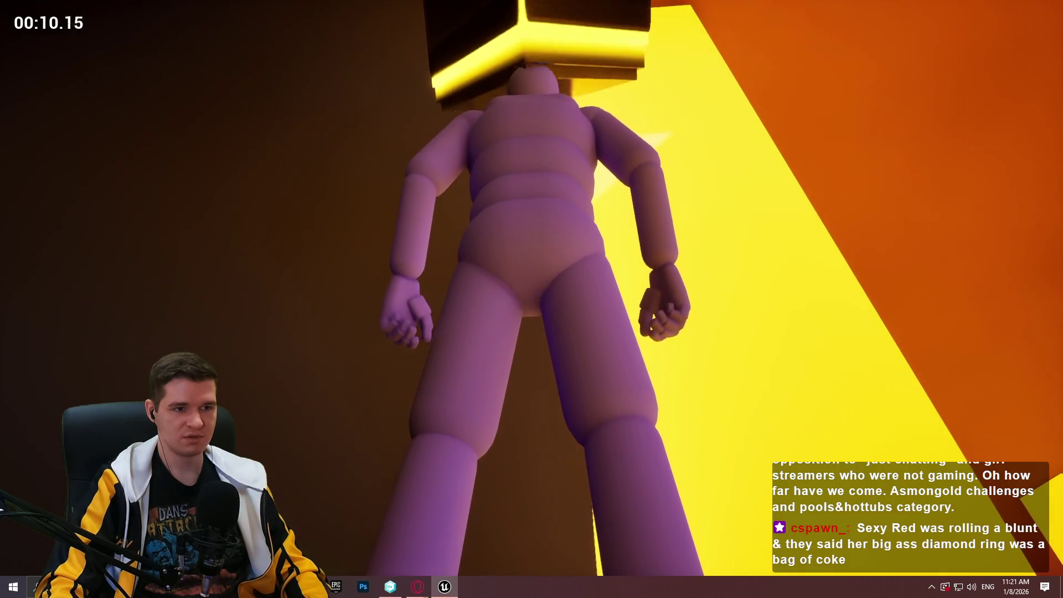
key(w)
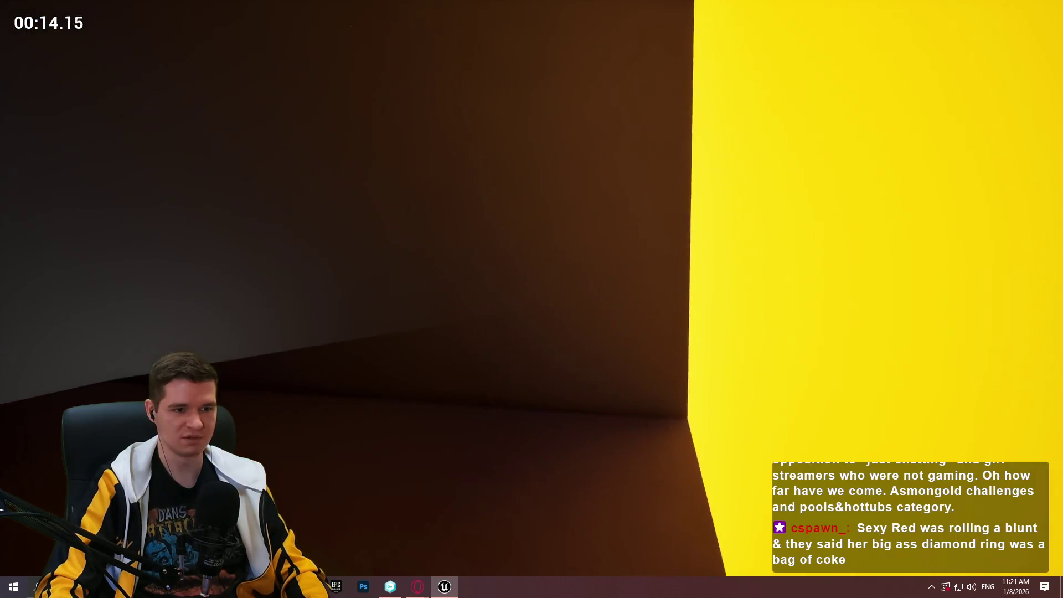
key(Escape)
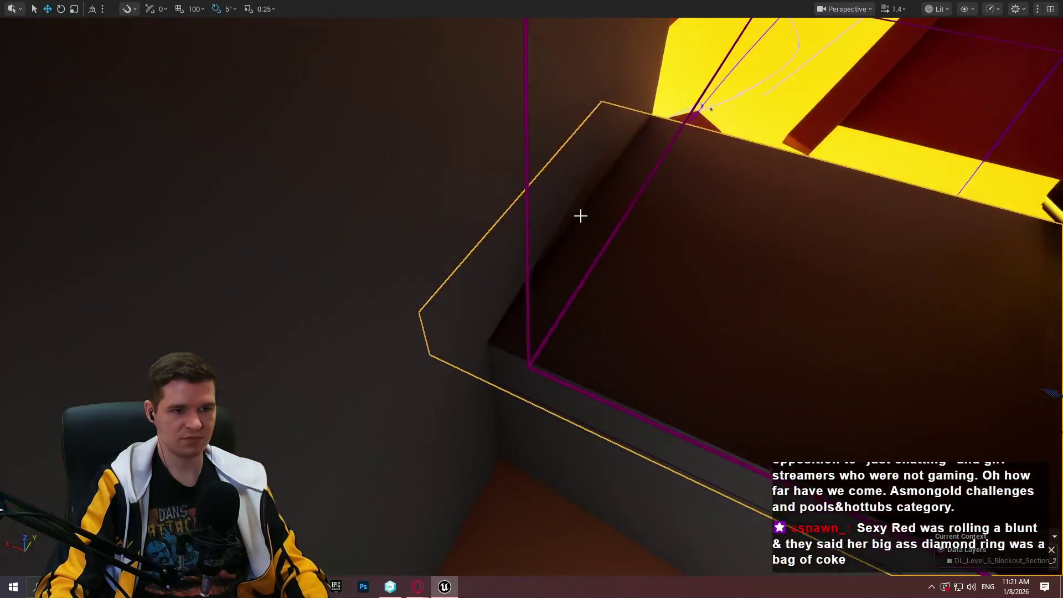
right_click(686, 253)
click(739, 565)
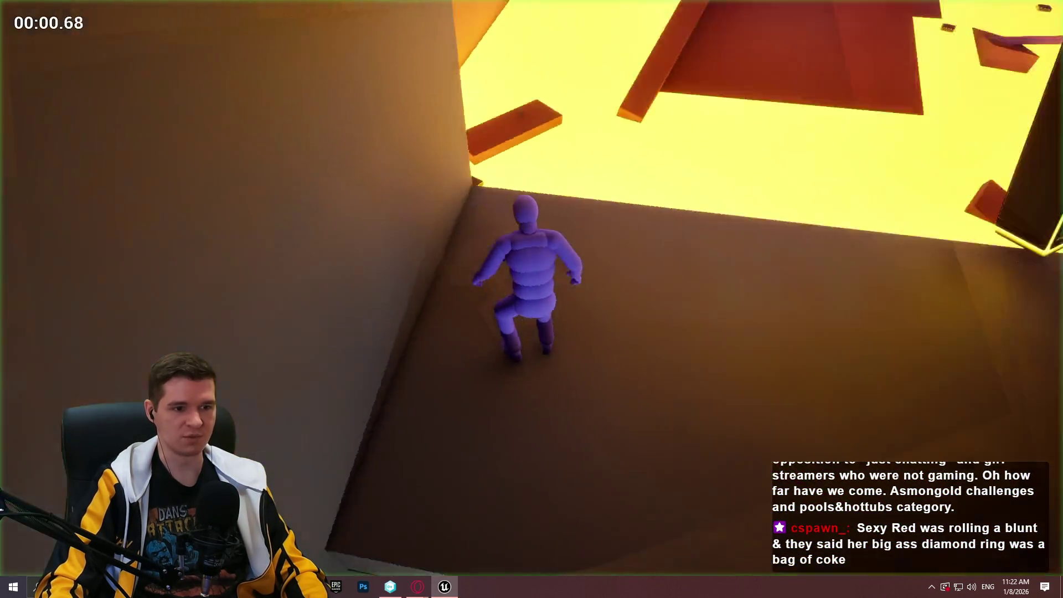
key(w)
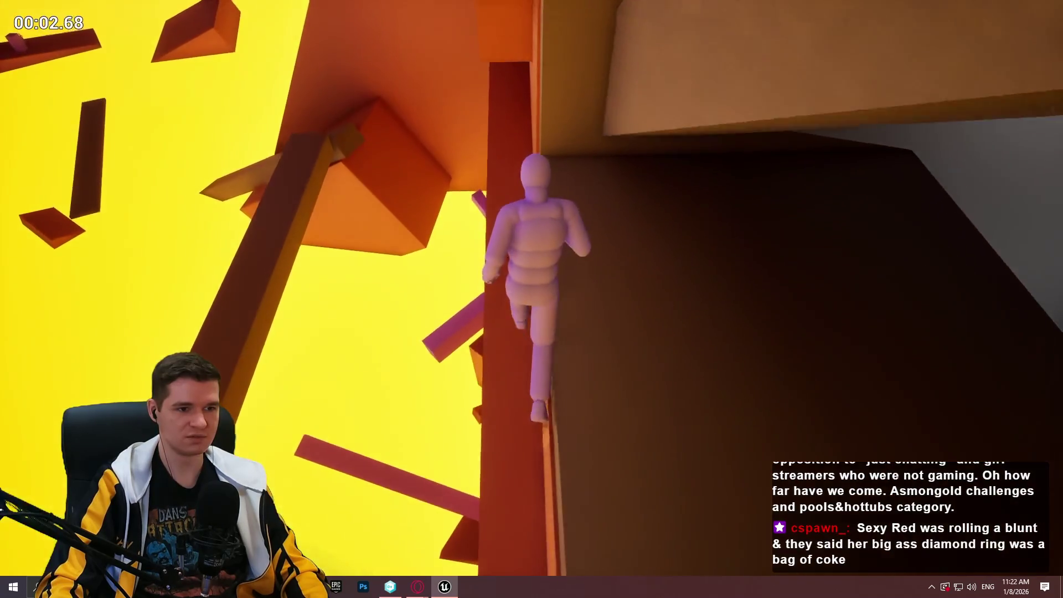
key(w)
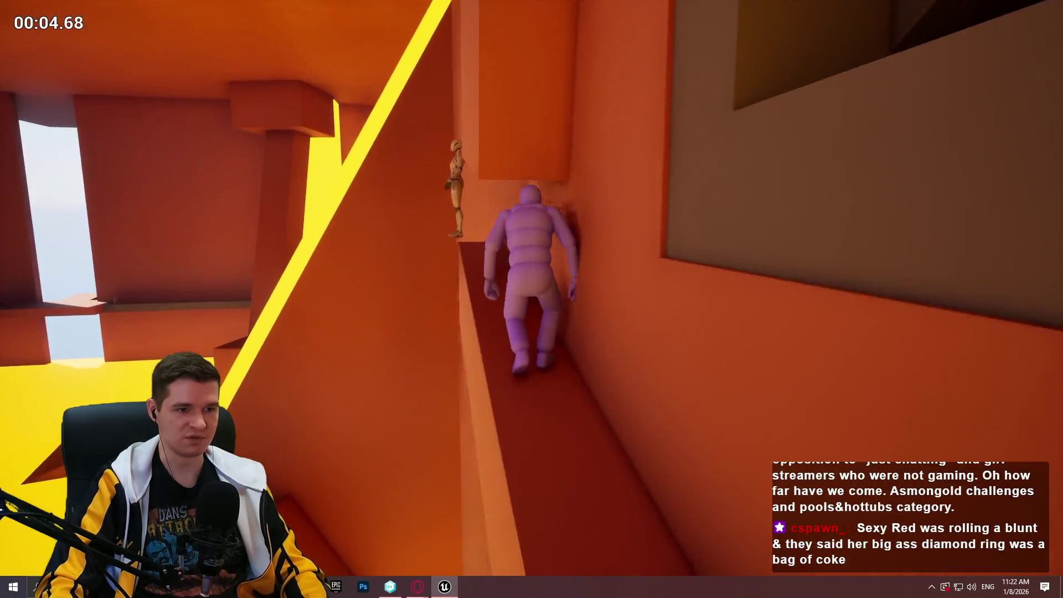
key(w)
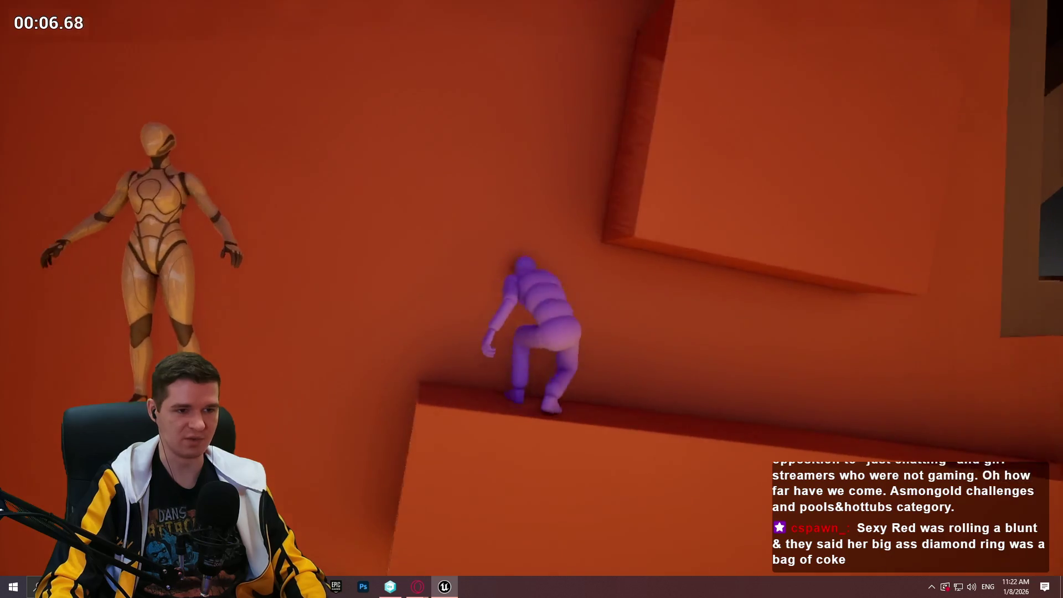
key(w)
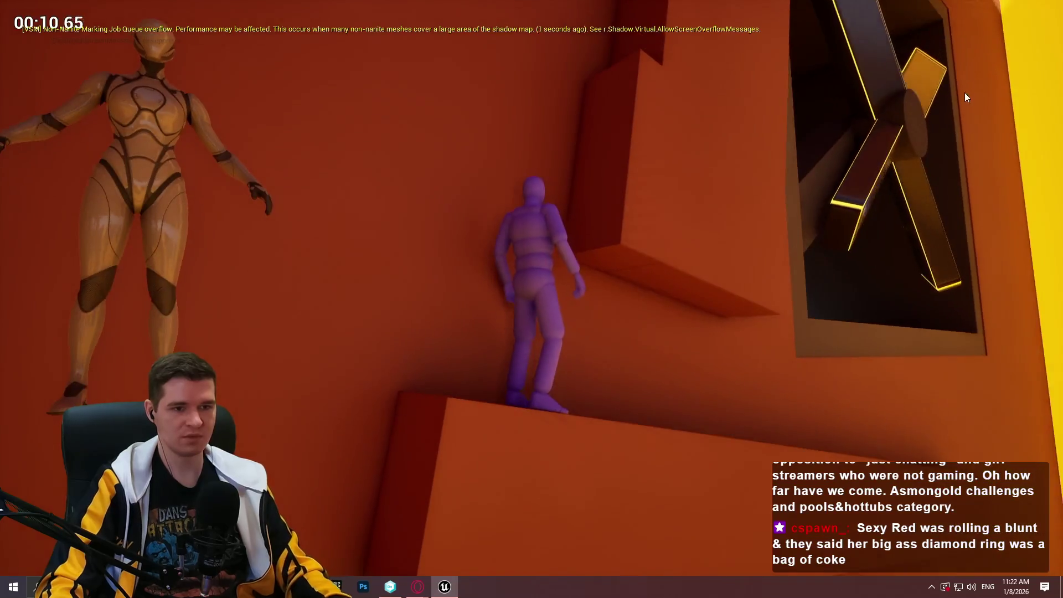
key(Escape)
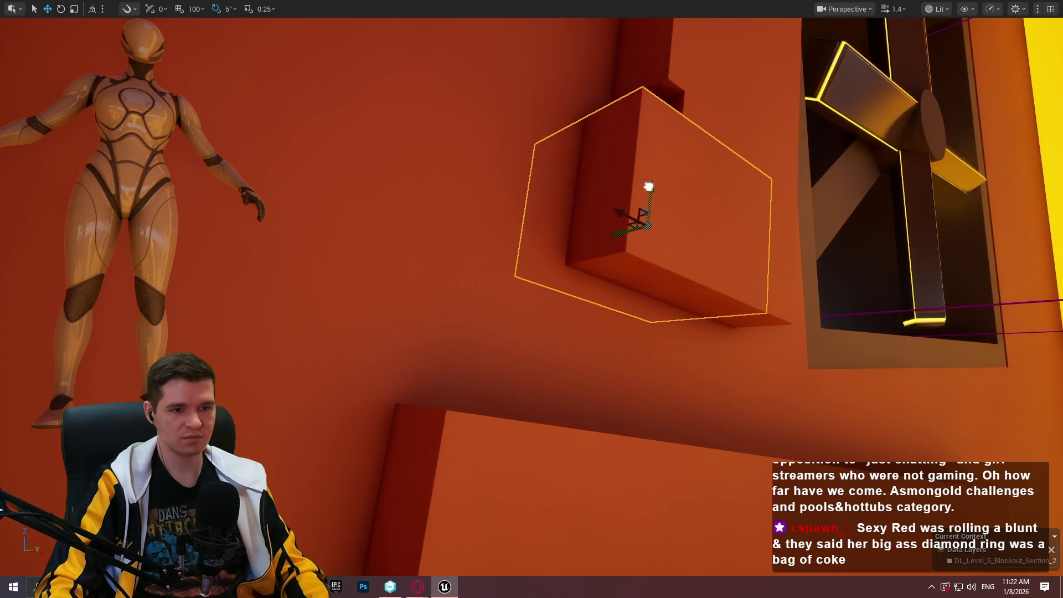
drag(653, 185, 662, 124)
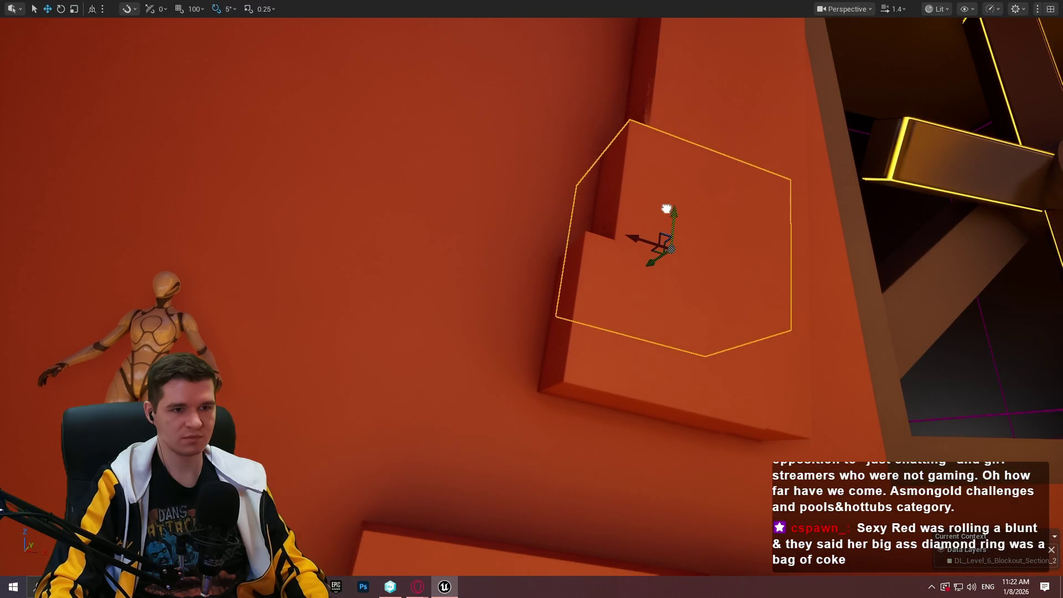
drag(667, 215, 486, 376)
right_click(480, 195)
click(528, 564)
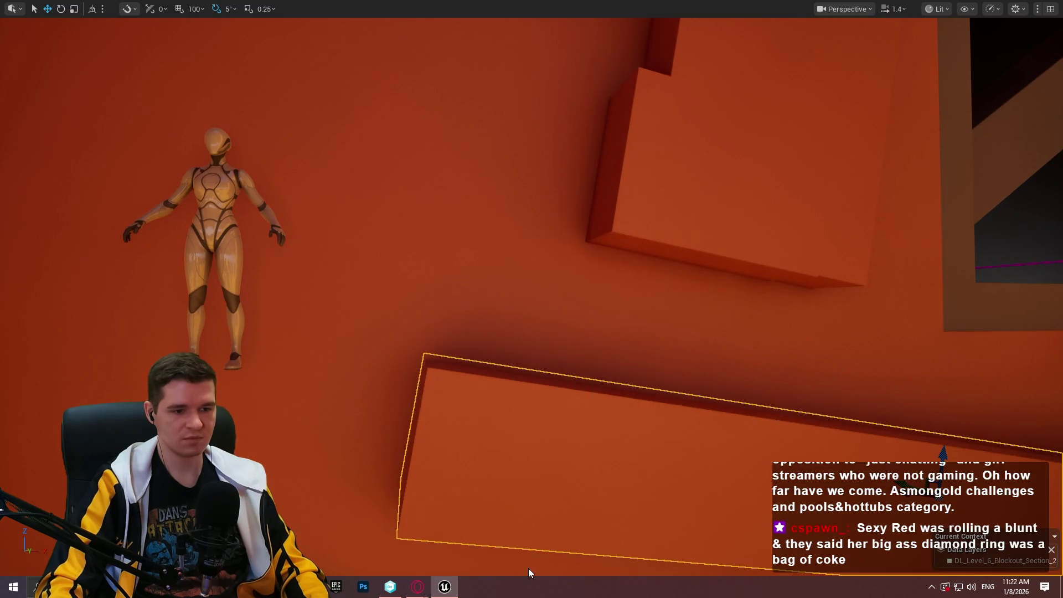
key(w)
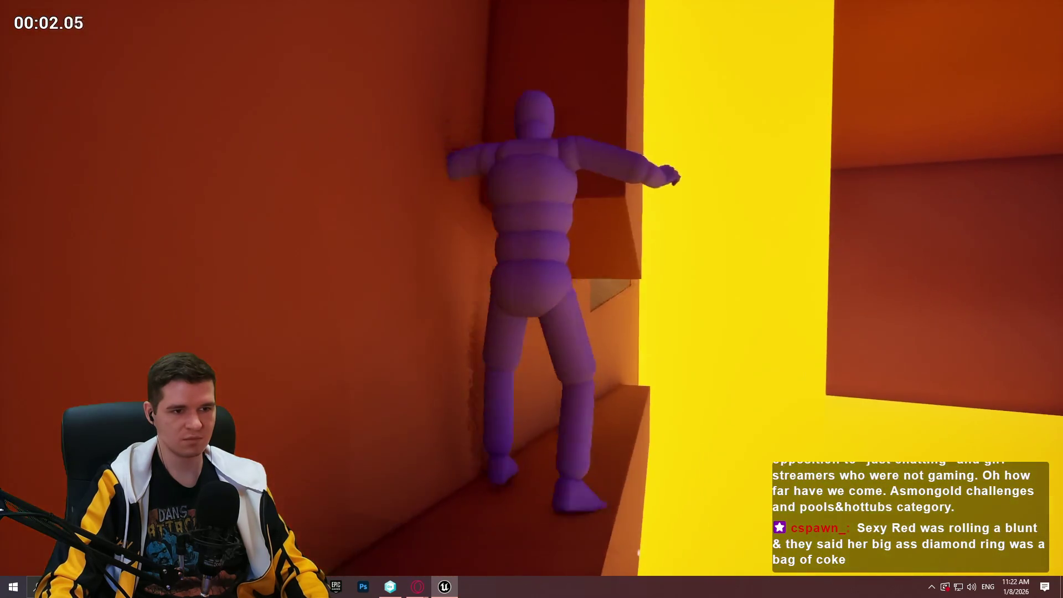
key(space)
key(space)
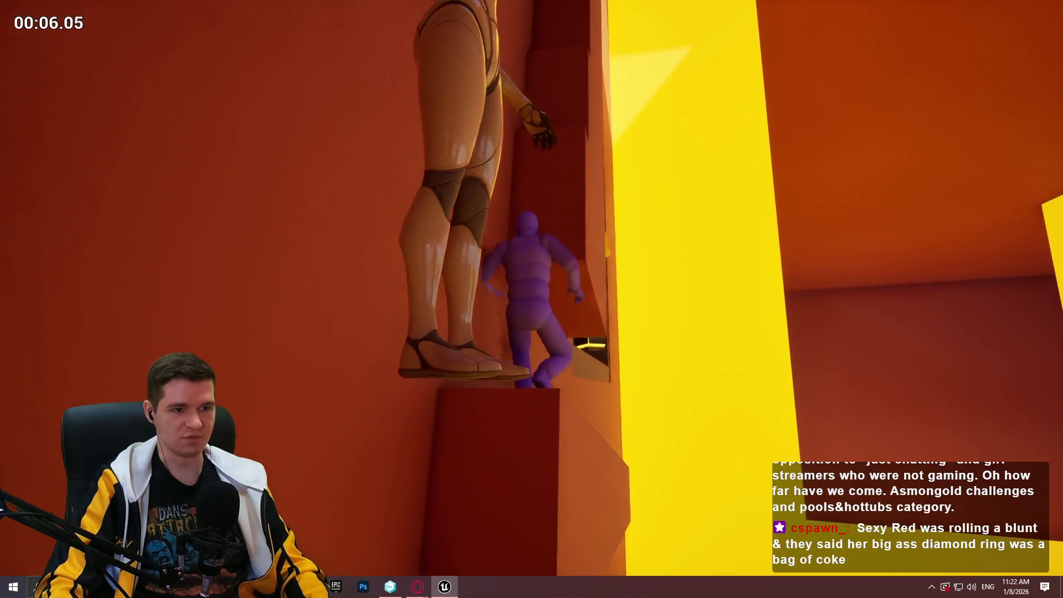
key(space)
Stop the play-test and shift the upper stepped block sideways and further up the wall.
key(Escape)
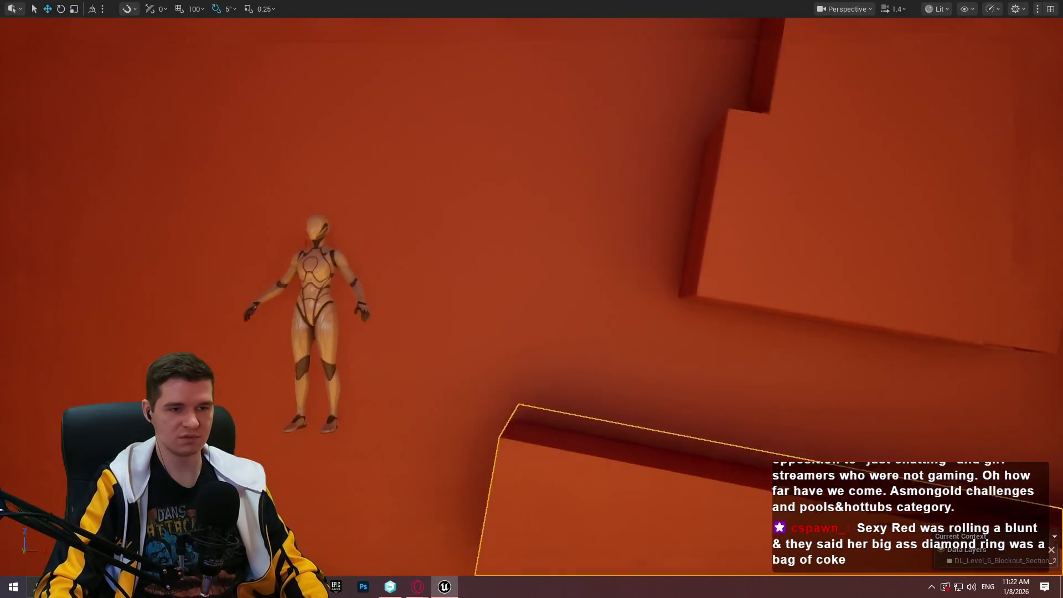
drag(587, 255, 625, 256)
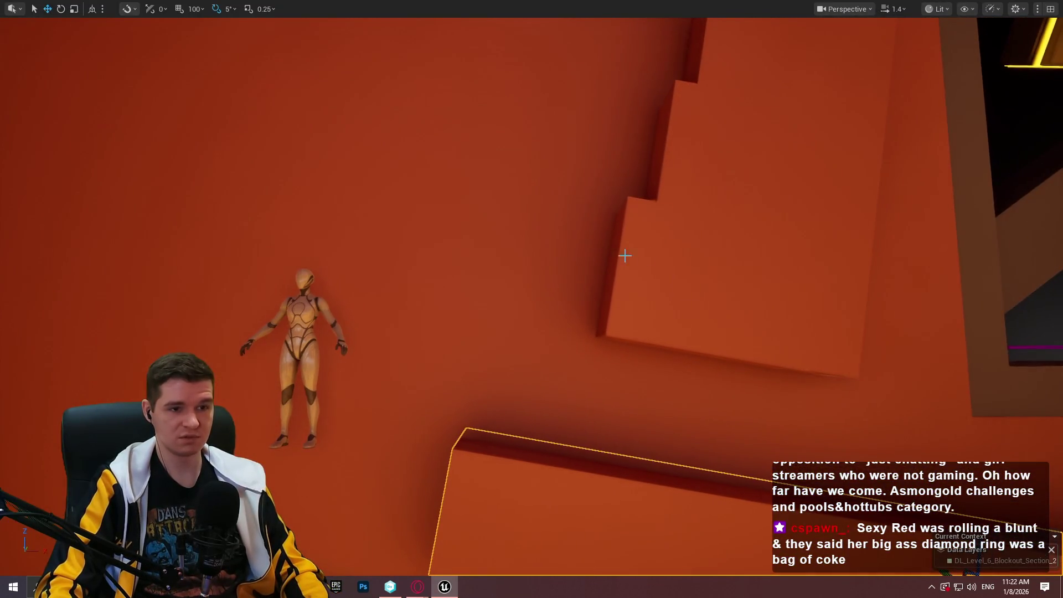
click(632, 228)
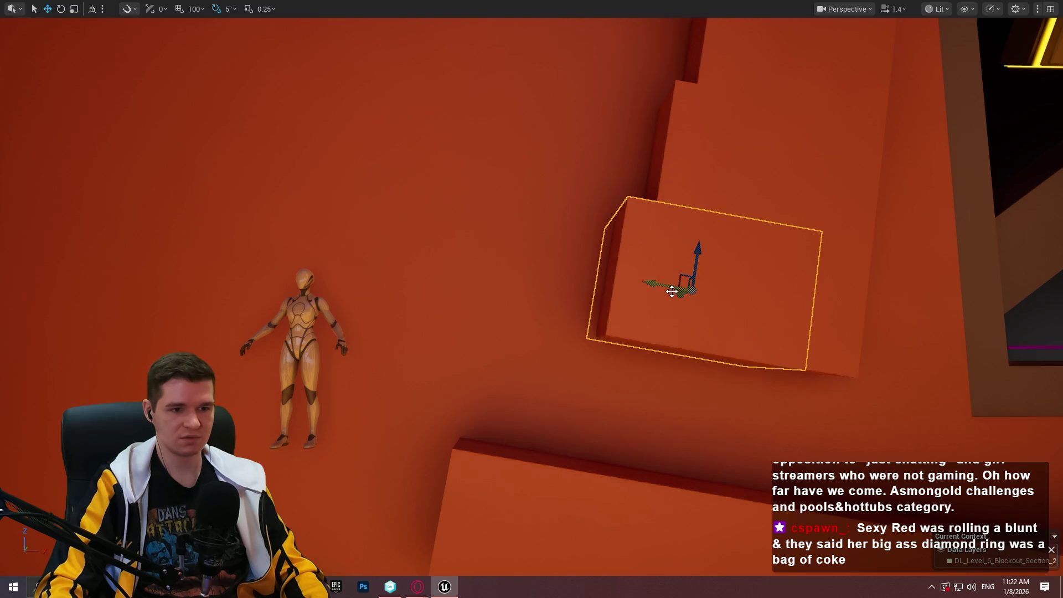
drag(682, 283, 640, 281)
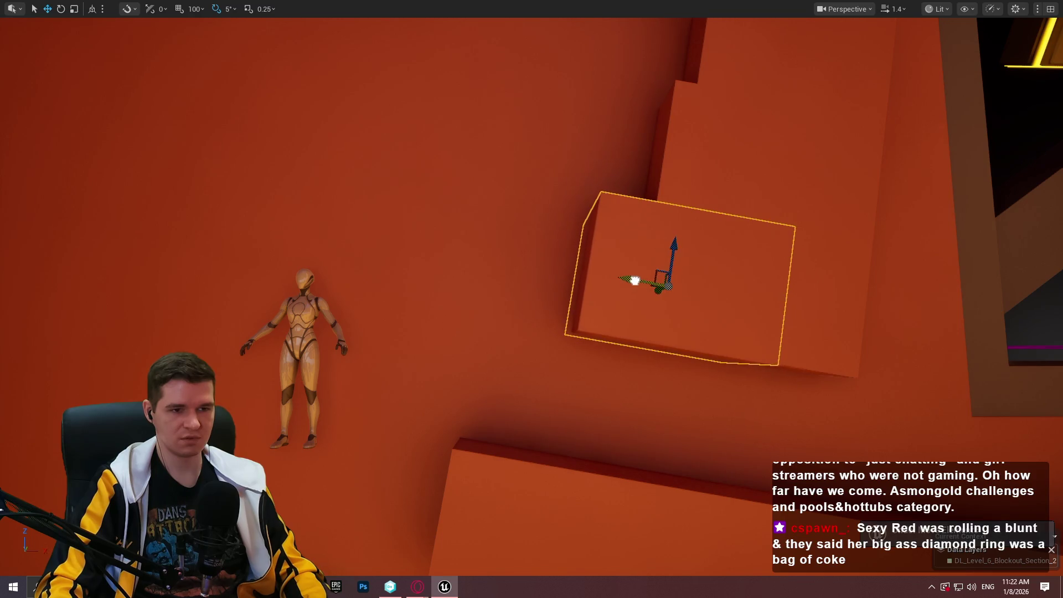
click(672, 97)
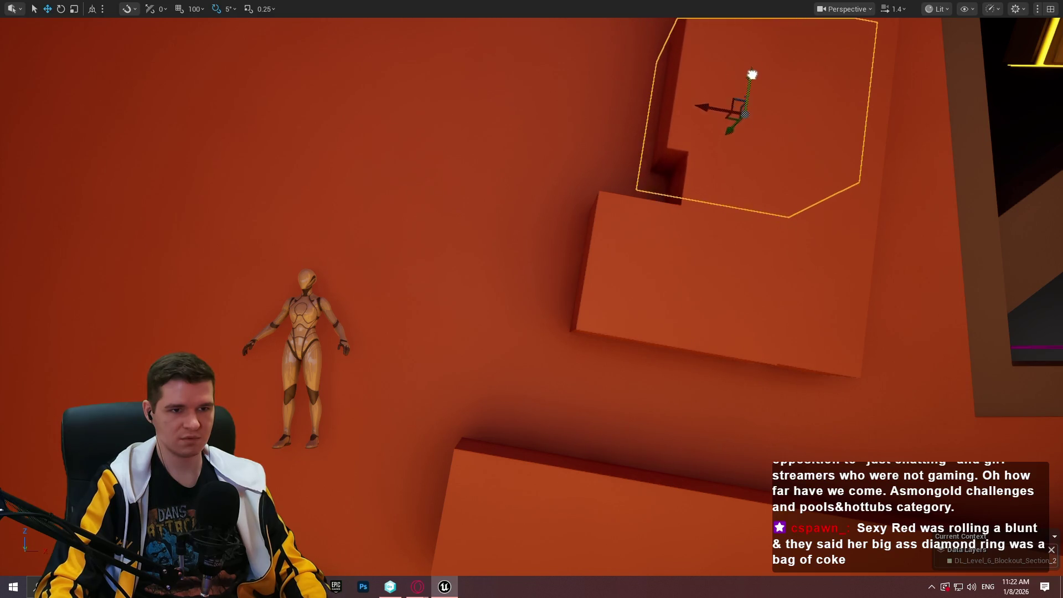
mouse_move(712, 99)
mouse_down()
mouse_move(526, 76)
mouse_move(562, 71)
mouse_up()
scroll(486, 138, up, 4)
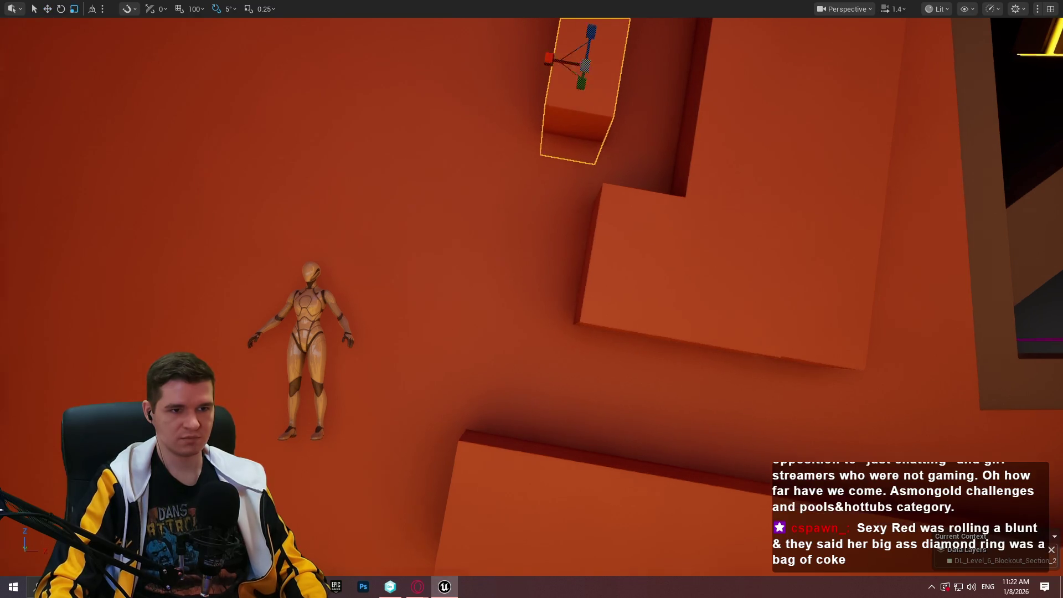
key(w)
drag(487, 139, 494, 116)
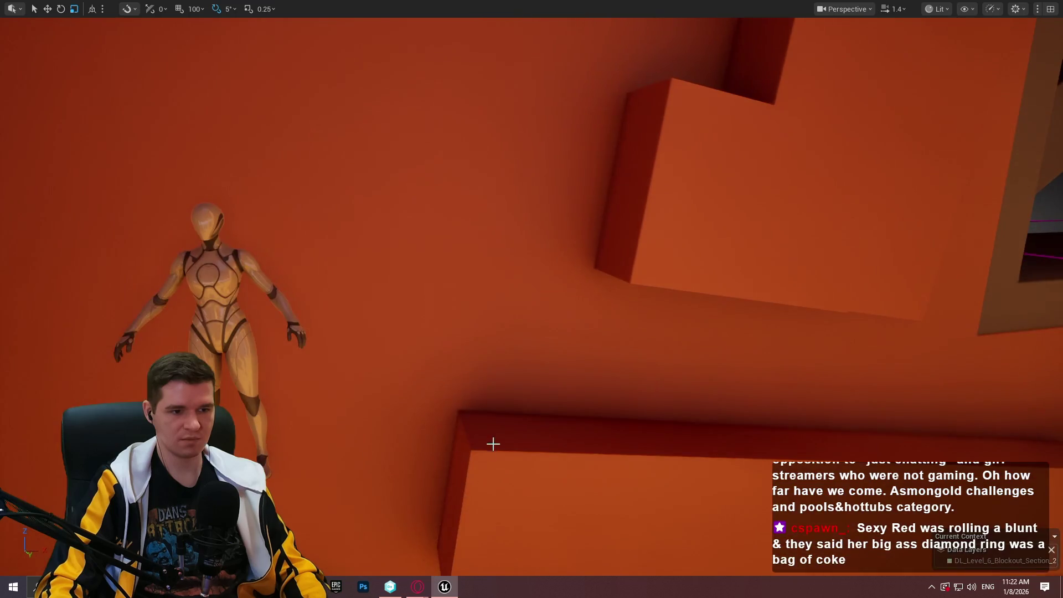
Play-test from the lower ledge block with Play From Here, then end the session.
right_click(492, 443)
click(533, 462)
right_click(508, 440)
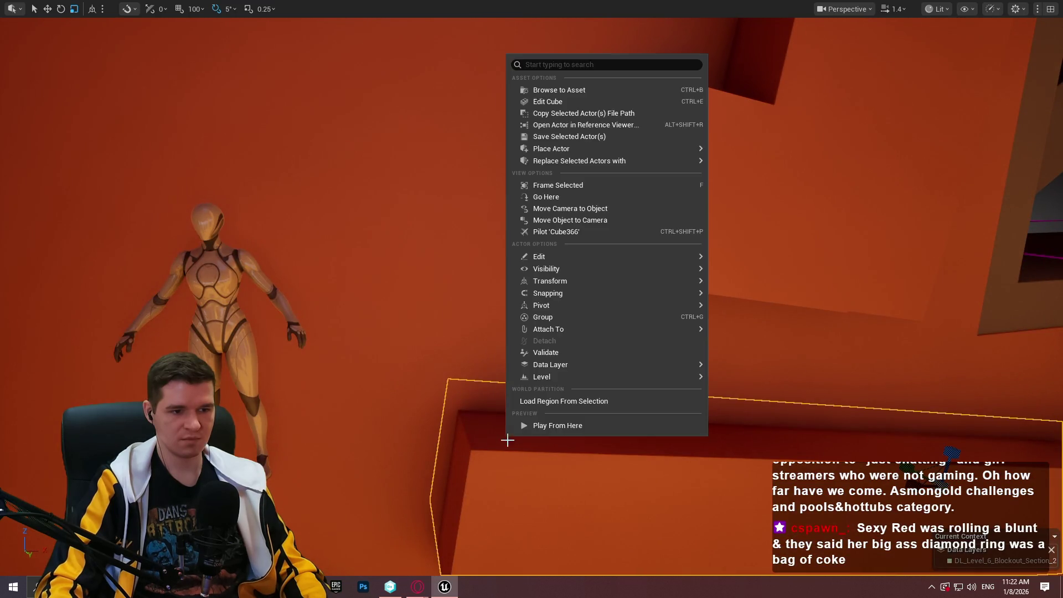
click(560, 427)
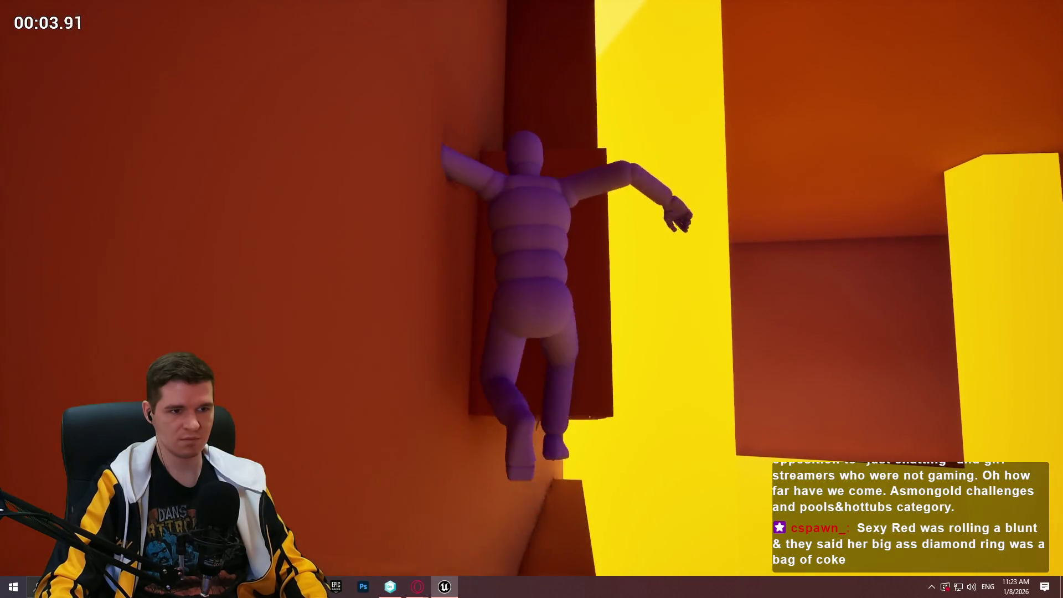
key(Escape)
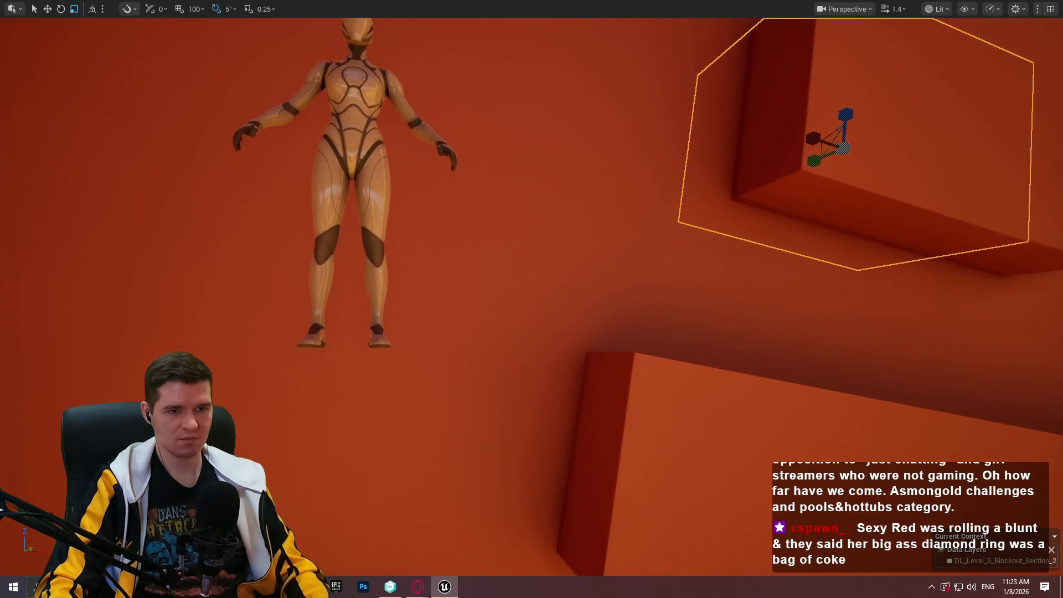
Nudge the selected block slightly, then start a play-test from the ledge beside the mannequin.
key(e)
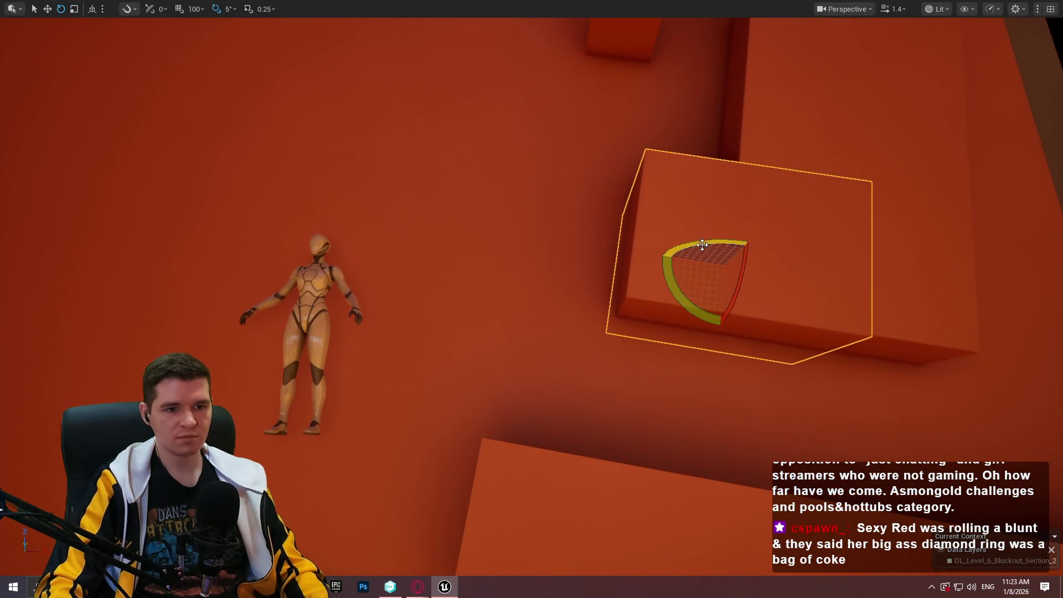
drag(694, 261, 686, 267)
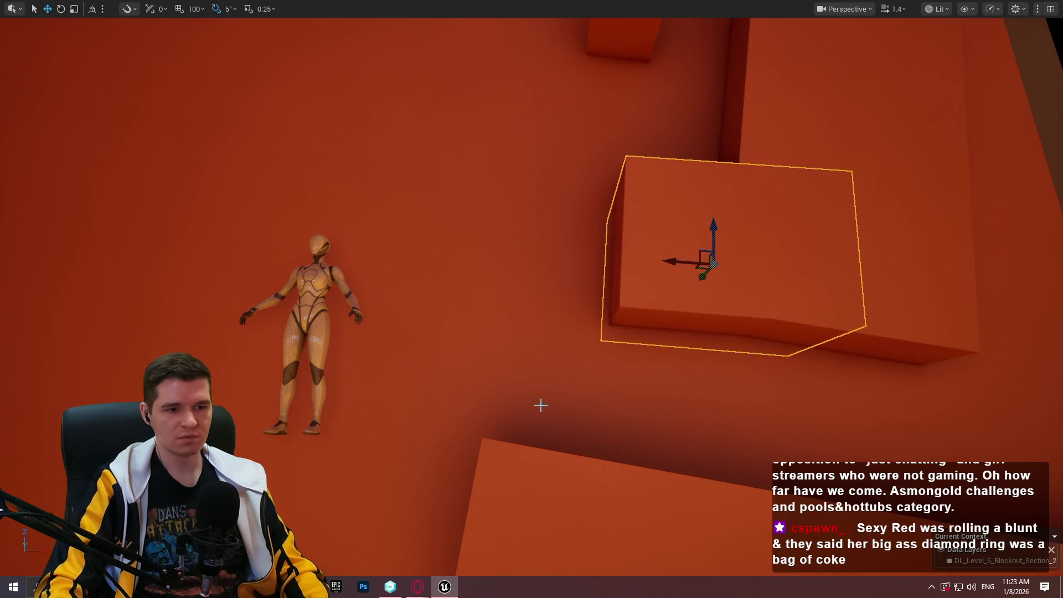
drag(540, 405, 627, 405)
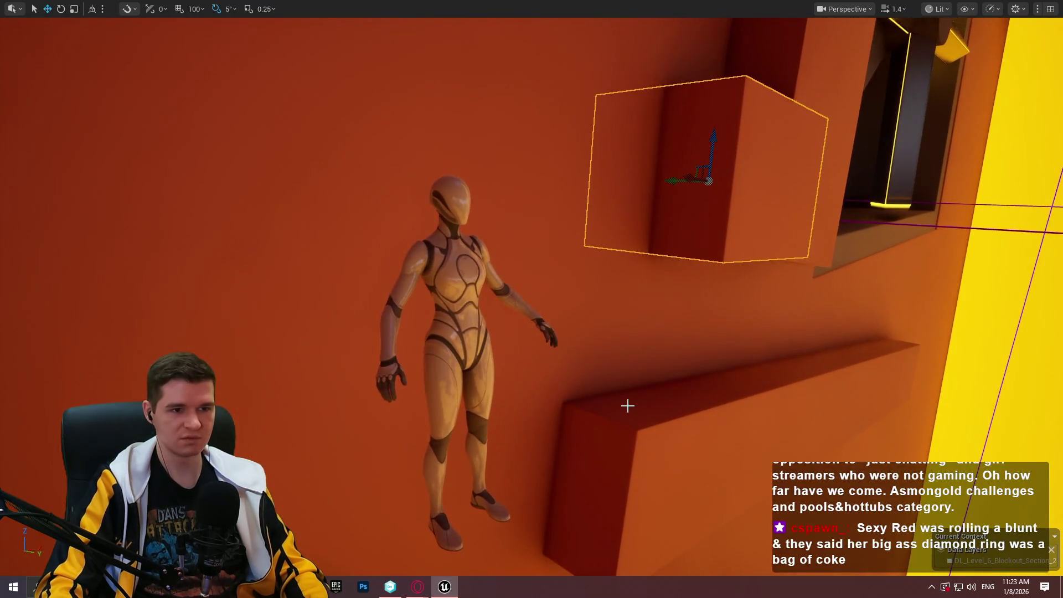
right_click(627, 405)
click(696, 409)
right_click(635, 426)
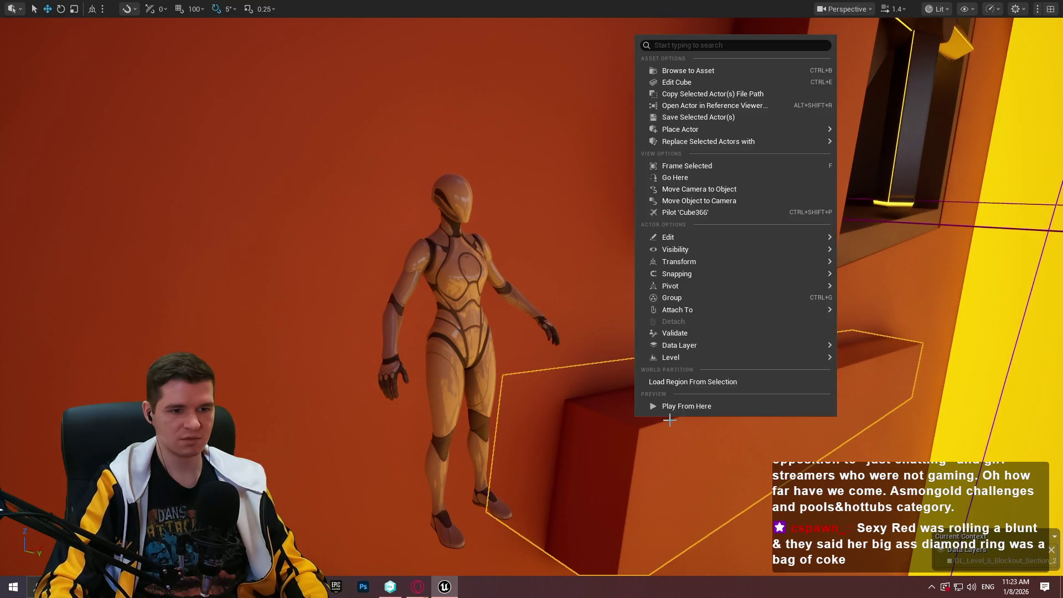
click(686, 405)
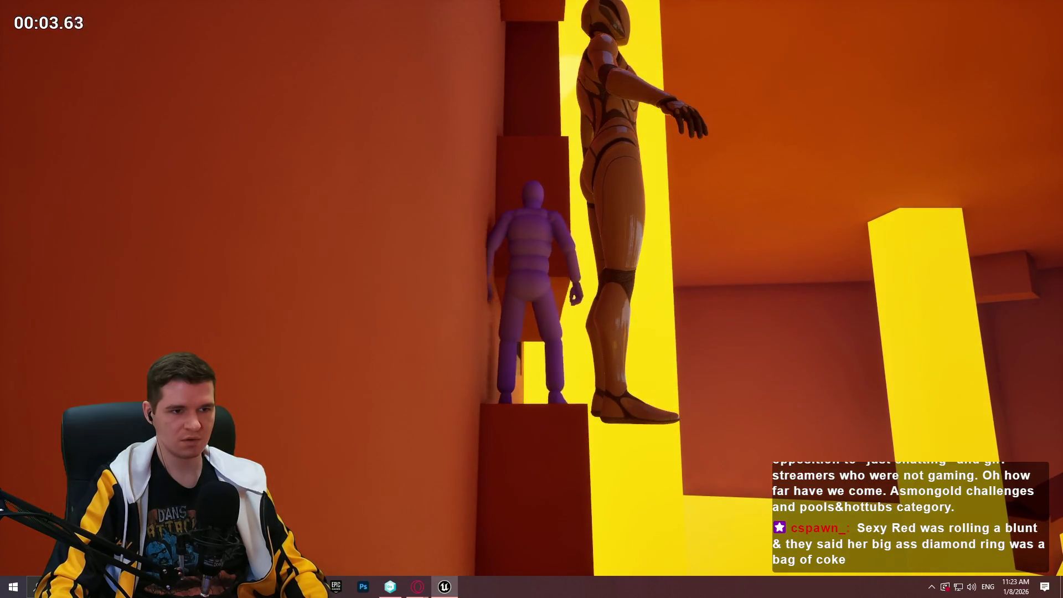
Jump to hang from the upper block, climb onto the ledge, drop back to hang, then stop the play-test.
key(space)
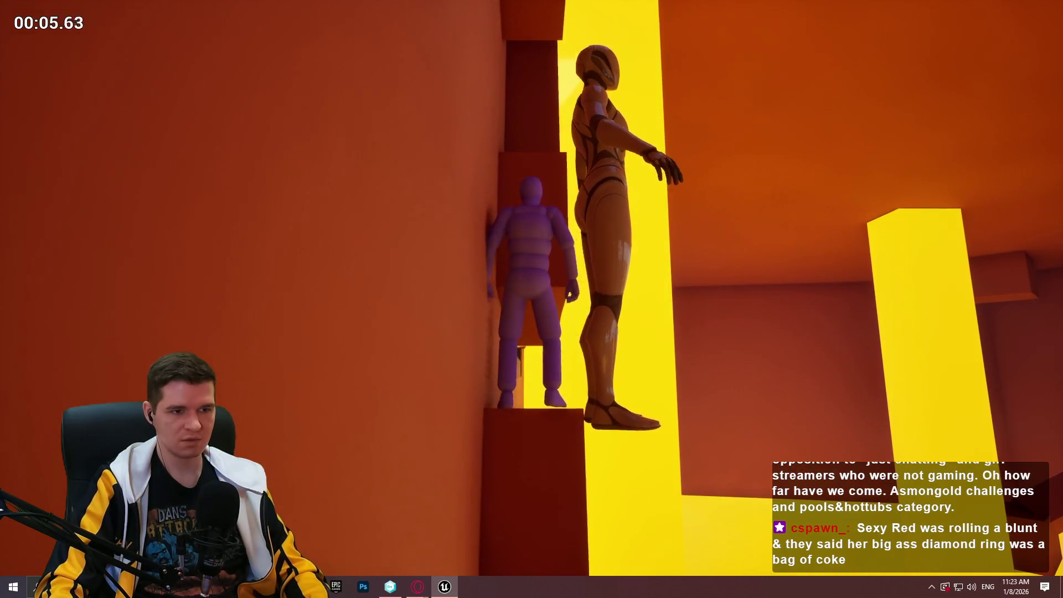
key(space)
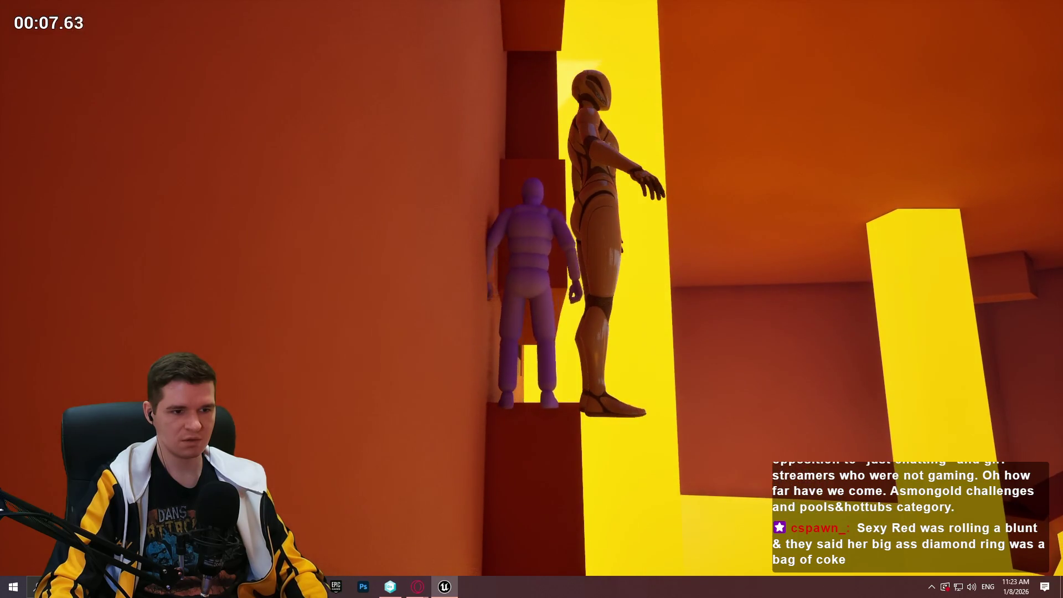
key(space)
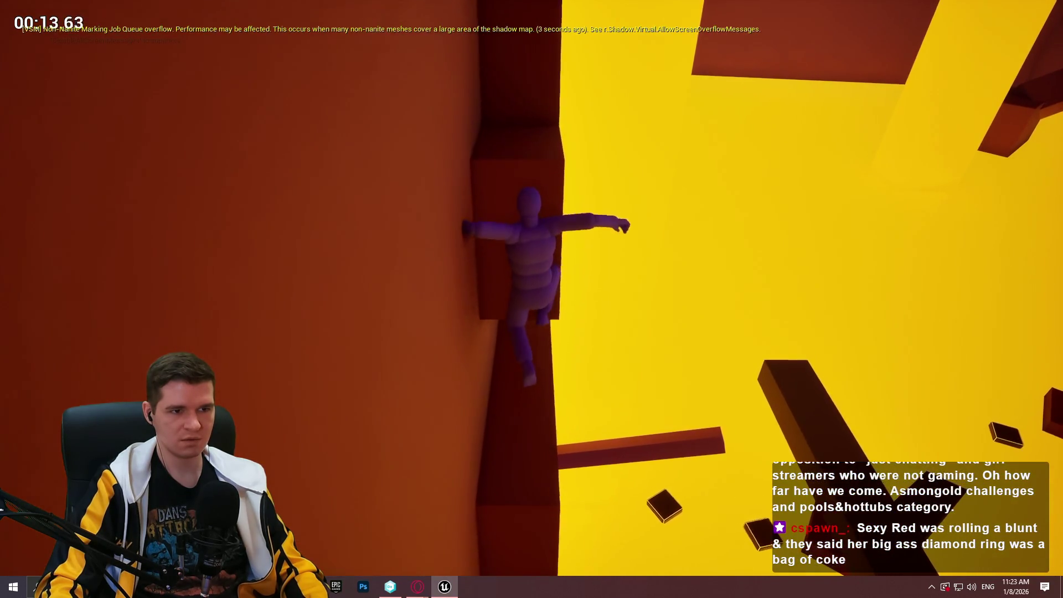
key(s)
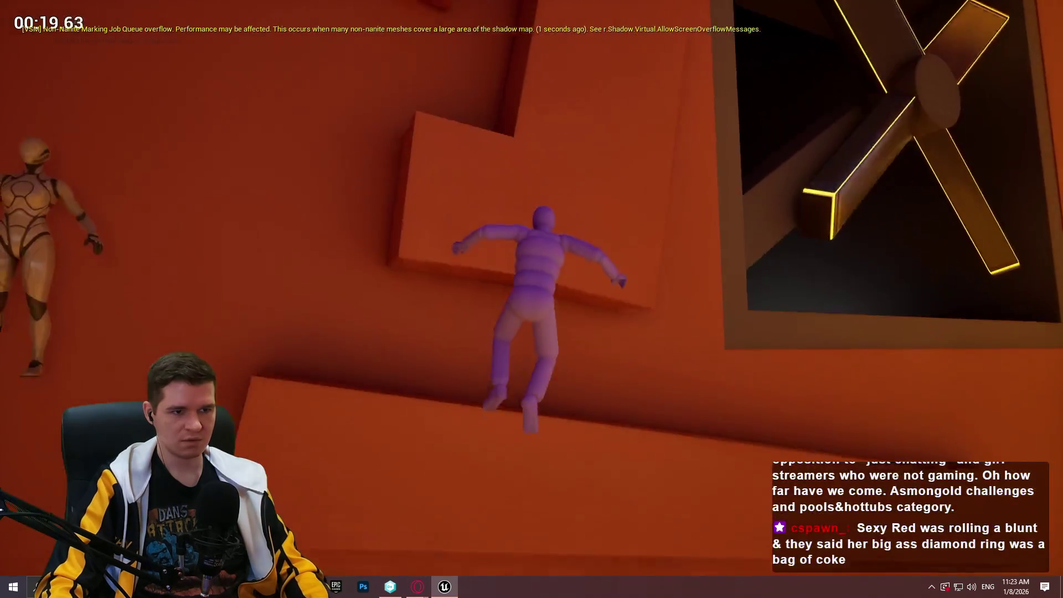
key(Escape)
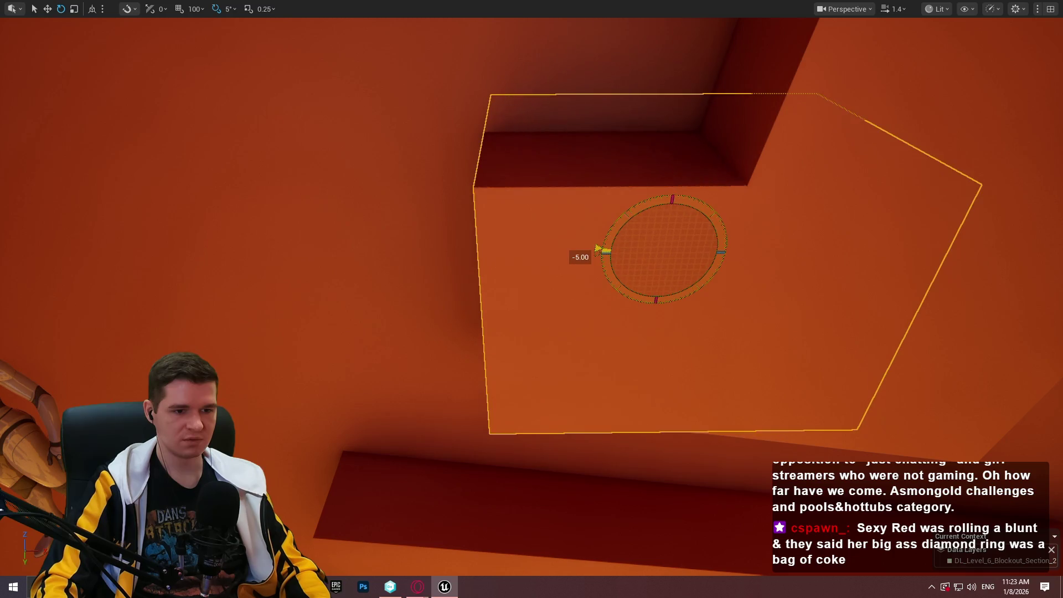
Play-test from the upper block's spot with Play From Here, then end the session.
right_click(384, 95)
click(483, 467)
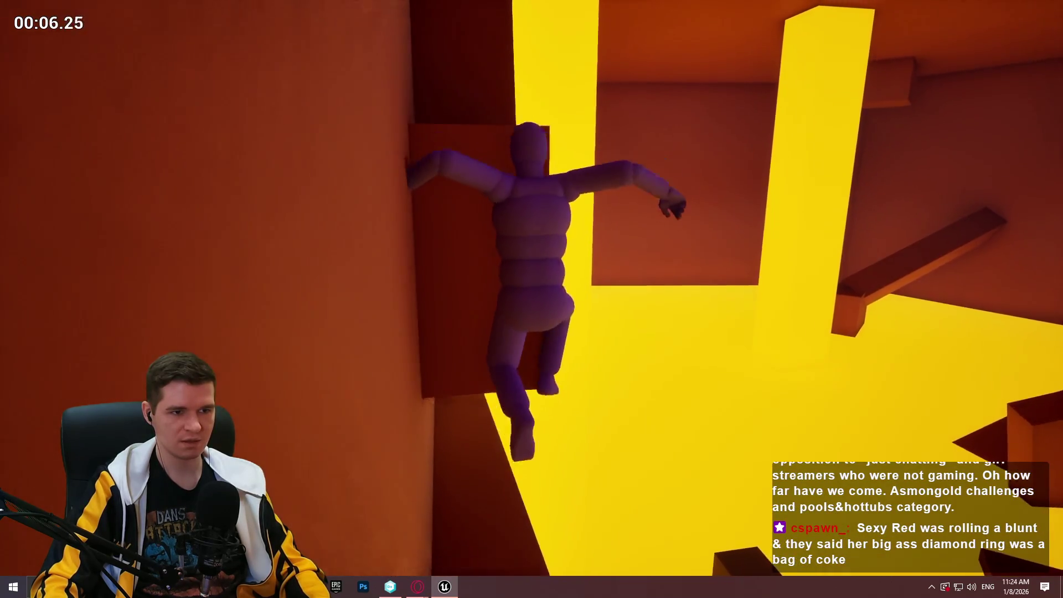
key(Escape)
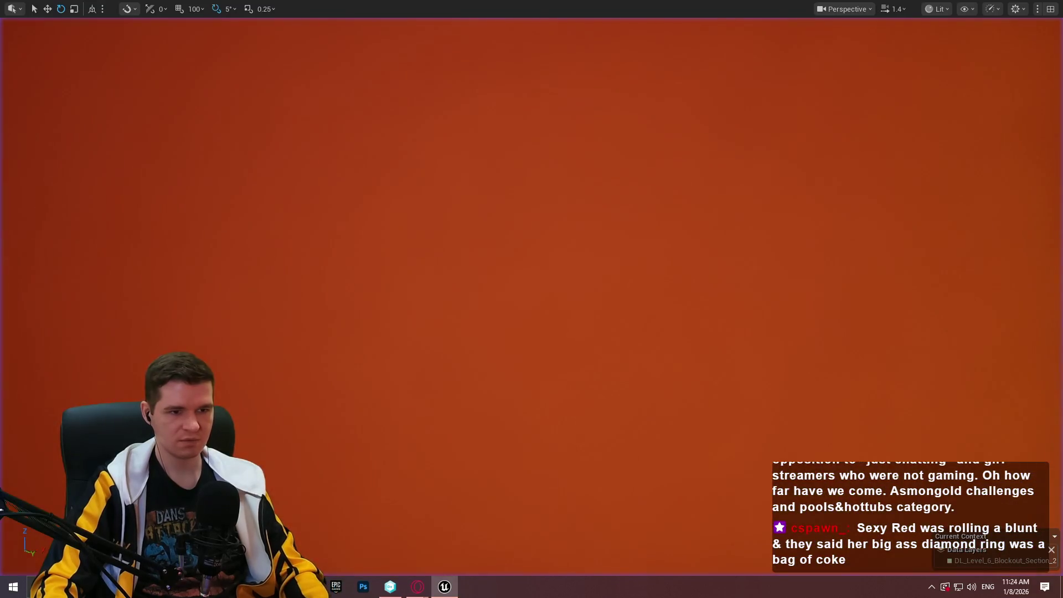
Frame and select the upper block, then bring the view down to the lower block's actions.
key(f)
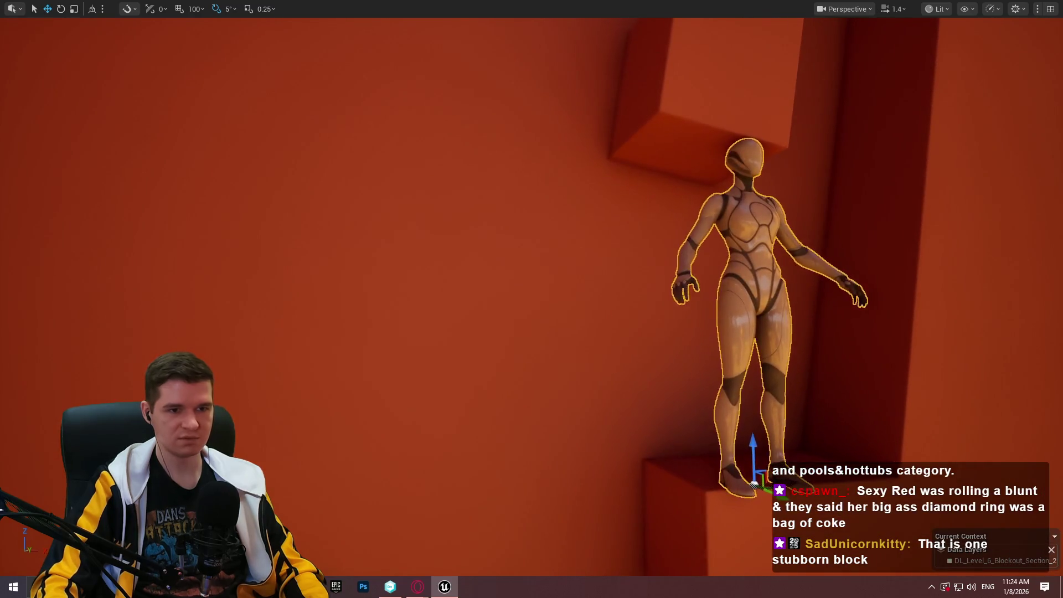
click(688, 107)
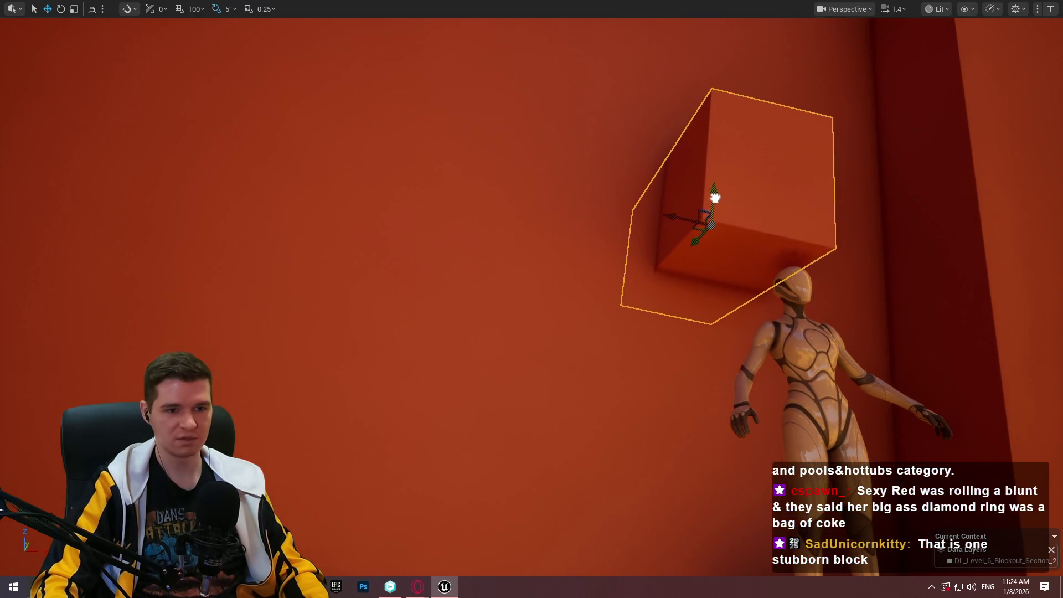
drag(711, 218, 706, 89)
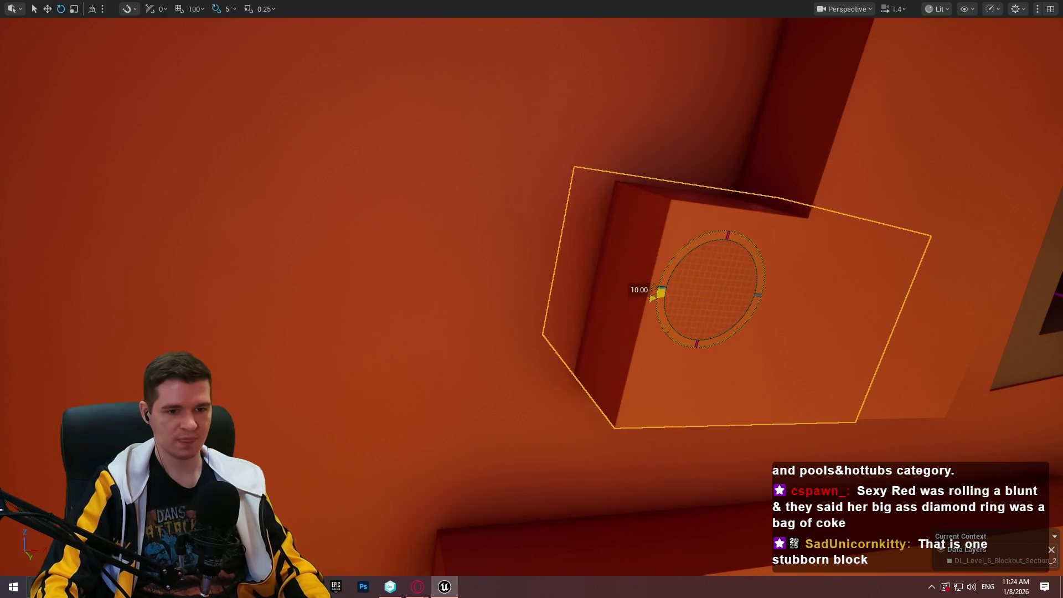
right_click(471, 548)
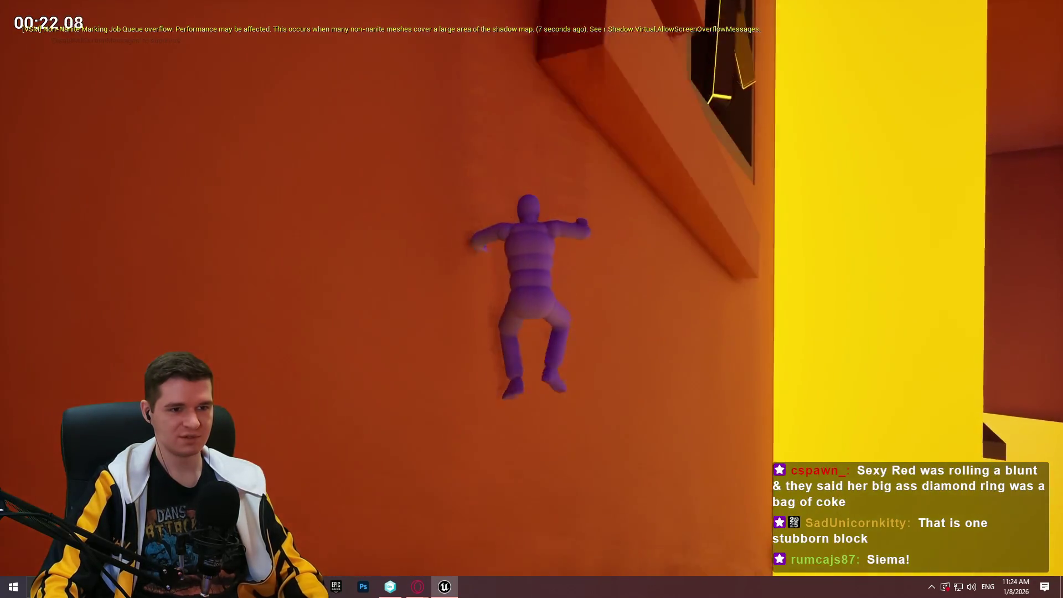
Play-test from the wall cube, then from the long ledge on another wall section.
key(Escape)
drag(476, 54, 476, 54)
drag(439, 148, 439, 148)
right_click(494, 396)
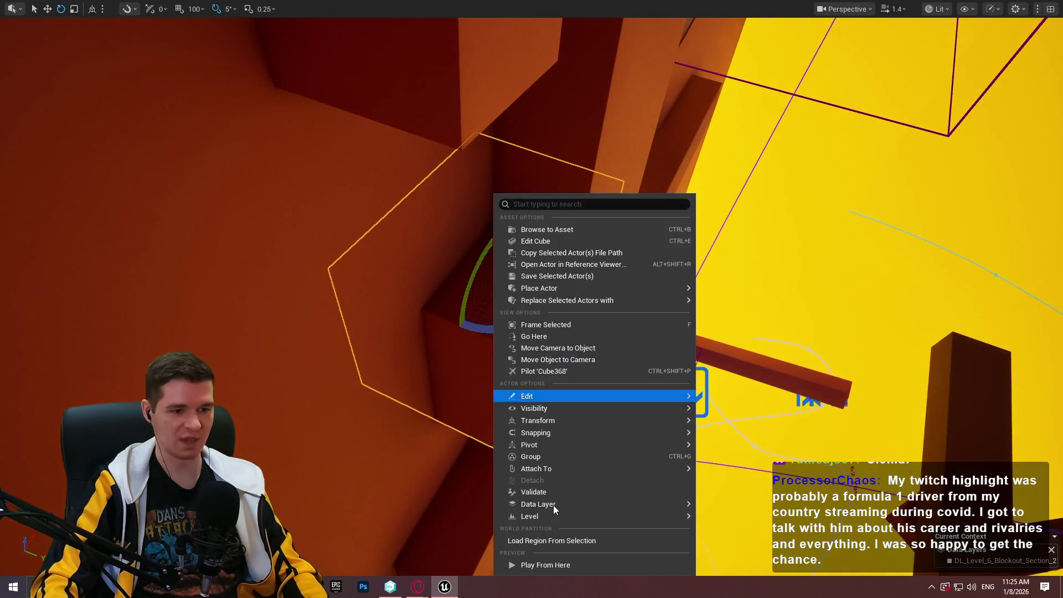
click(549, 565)
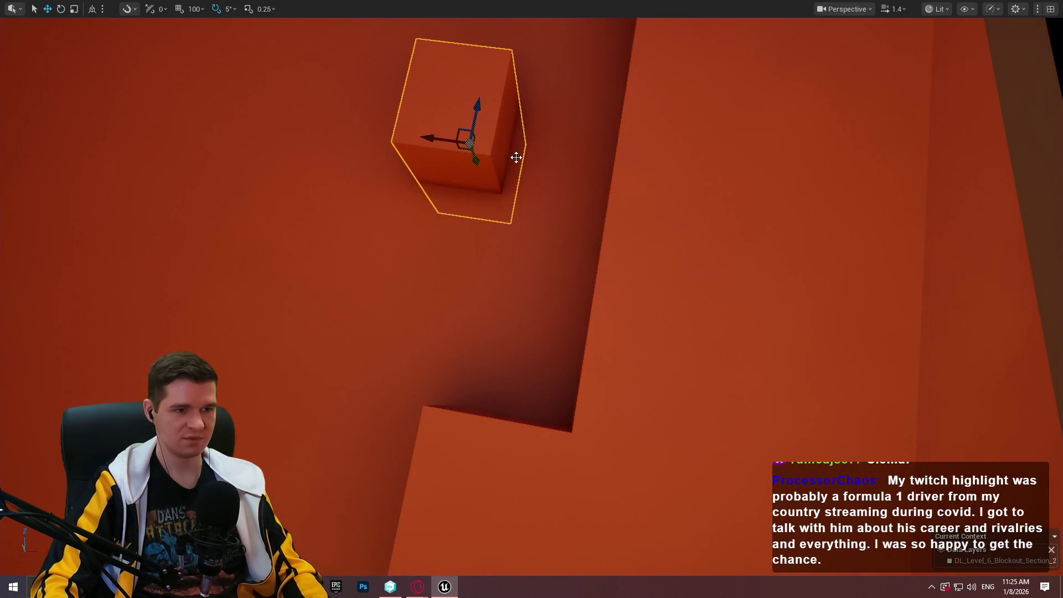
drag(391, 140, 391, 140)
right_click(787, 345)
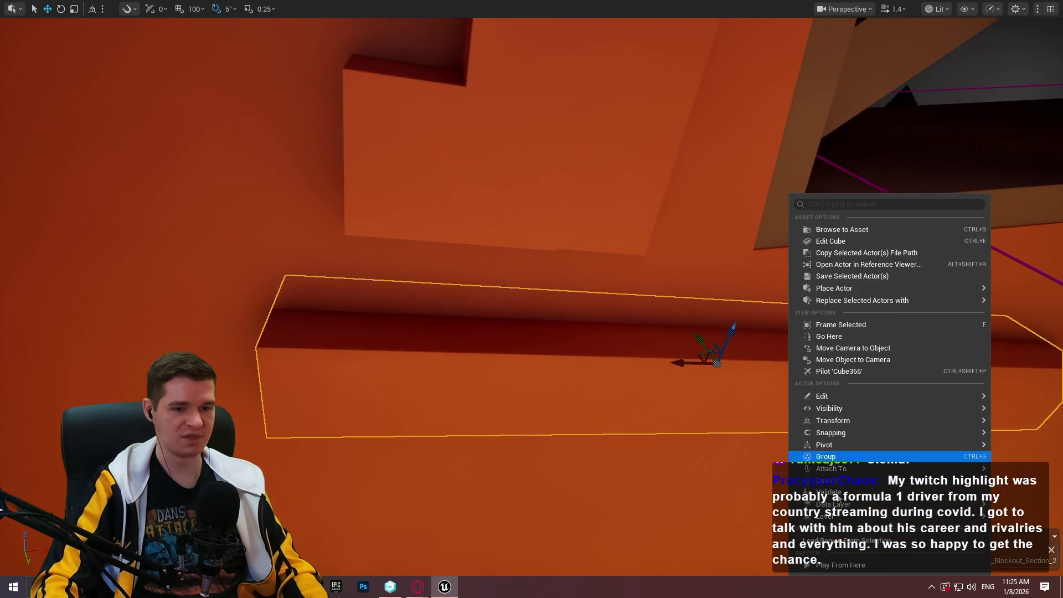
click(839, 570)
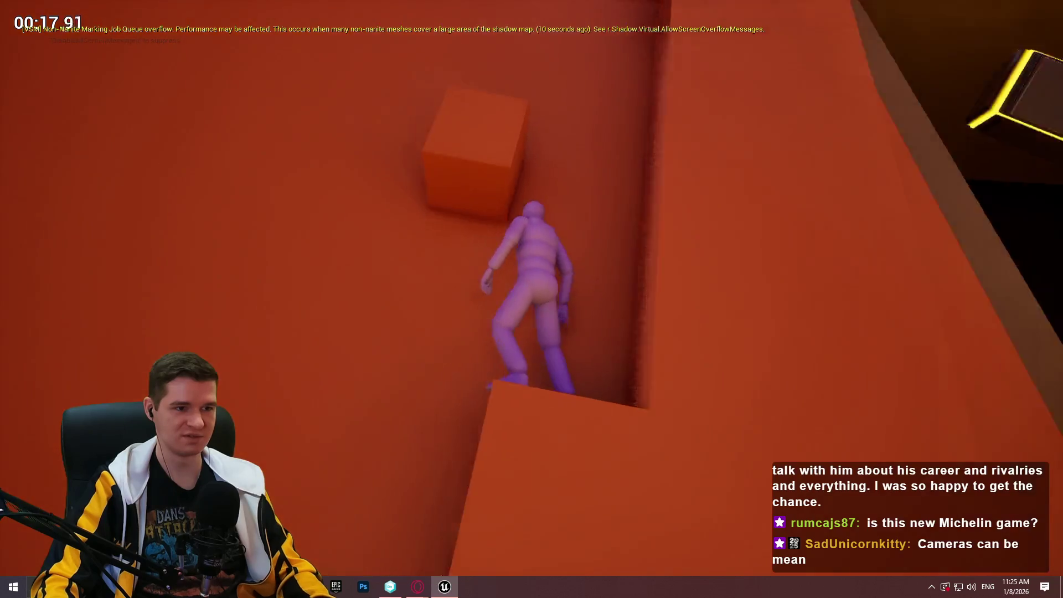
Play-test from the long ledge, climbing onto the narrow ledge by the yellow wall, then end it.
key(Escape)
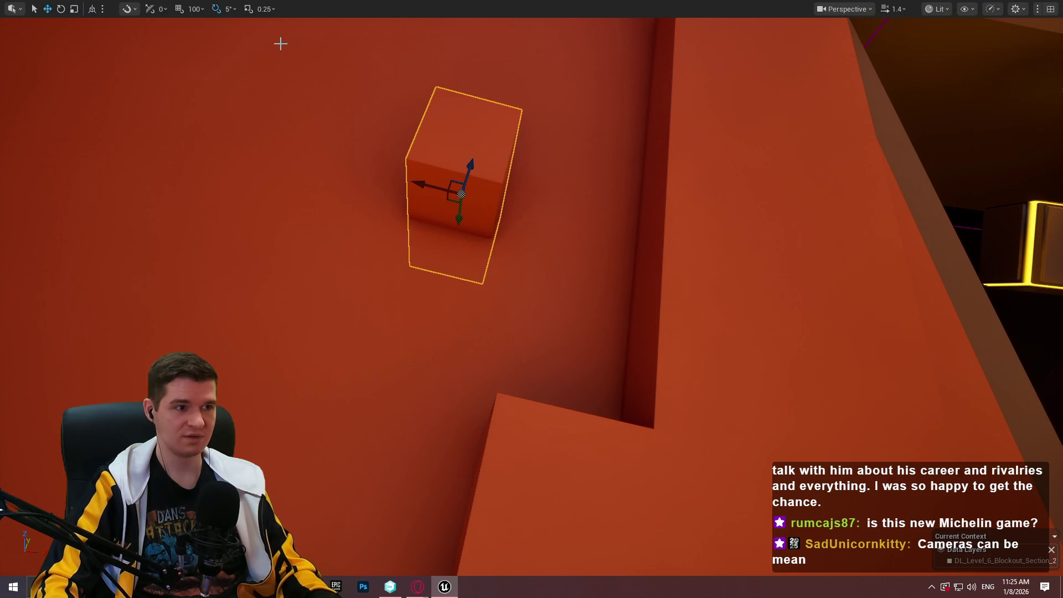
drag(281, 43, 332, 89)
right_click(794, 422)
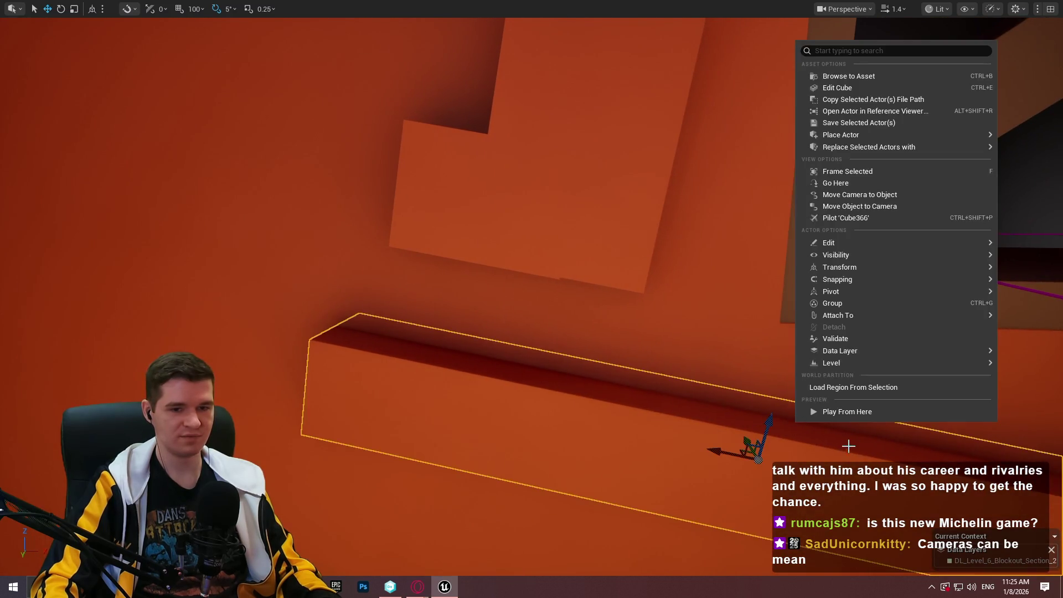
click(862, 411)
key(w)
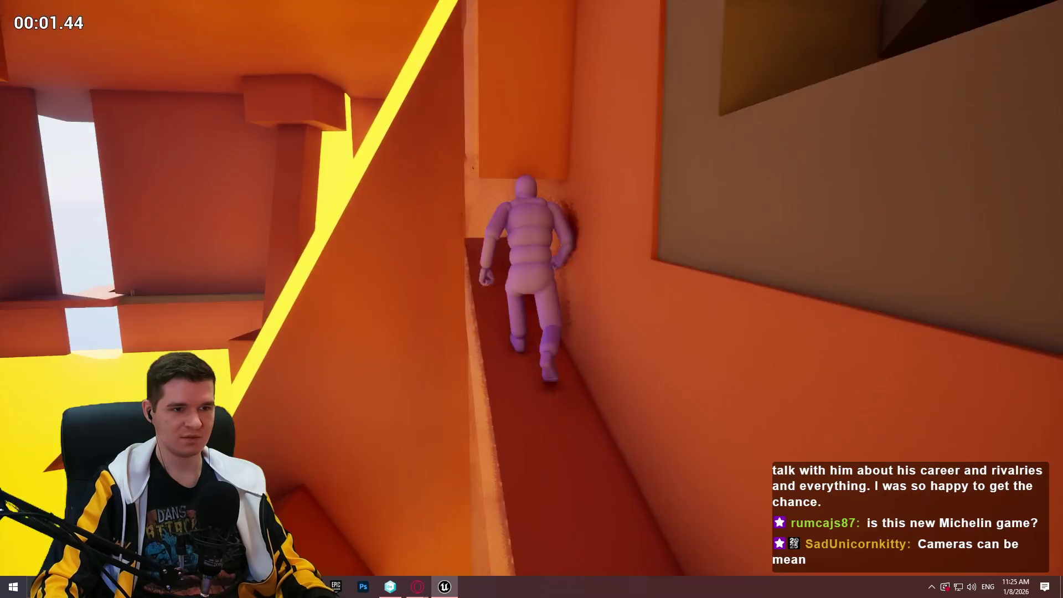
key(w)
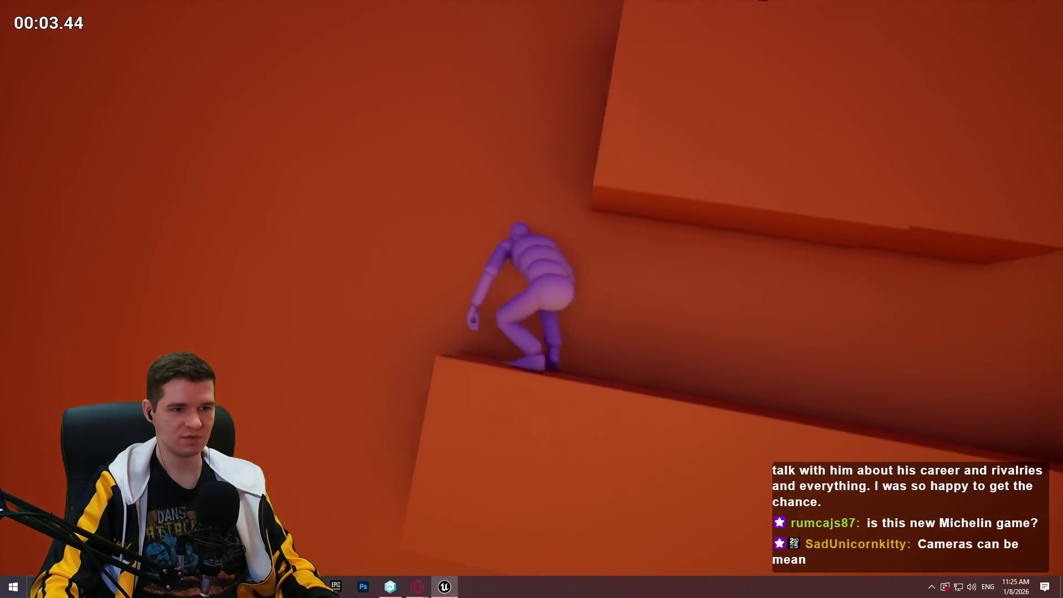
key(w)
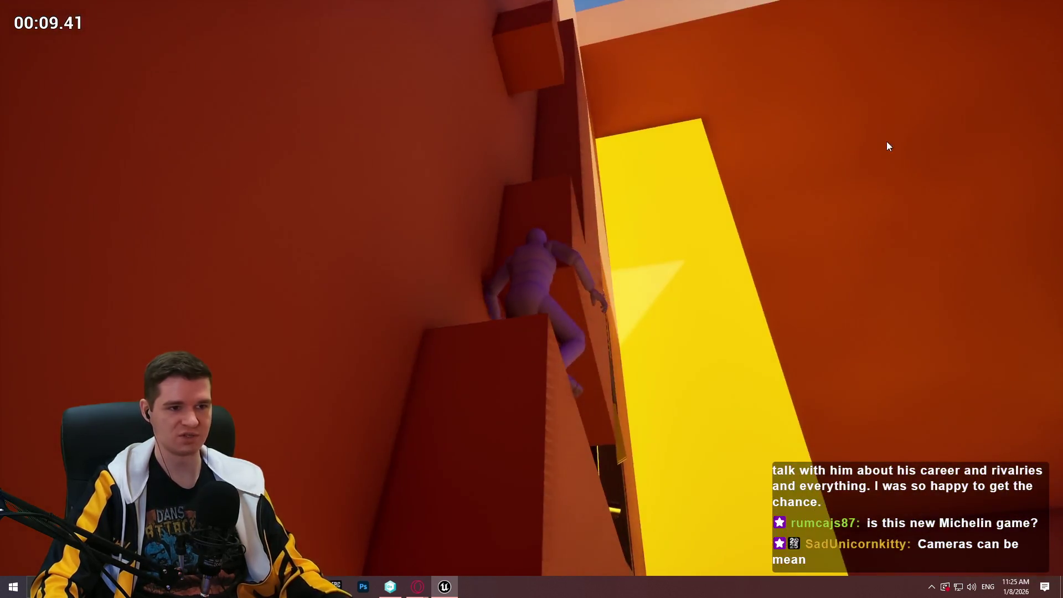
key(Escape)
Slide the small wall cube sideways, then view the cross-shaped fan from above.
key(s)
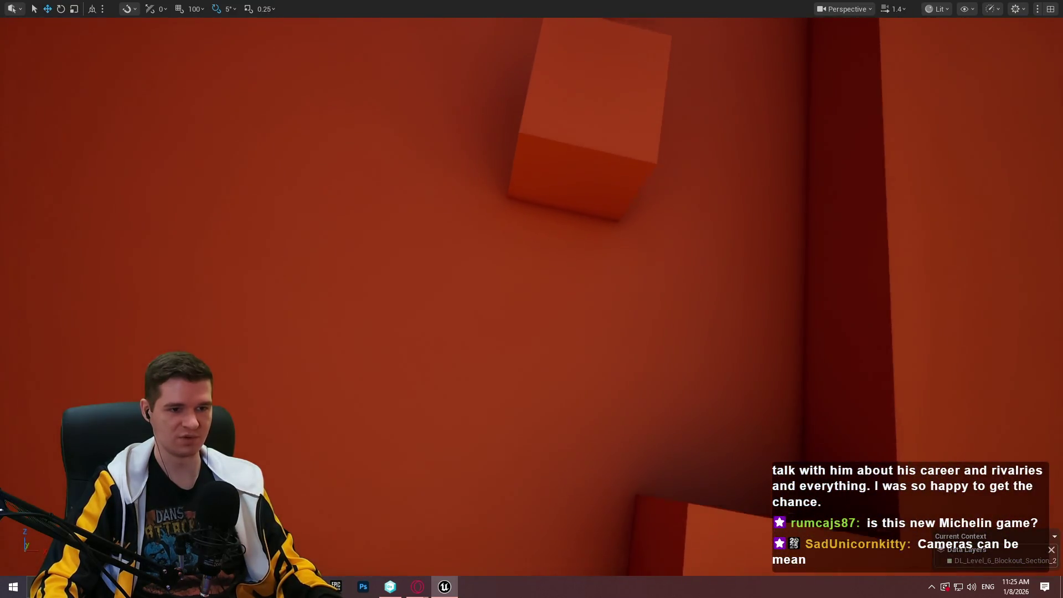
click(560, 125)
drag(560, 125, 493, 122)
drag(573, 153, 668, 234)
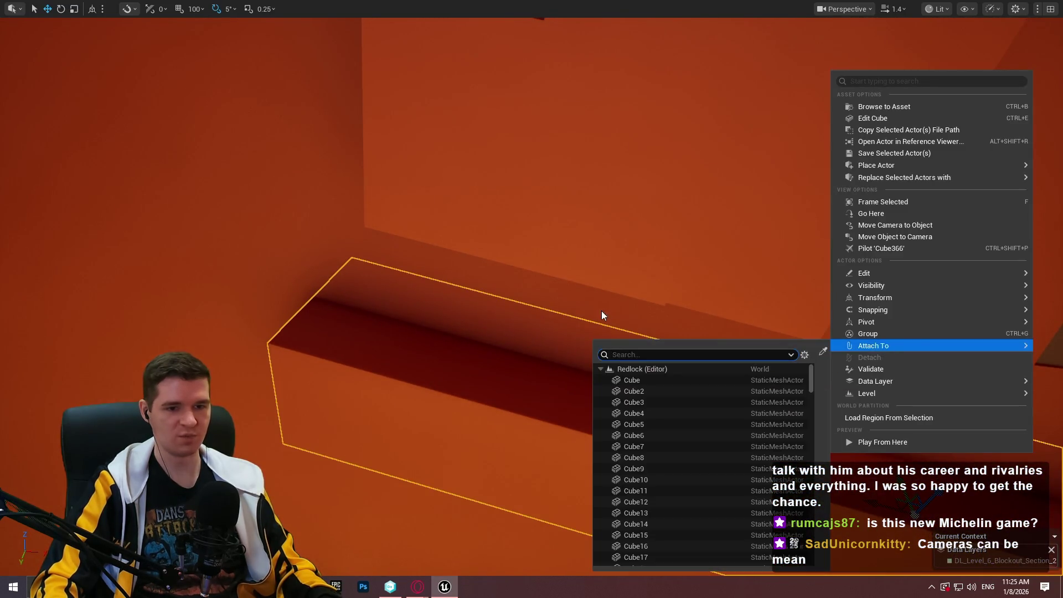
mouse_move(601, 311)
mouse_down()
mouse_move(642, 255)
mouse_move(670, 183)
mouse_move(678, 225)
mouse_move(659, 244)
mouse_move(616, 376)
mouse_up()
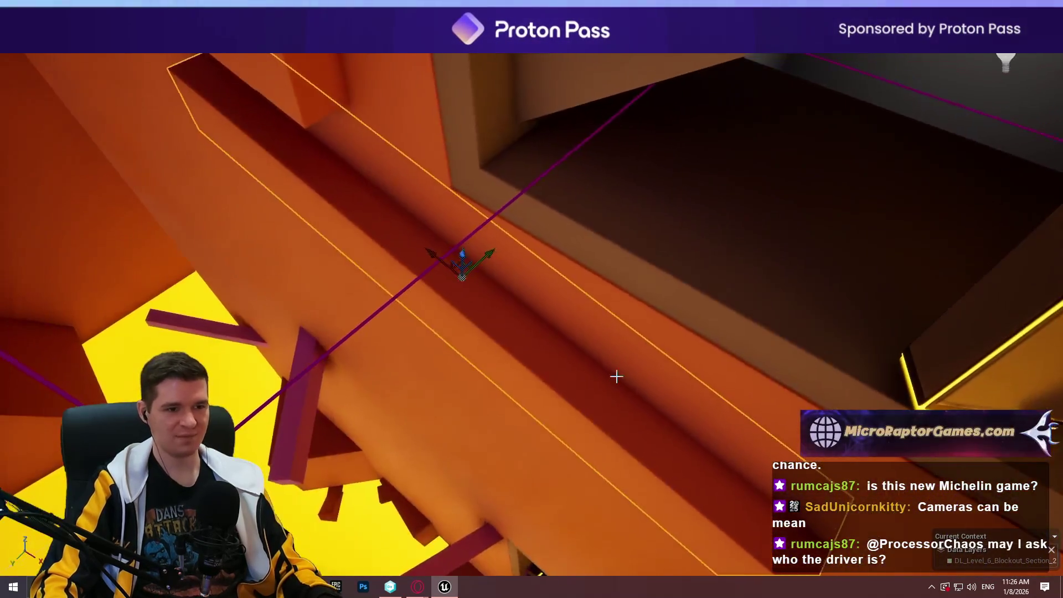
Start a play-test with Play From Here from the spot inside the fan shaft.
right_click(704, 195)
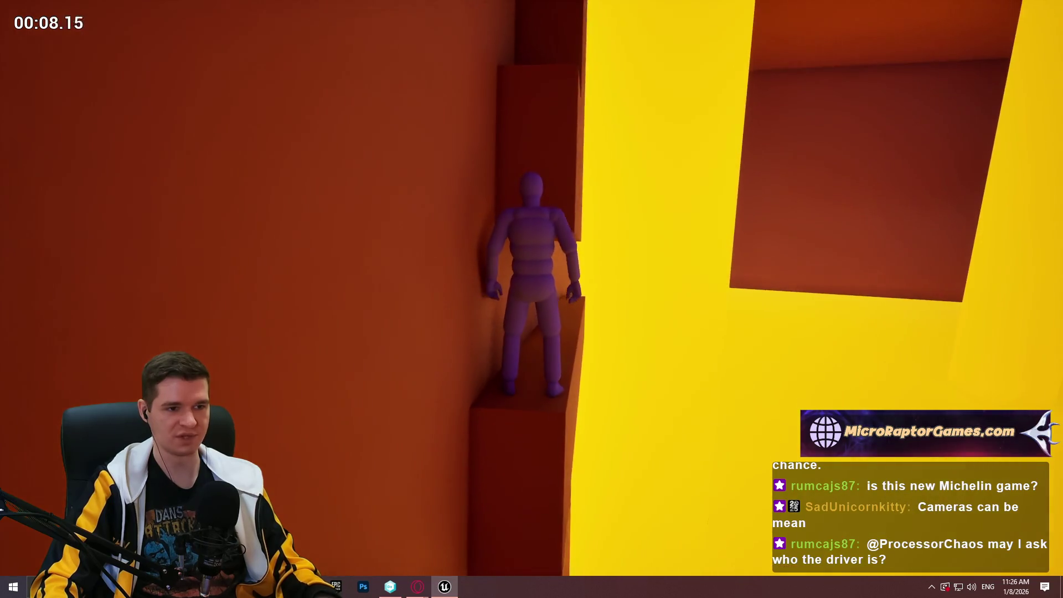
key(Escape)
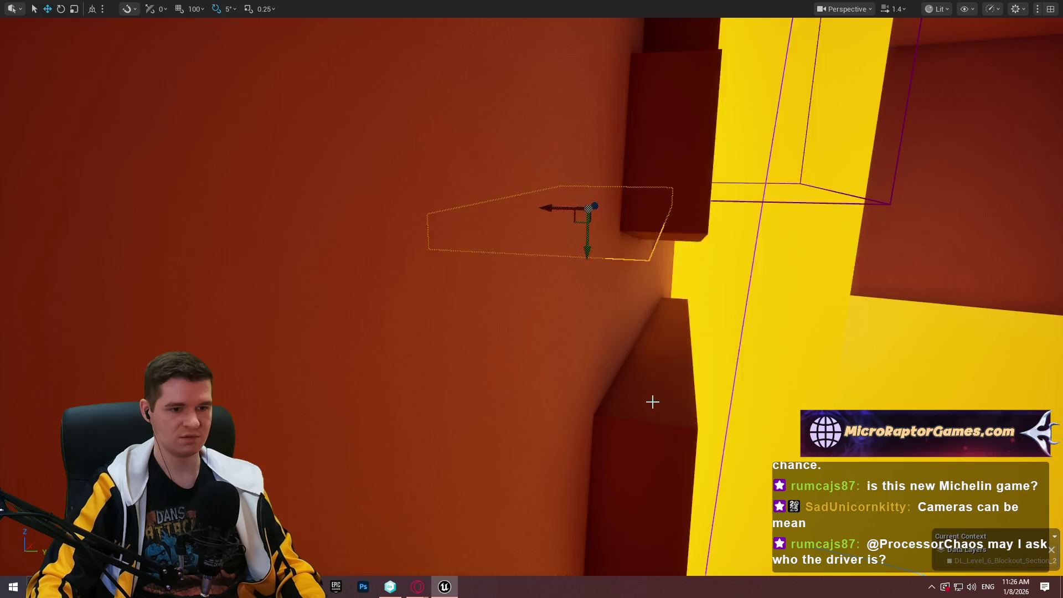
right_click(652, 402)
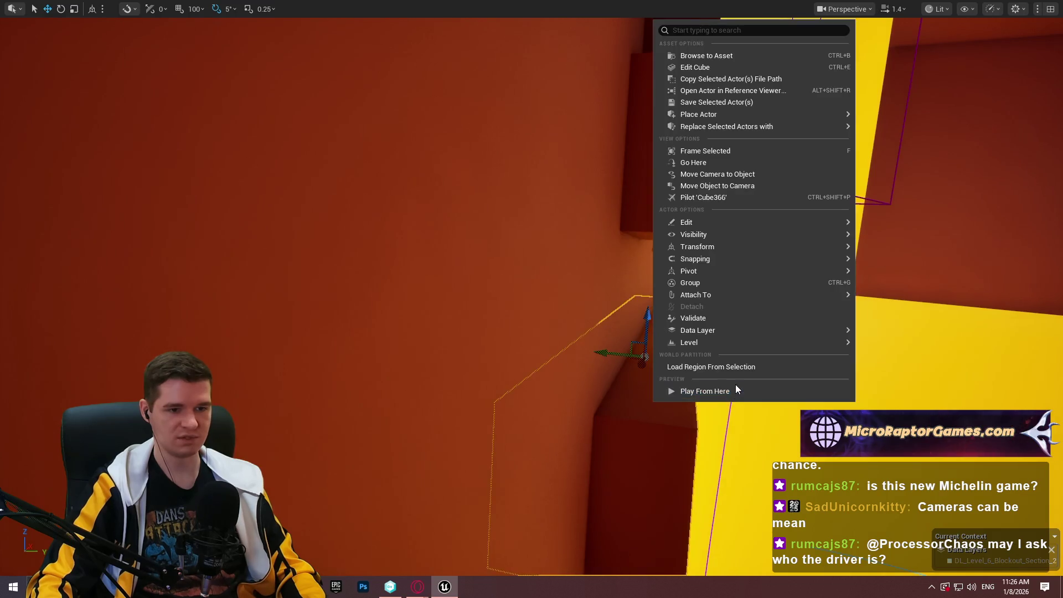
click(735, 386)
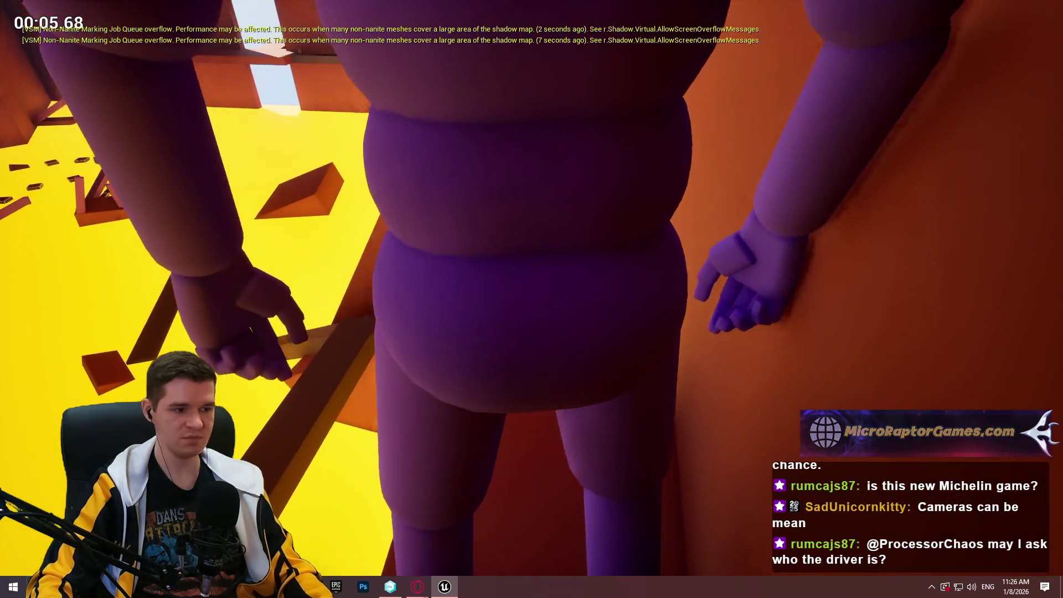
Turn on the free debug camera with the ToggleDebugCamera console command.
key(grave)
text(toggled)
key(Tab)
key(Return)
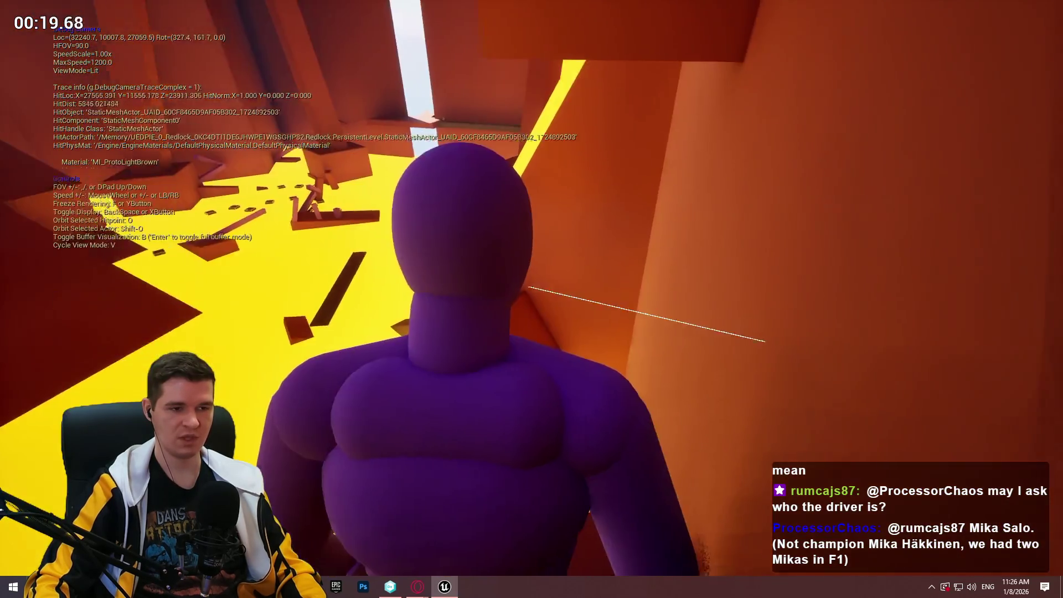
Toggle the debug camera off, stop the play-test, and frame the selected block.
key(grave)
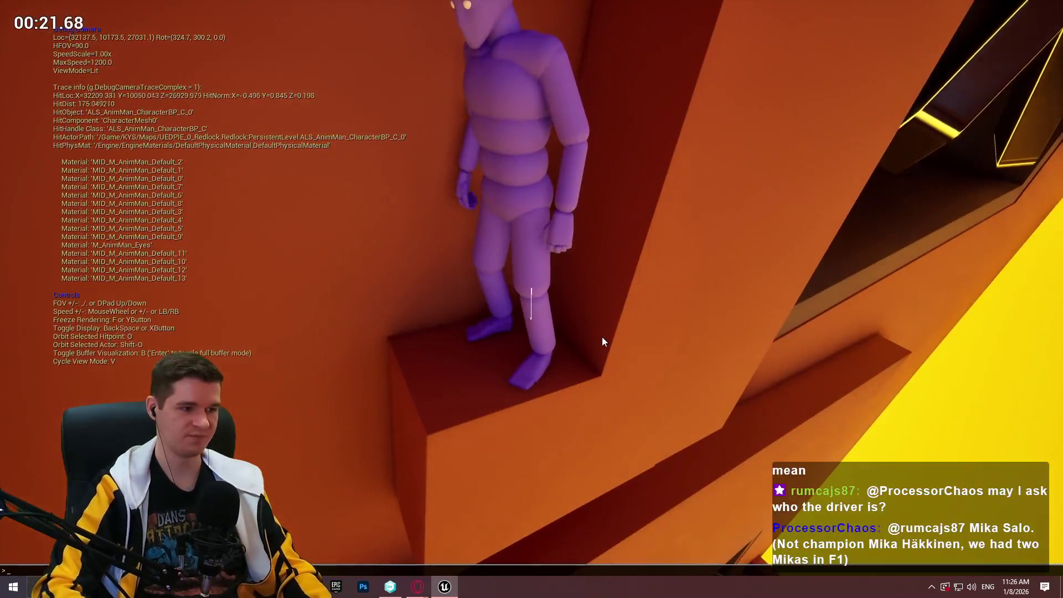
key(Up)
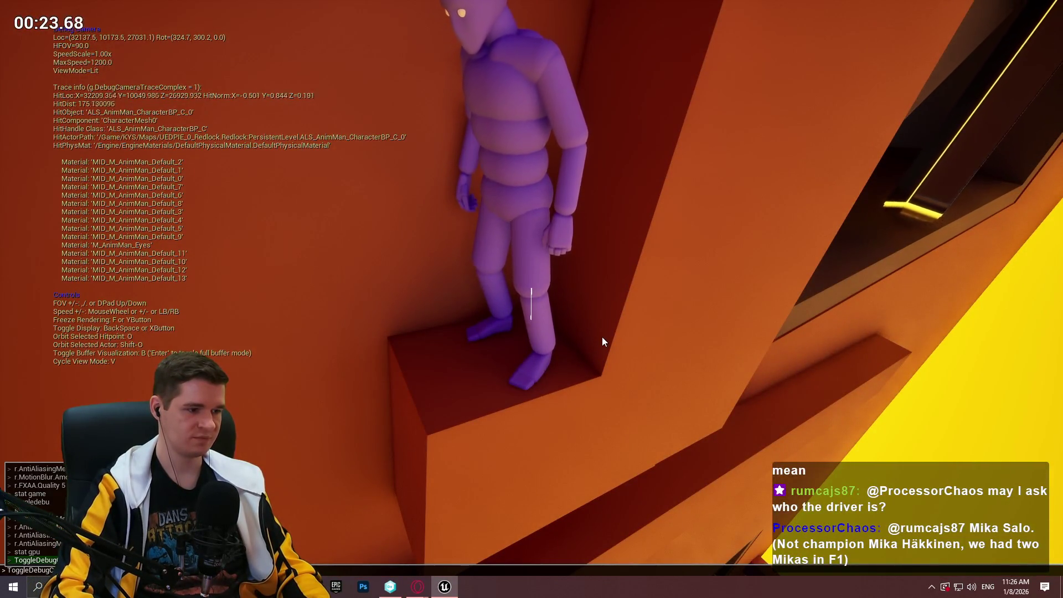
key(Return)
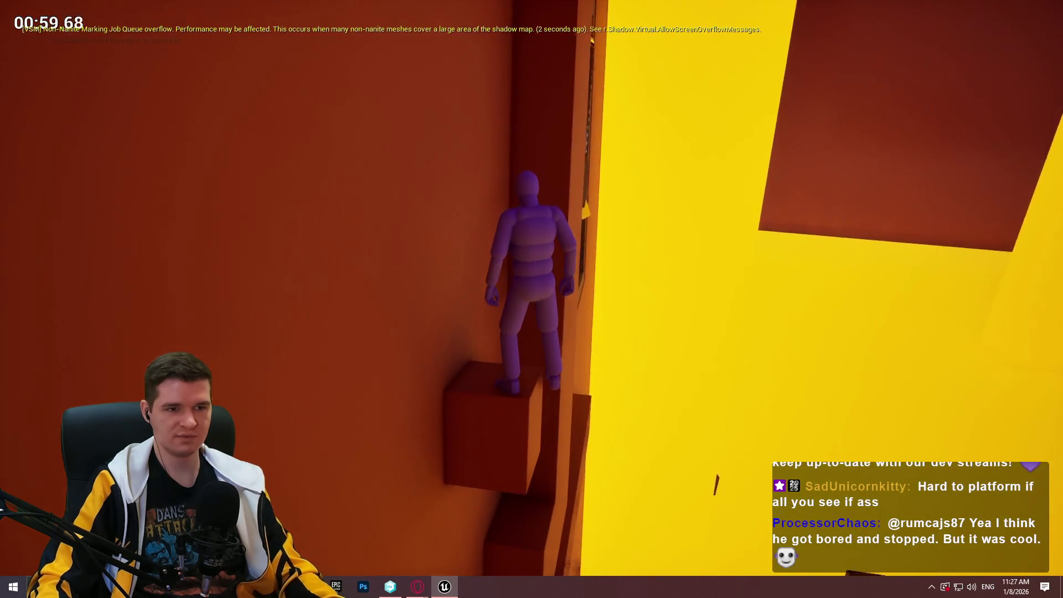
key(Escape)
key(f)
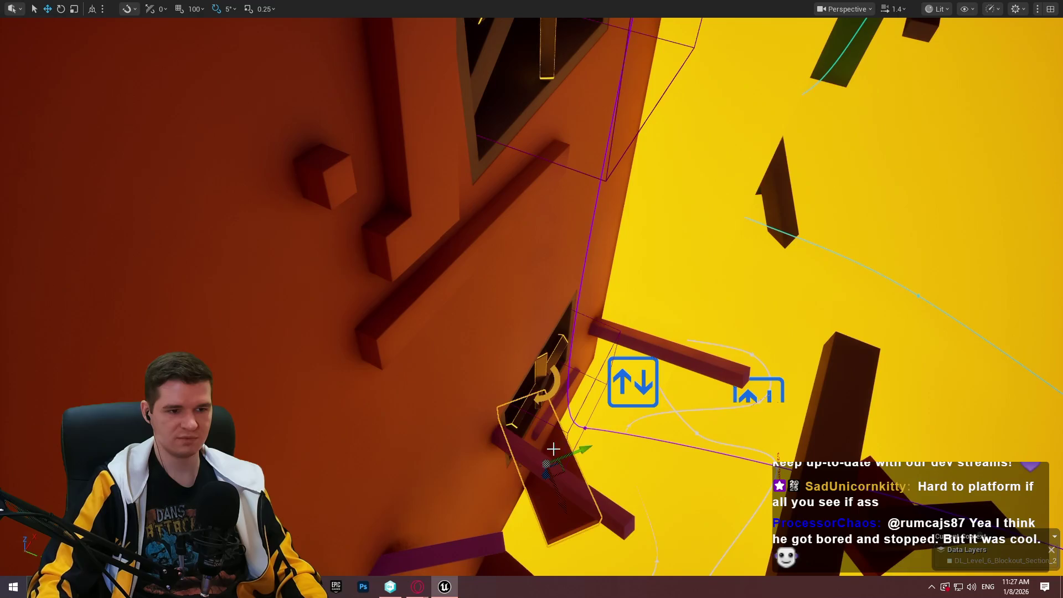
Move the pink beam left and down, tilt it 5 degrees, and shorten it.
key(f)
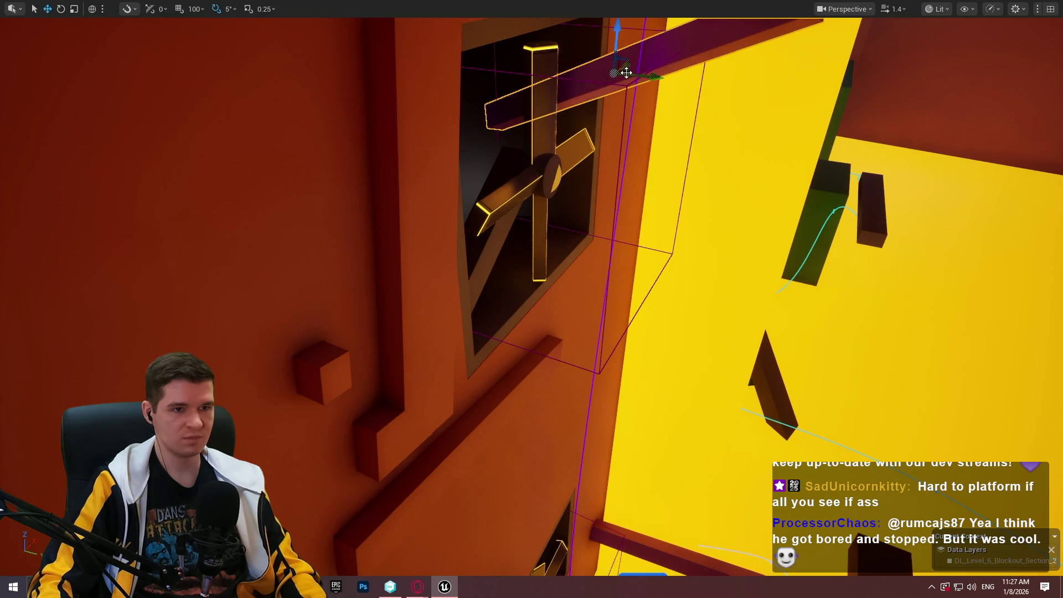
drag(563, 98, 475, 143)
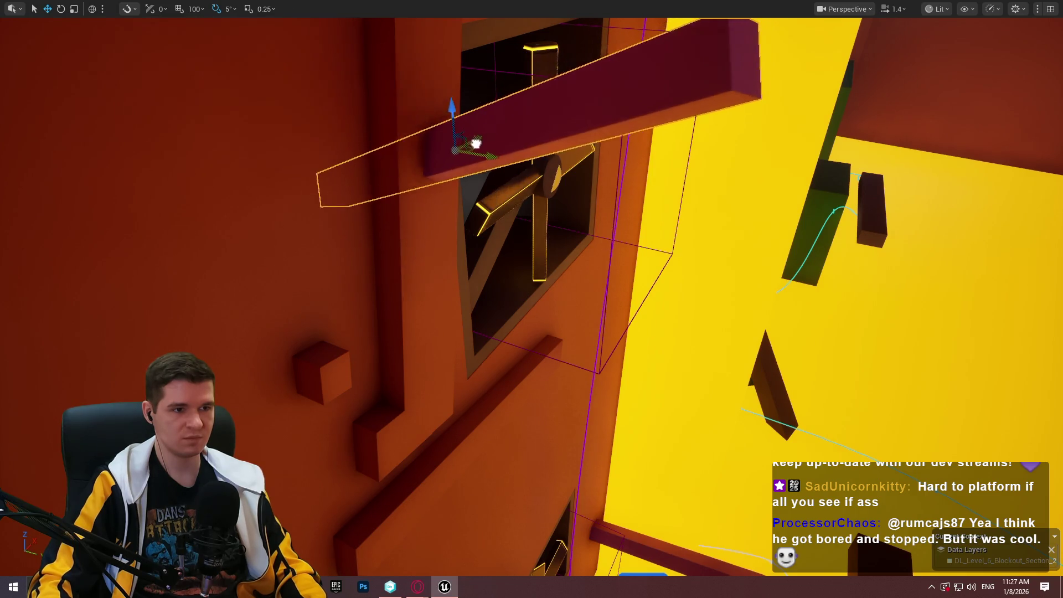
key(e)
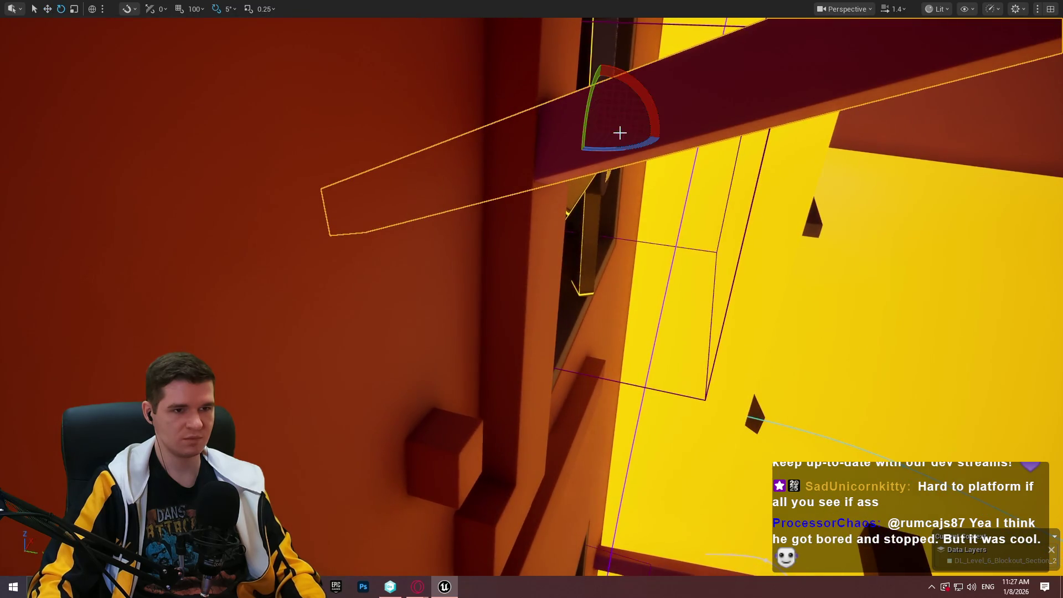
drag(604, 76, 579, 95)
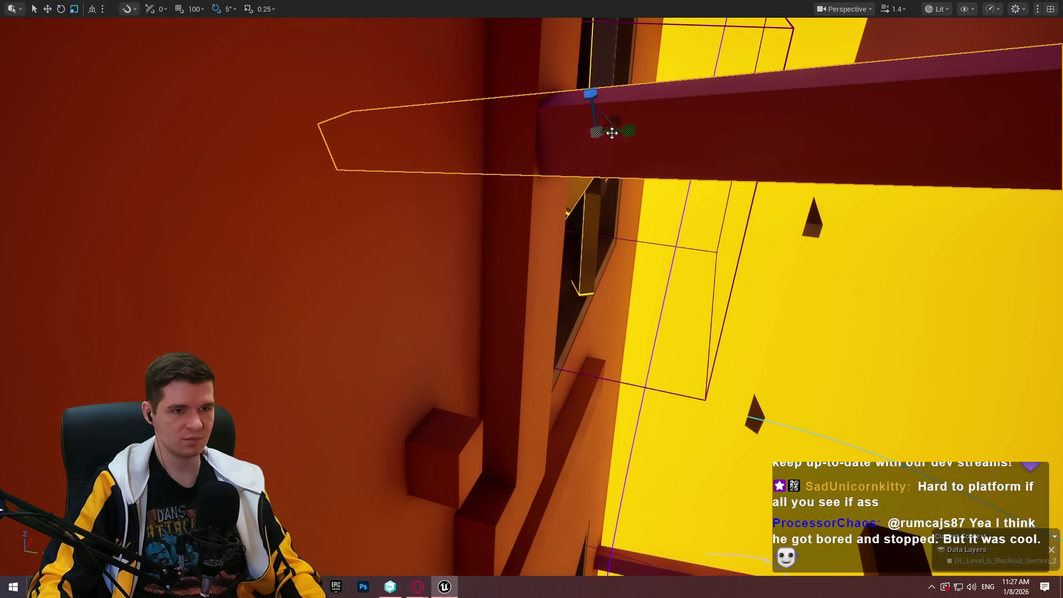
mouse_move(597, 133)
mouse_down()
mouse_move(581, 141)
mouse_move(607, 189)
mouse_move(585, 247)
mouse_move(574, 216)
mouse_up()
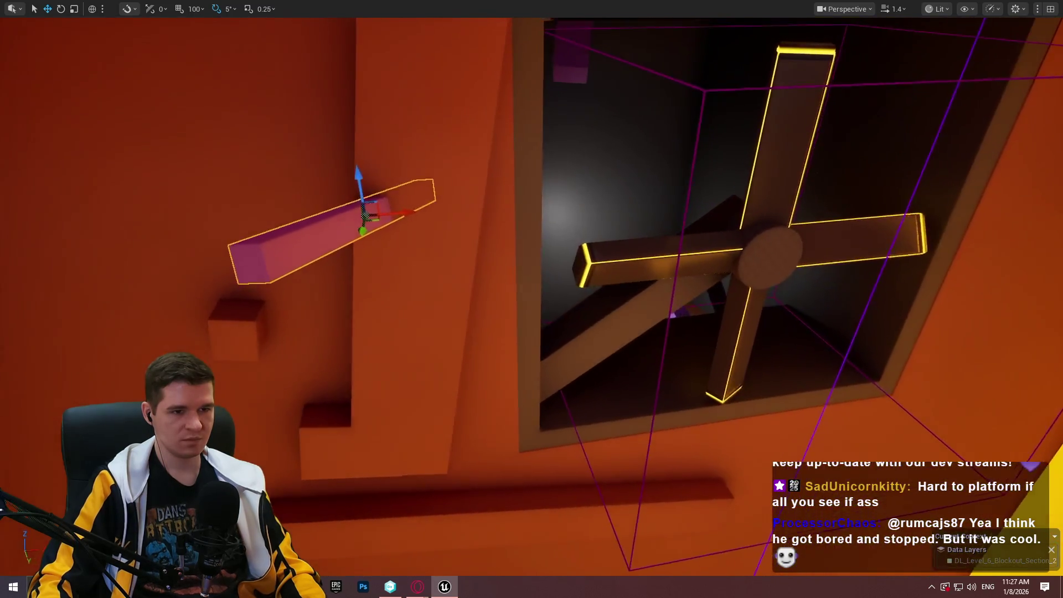
Frame the pink beam upright beside the fan and open Play From Here at that spot.
key(a)
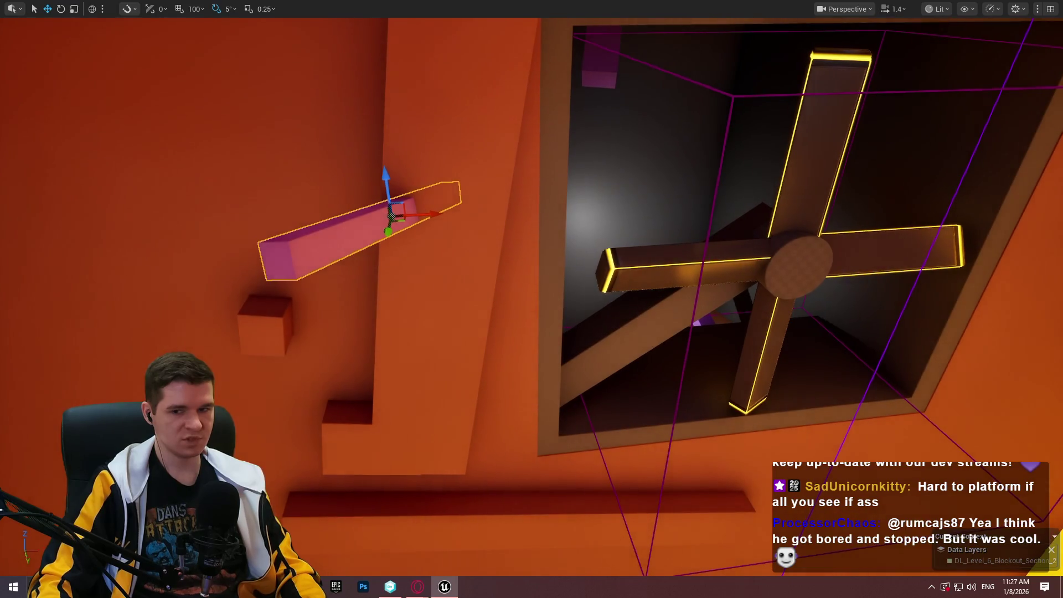
key(w)
key(s)
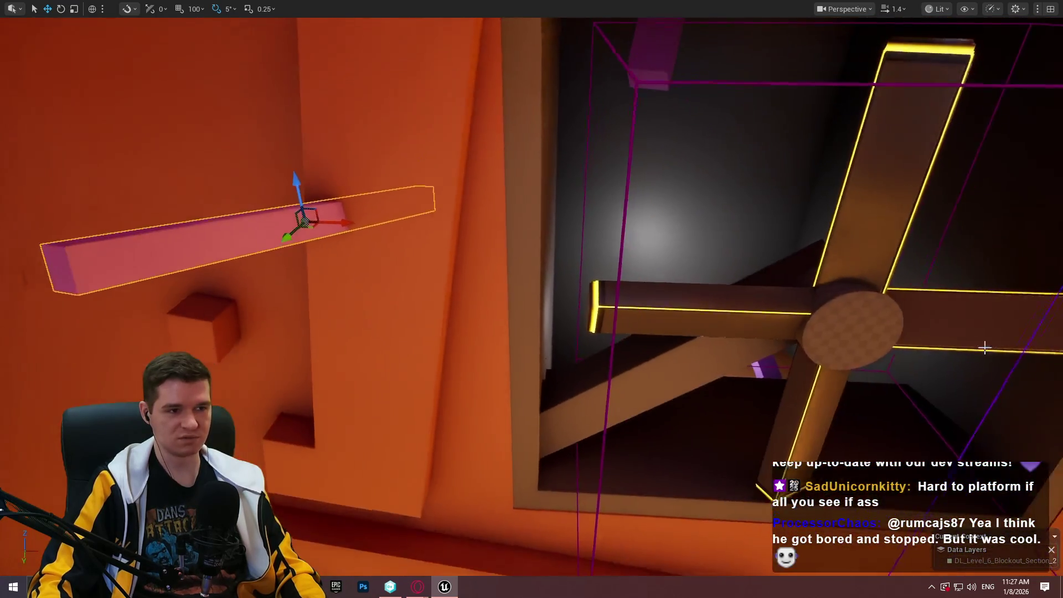
mouse_move(297, 233)
mouse_down()
mouse_move(230, 221)
mouse_move(403, 237)
mouse_move(541, 220)
mouse_up()
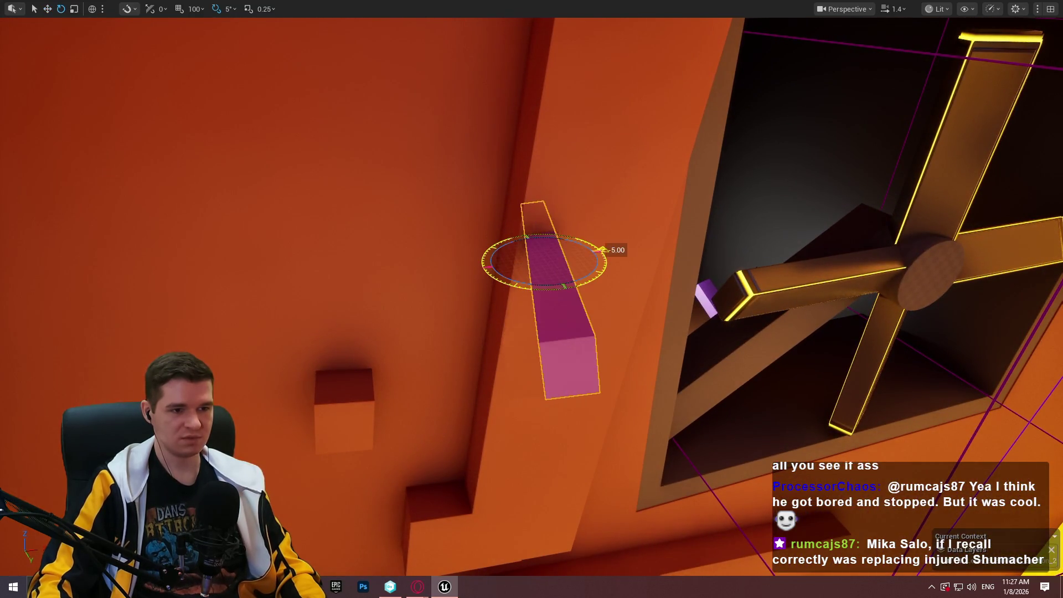
drag(597, 255, 367, 304)
right_click(368, 304)
mouse_move(476, 468)
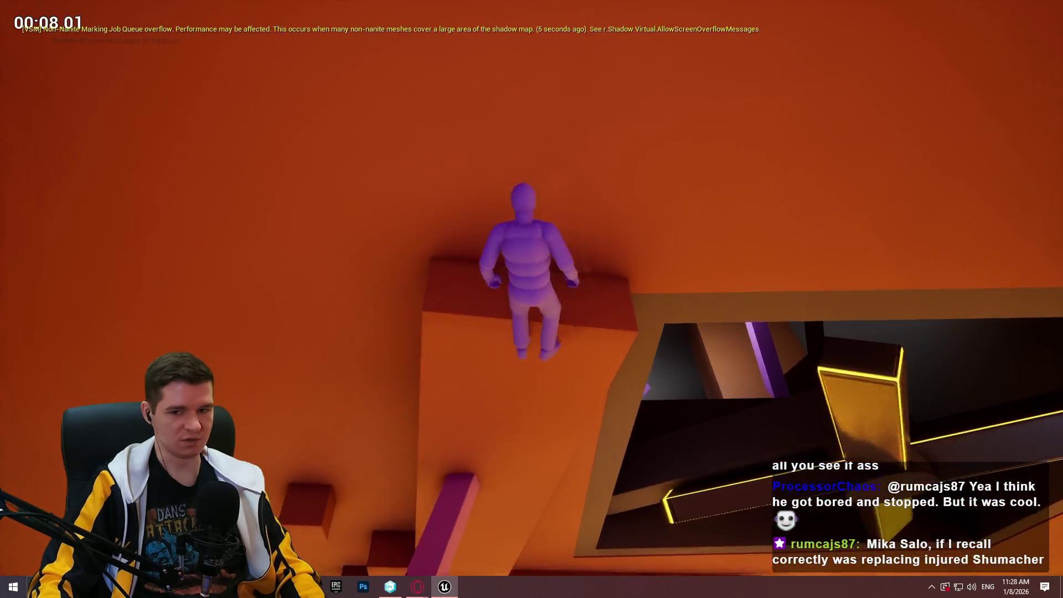
Raise the pink beam slightly, then play-test from the small cube near the fan.
key(Escape)
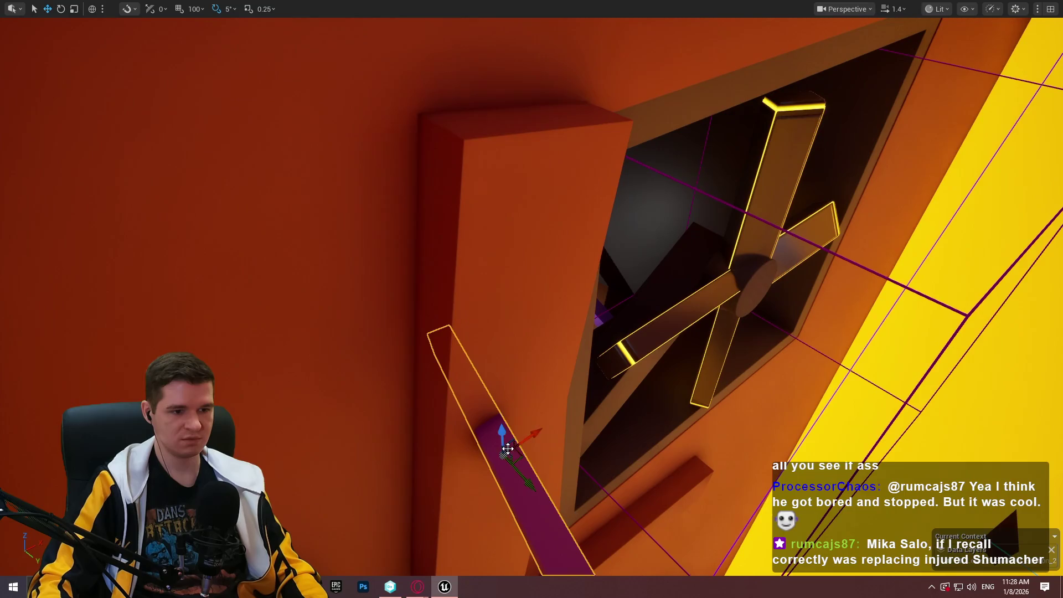
drag(523, 459, 532, 452)
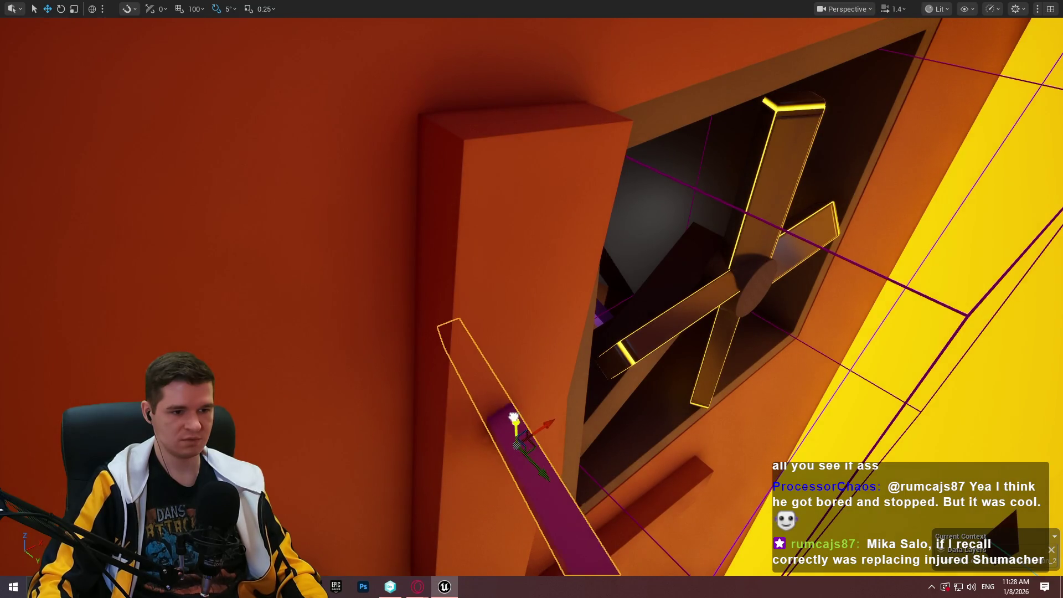
drag(513, 401, 507, 422)
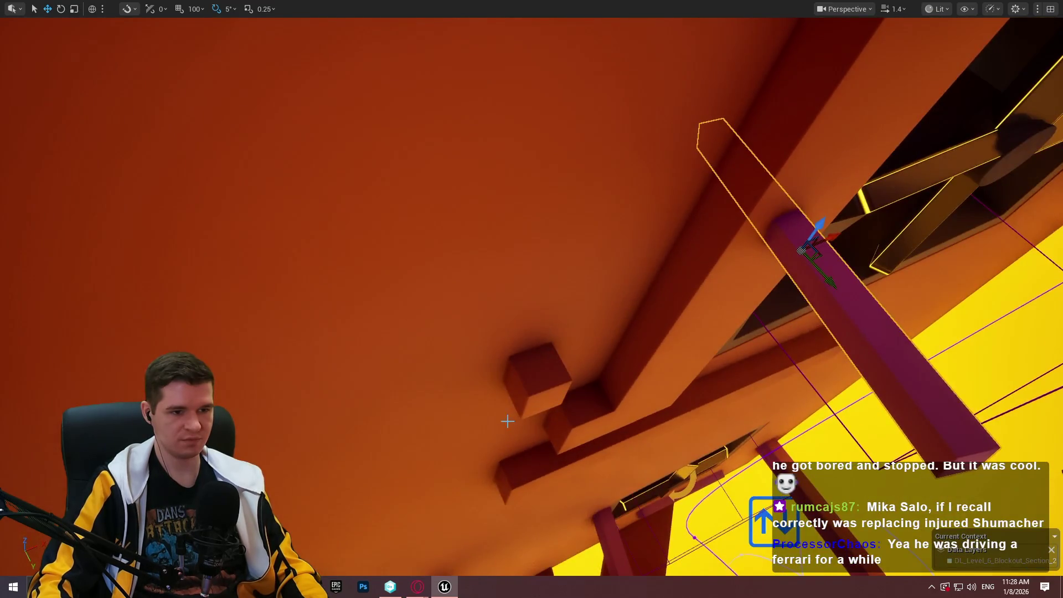
right_click(539, 373)
click(609, 565)
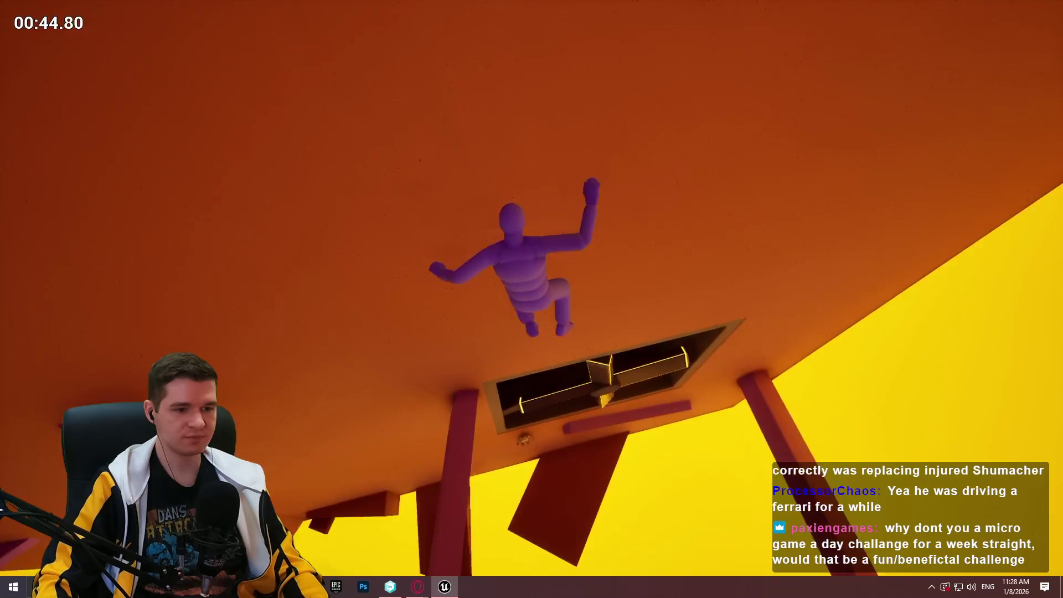
Stop the play-test and fly the view back to the fan opening beside the pink beam.
key(Escape)
mouse_move(649, 364)
mouse_down()
mouse_move(609, 327)
mouse_move(582, 360)
mouse_move(609, 388)
mouse_move(669, 508)
mouse_up()
drag(575, 284, 481, 340)
drag(601, 343, 601, 343)
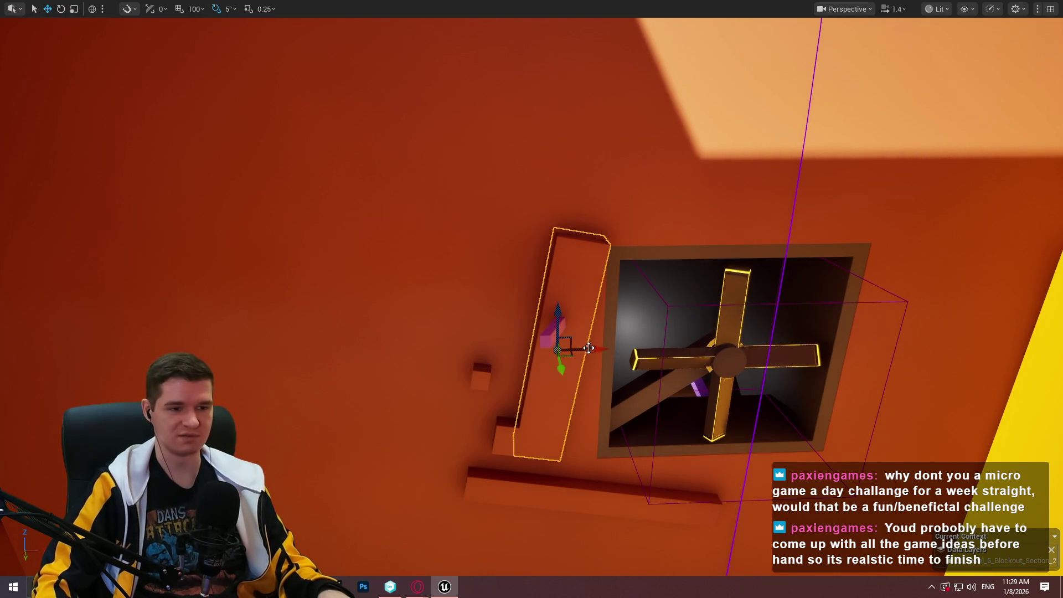
Raise the ledge high up the wall, tilt it to 115°, and slide it right above the fan opening.
drag(560, 316, 554, 133)
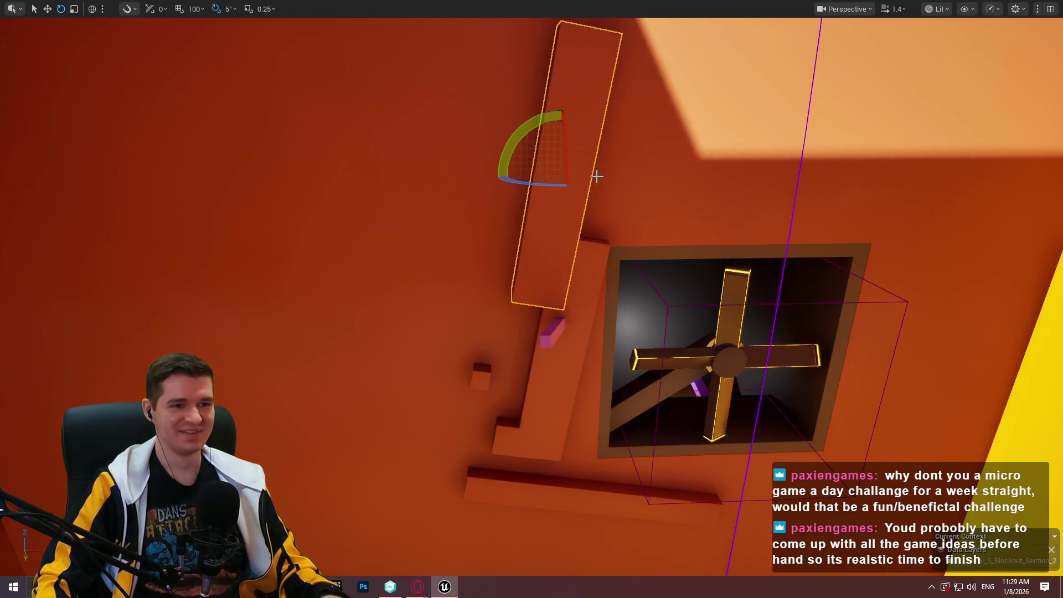
mouse_move(518, 136)
mouse_down()
mouse_move(576, 119)
mouse_move(625, 174)
mouse_up()
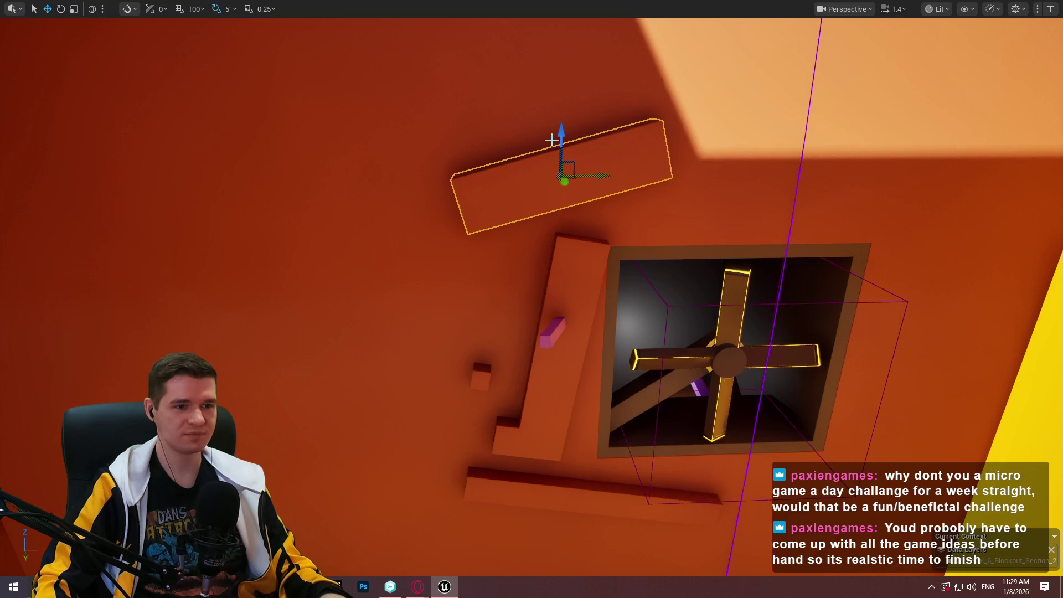
mouse_move(577, 174)
mouse_down()
mouse_move(749, 150)
mouse_move(754, 183)
mouse_move(794, 184)
mouse_up()
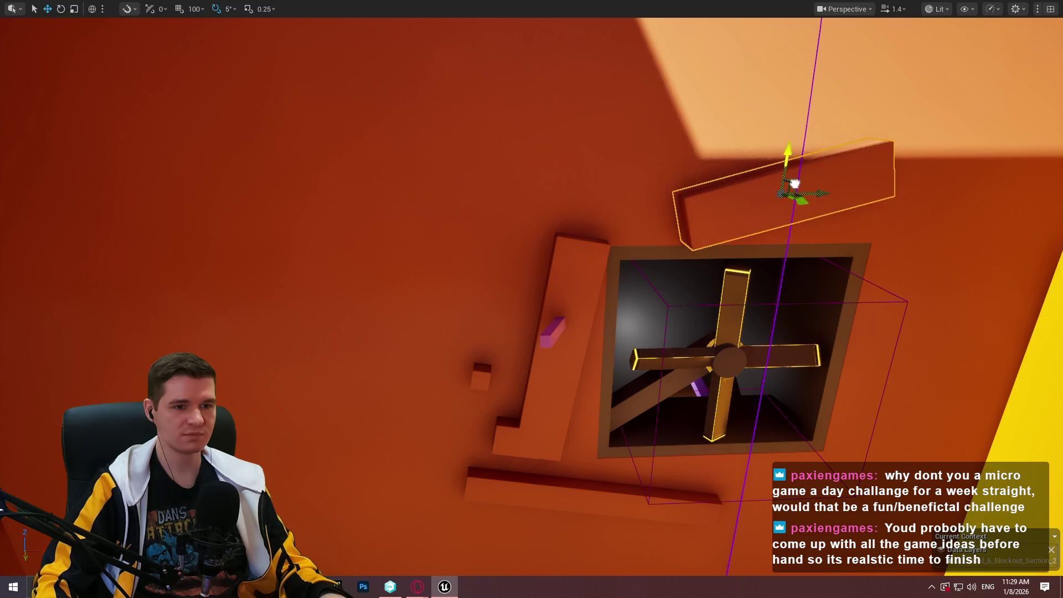
key(w)
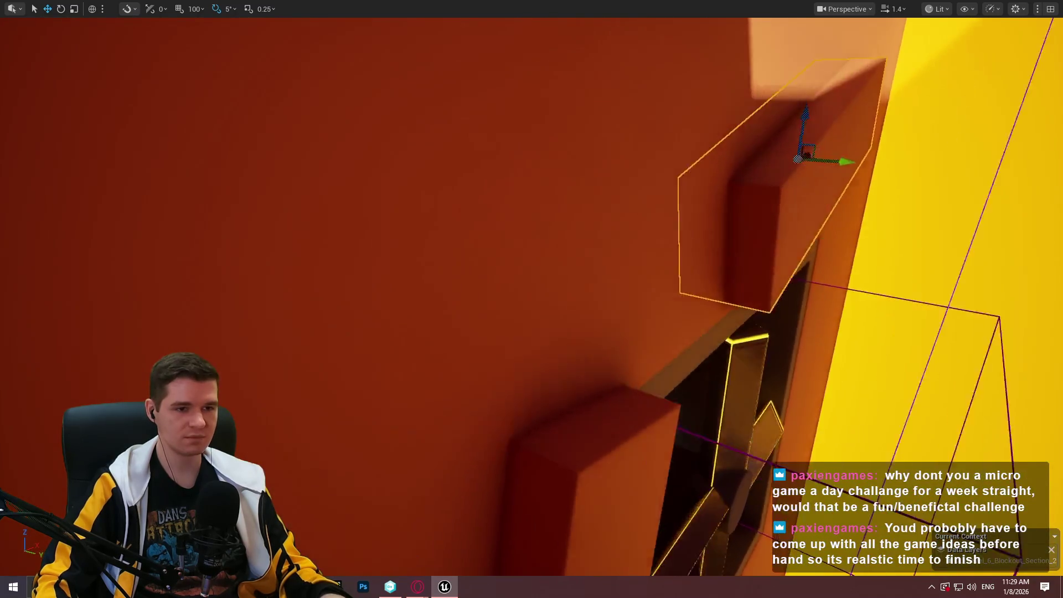
key(w)
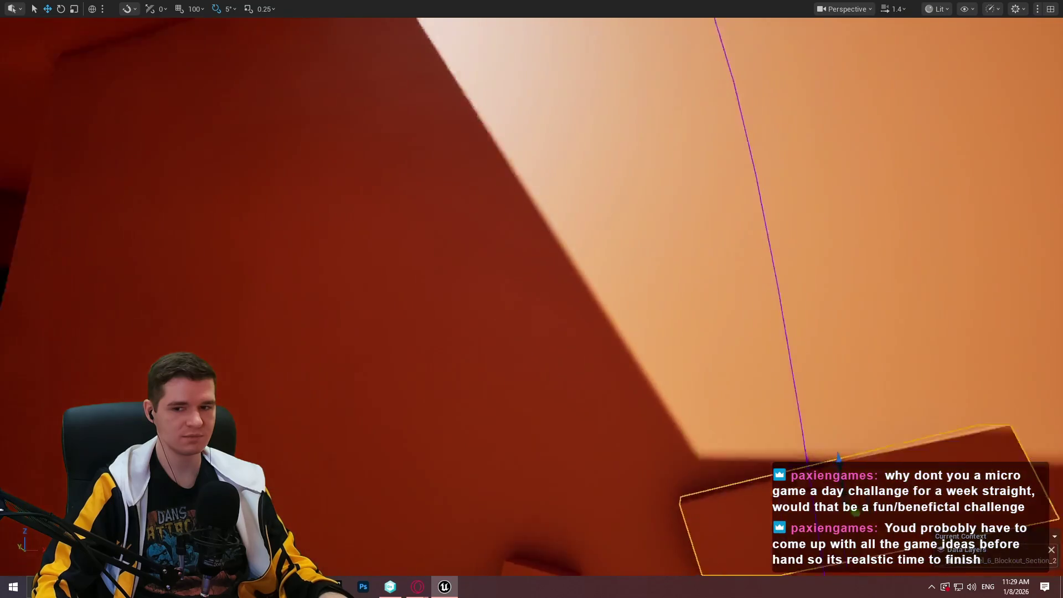
key(w)
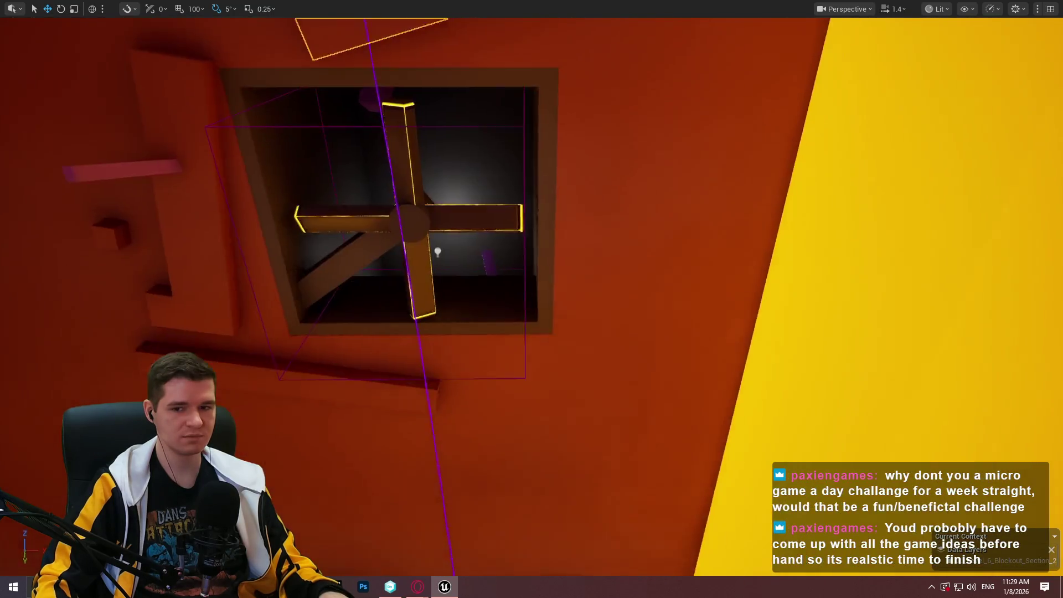
key(f)
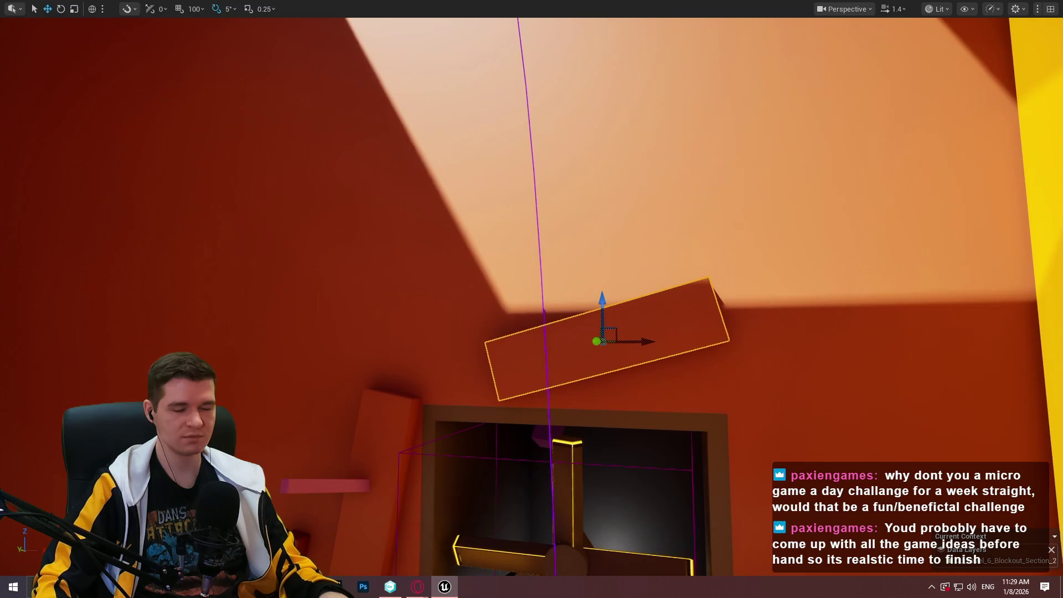
key(s)
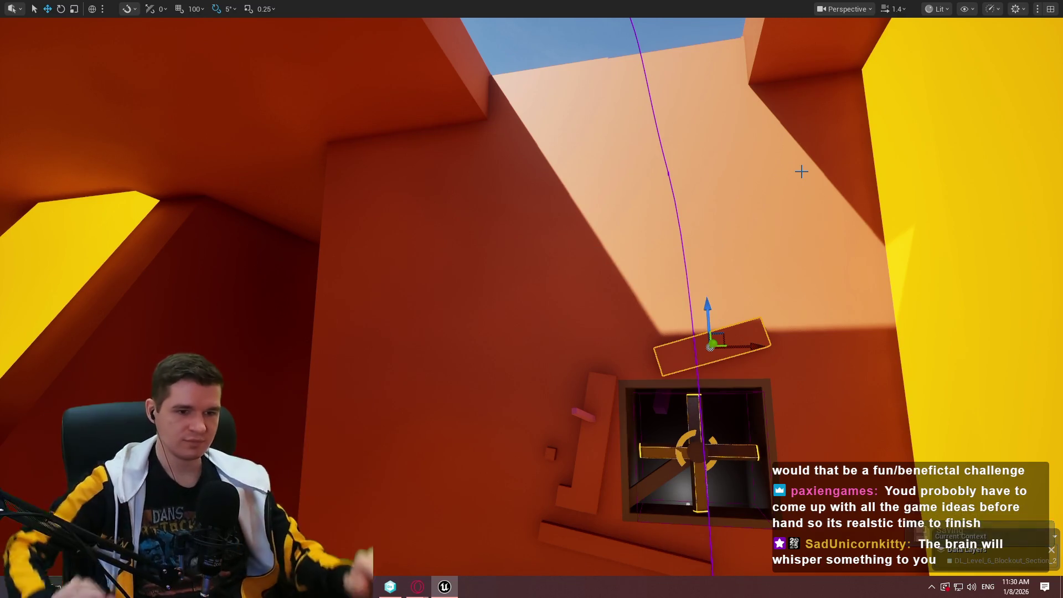
Rotate the tilted plank above the fan opening closer to level, roll it, and shift it left.
click(759, 182)
scroll(631, 218, up, 5)
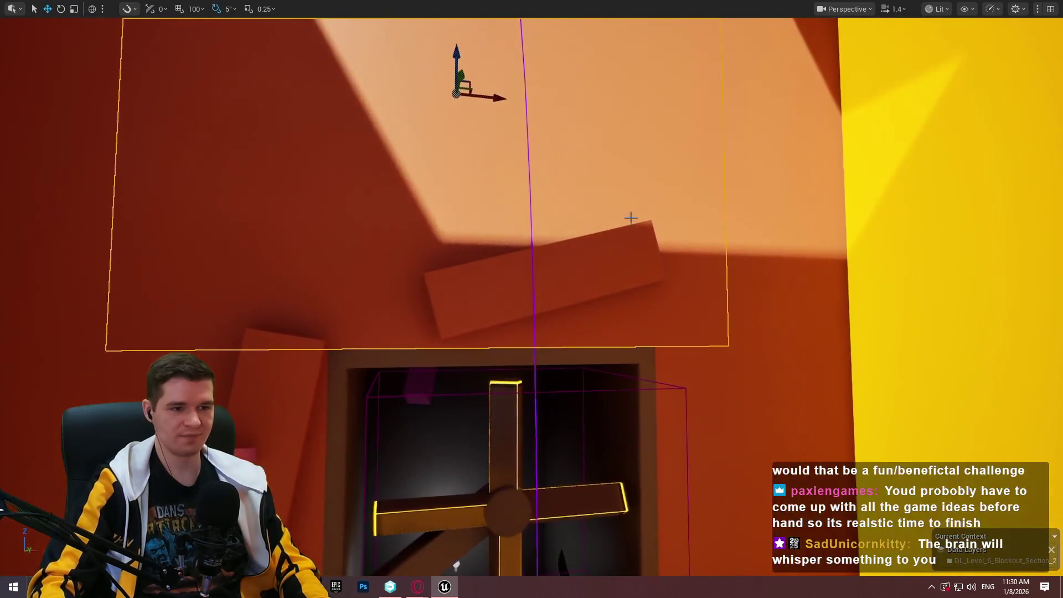
click(595, 240)
key(e)
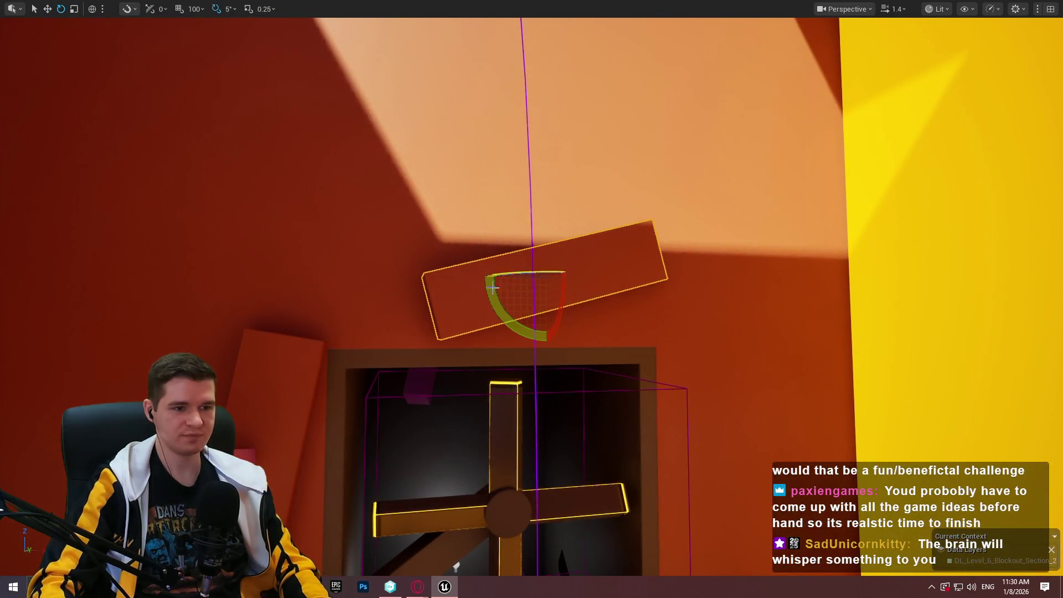
drag(494, 287, 601, 285)
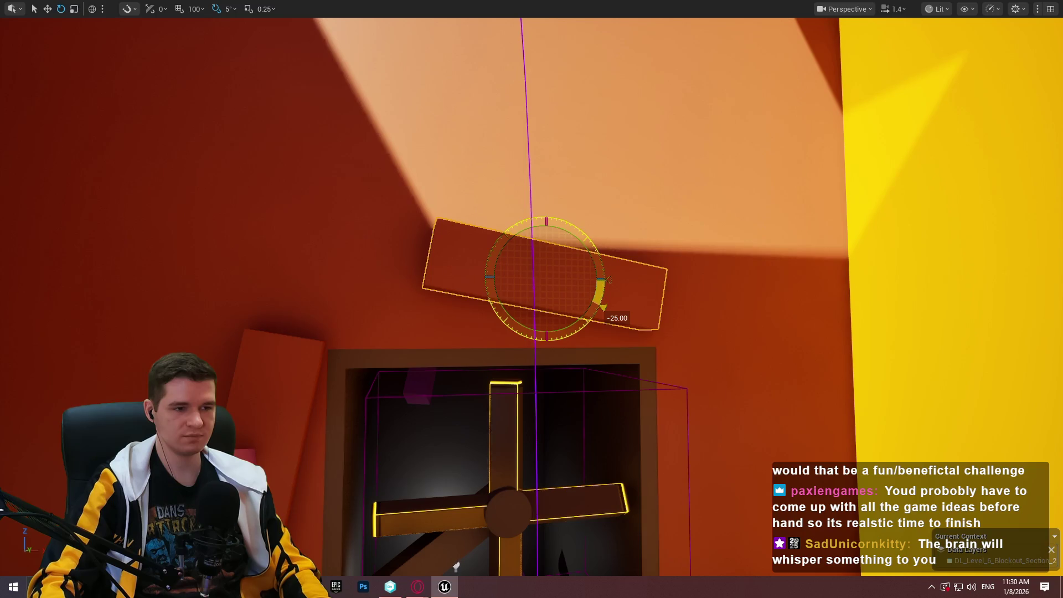
drag(558, 264, 484, 262)
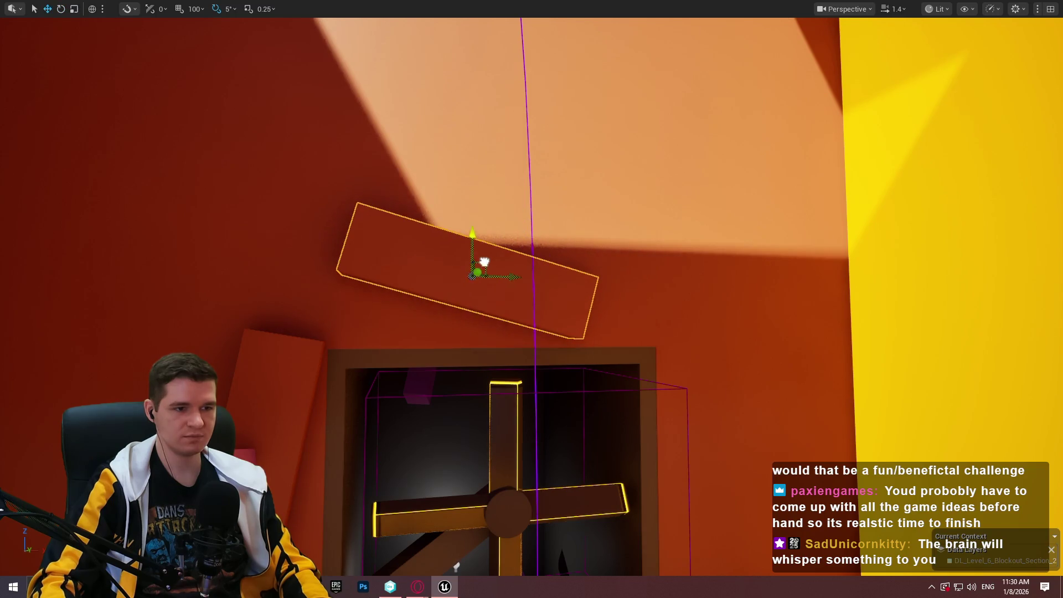
drag(462, 311, 463, 310)
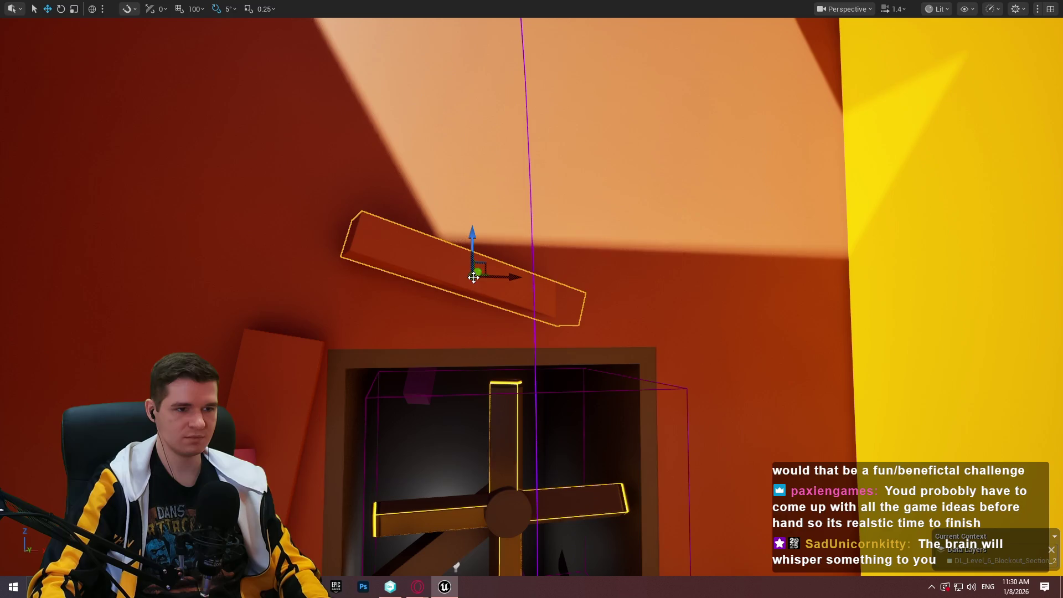
drag(477, 271, 468, 273)
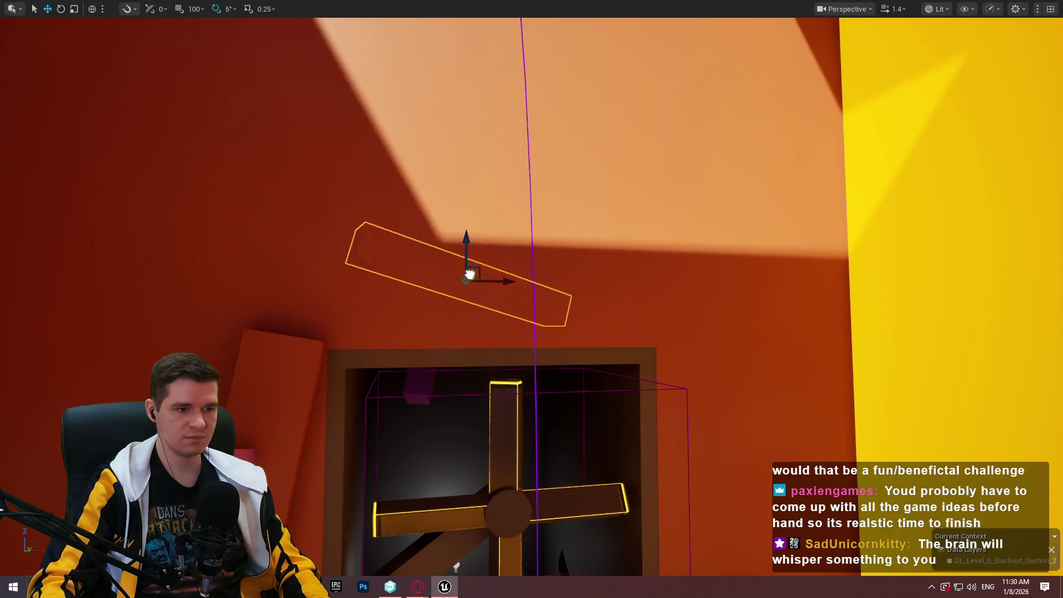
Run a quick play-test from the plank with Play From Here, then end it.
key(a)
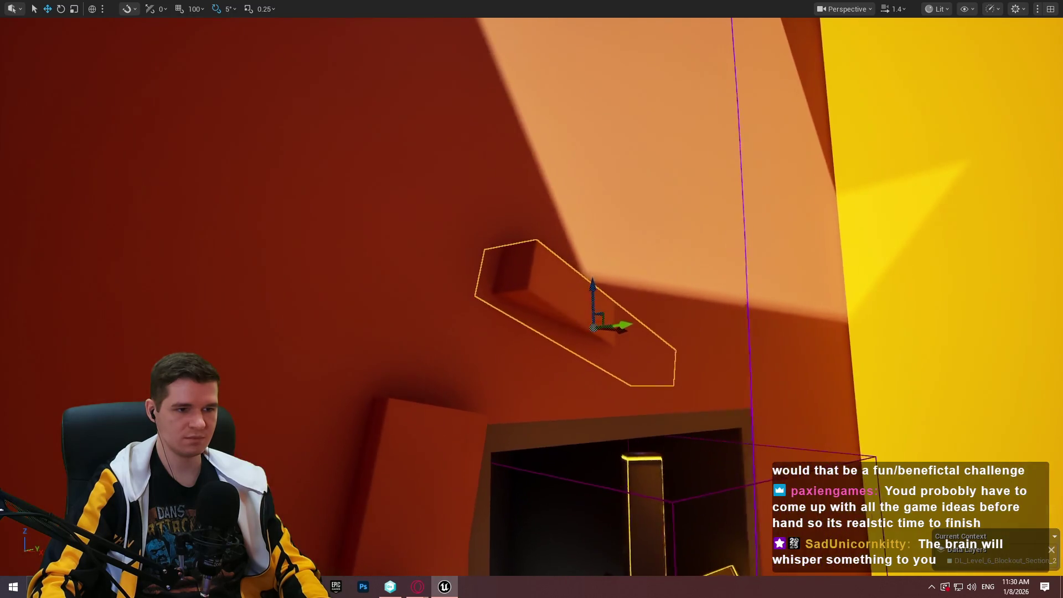
mouse_move(446, 299)
mouse_down()
mouse_move(434, 327)
mouse_move(452, 308)
mouse_up()
right_click(451, 309)
click(533, 559)
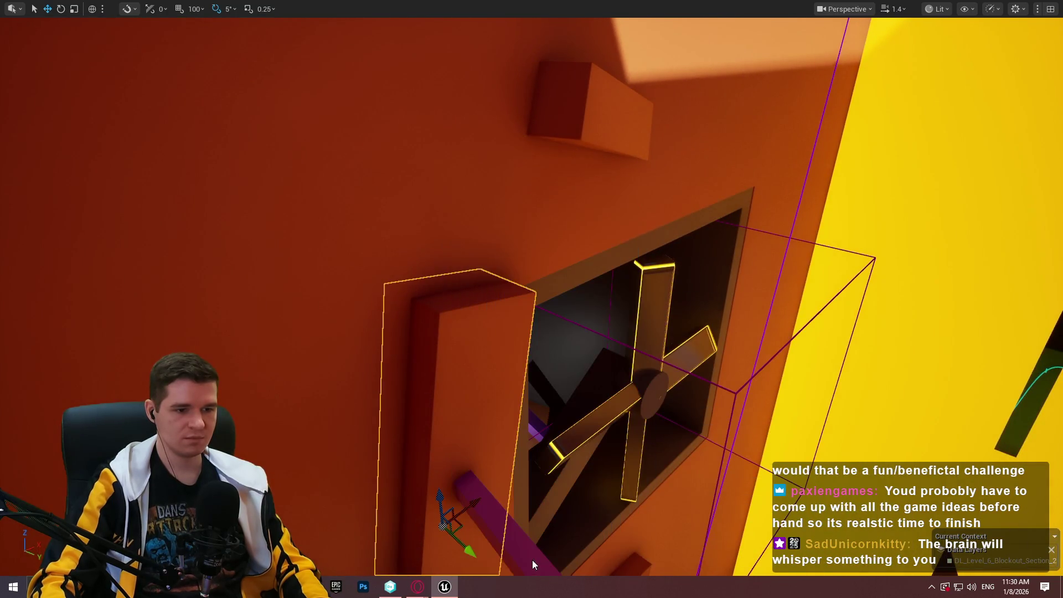
key(Escape)
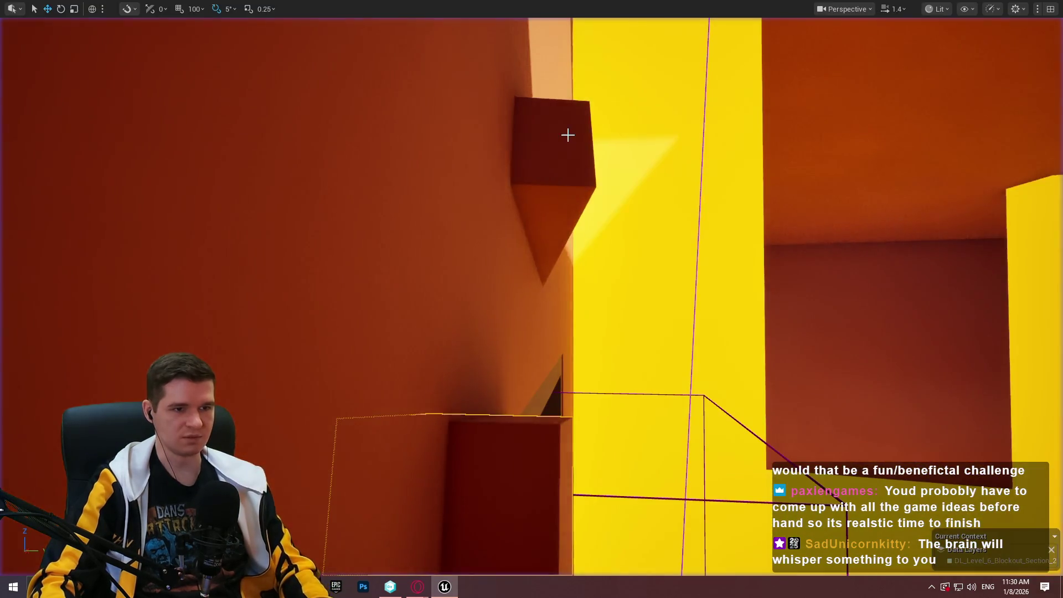
Select the small ledge block on the wall and start a play-test from it.
click(567, 133)
key(f)
mouse_move(653, 276)
mouse_down()
mouse_move(652, 323)
mouse_move(435, 283)
mouse_up()
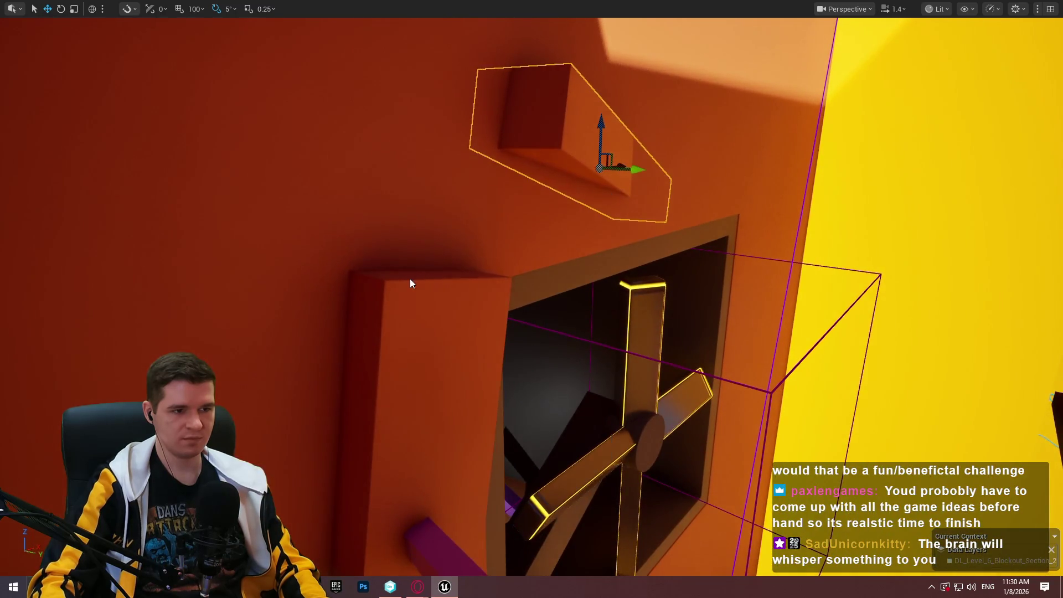
right_click(410, 280)
click(484, 563)
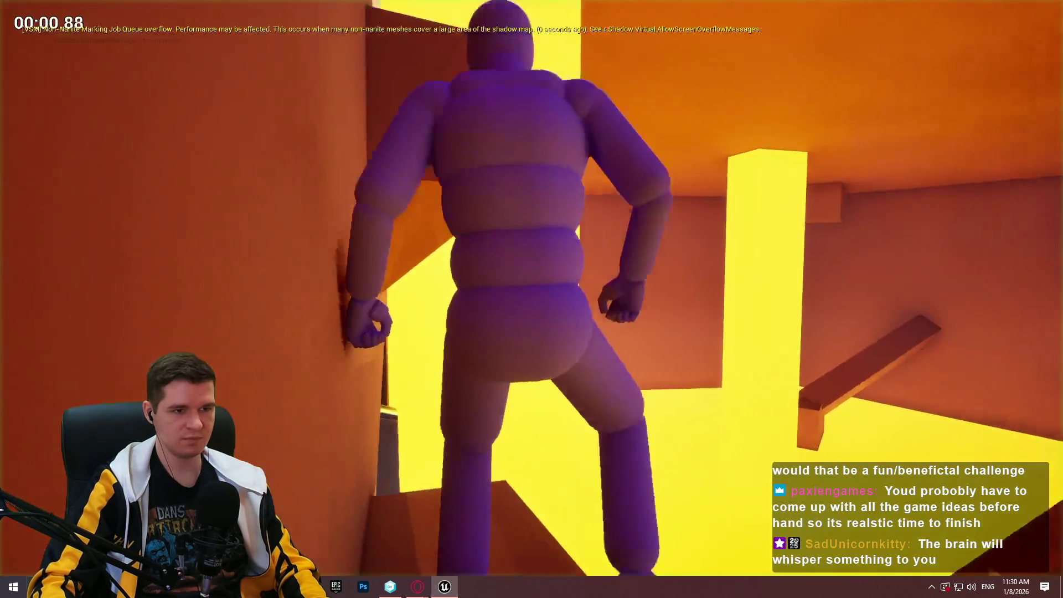
Climb the walls beside the fan shaft, walk the narrow beam, and reach the next high ledge.
key(w)
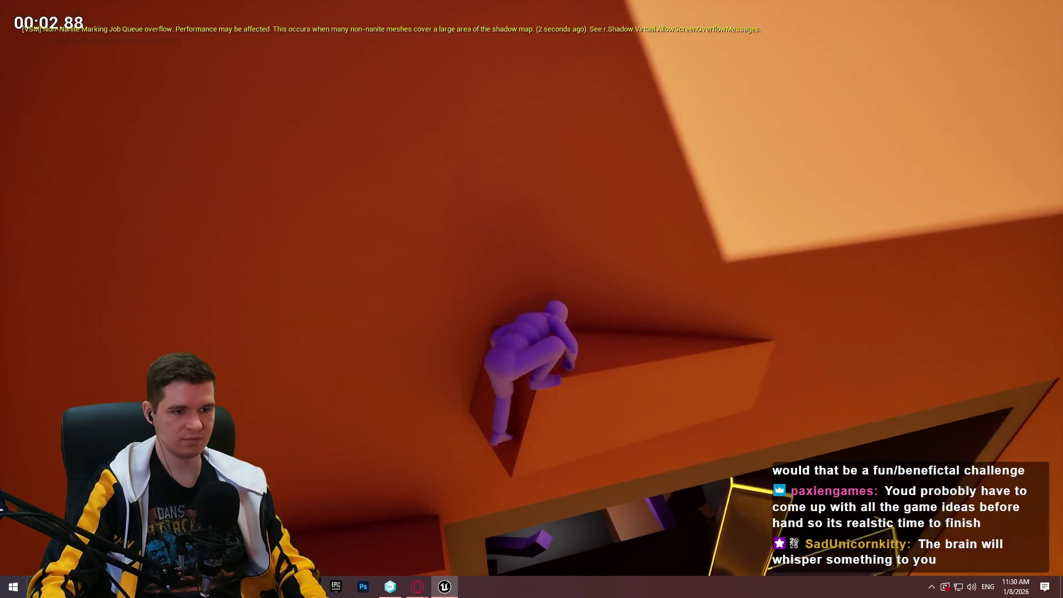
key(space)
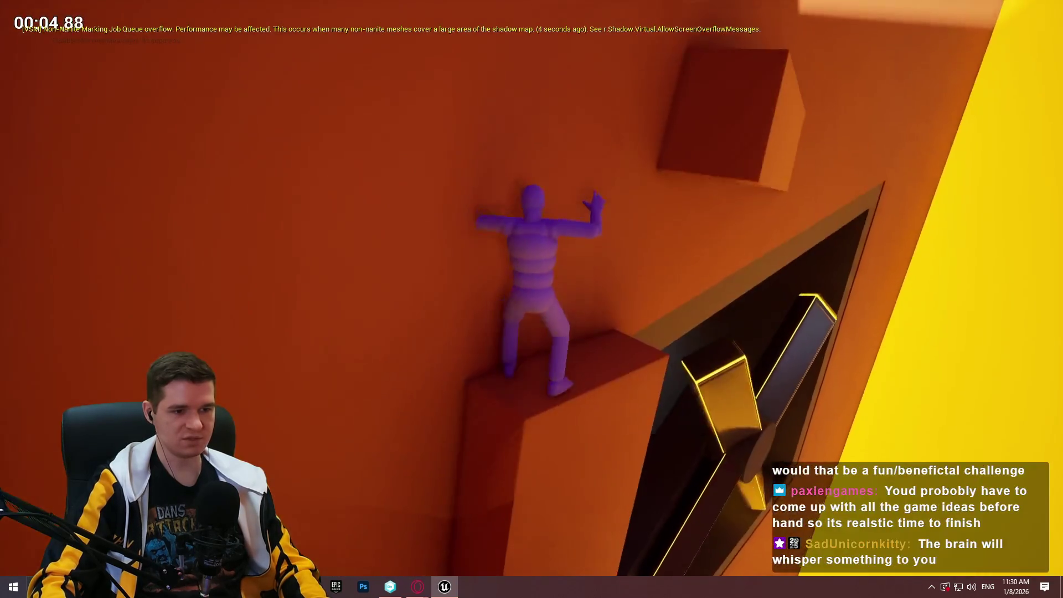
key(space)
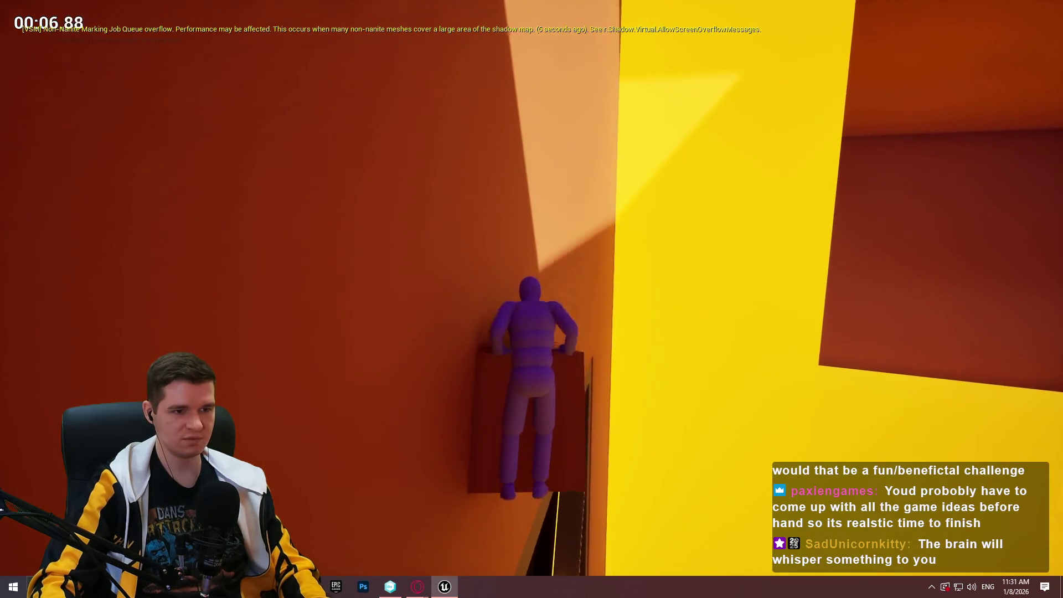
key(w)
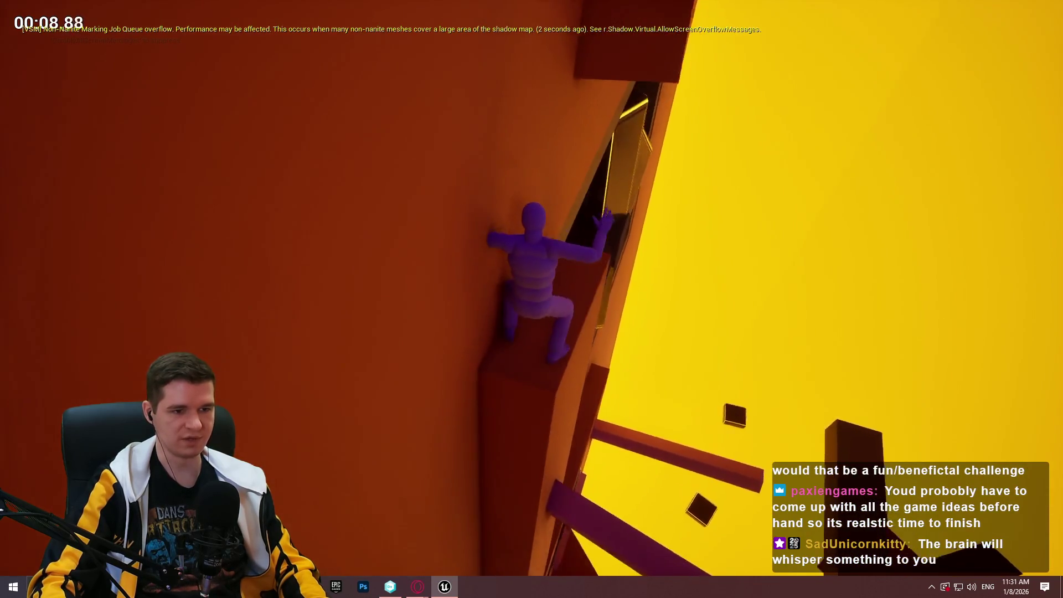
key(w)
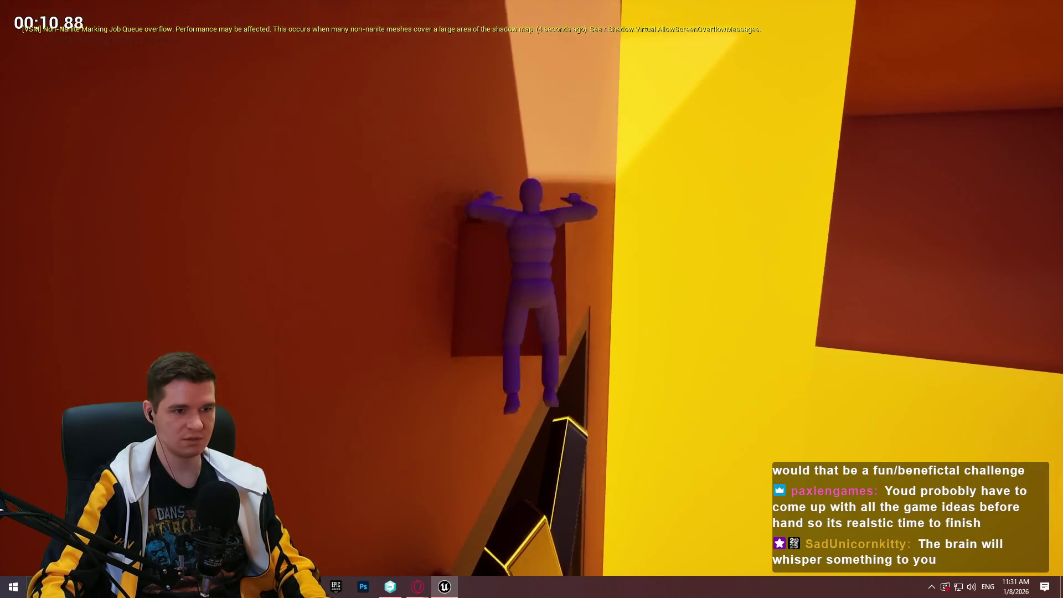
key(w)
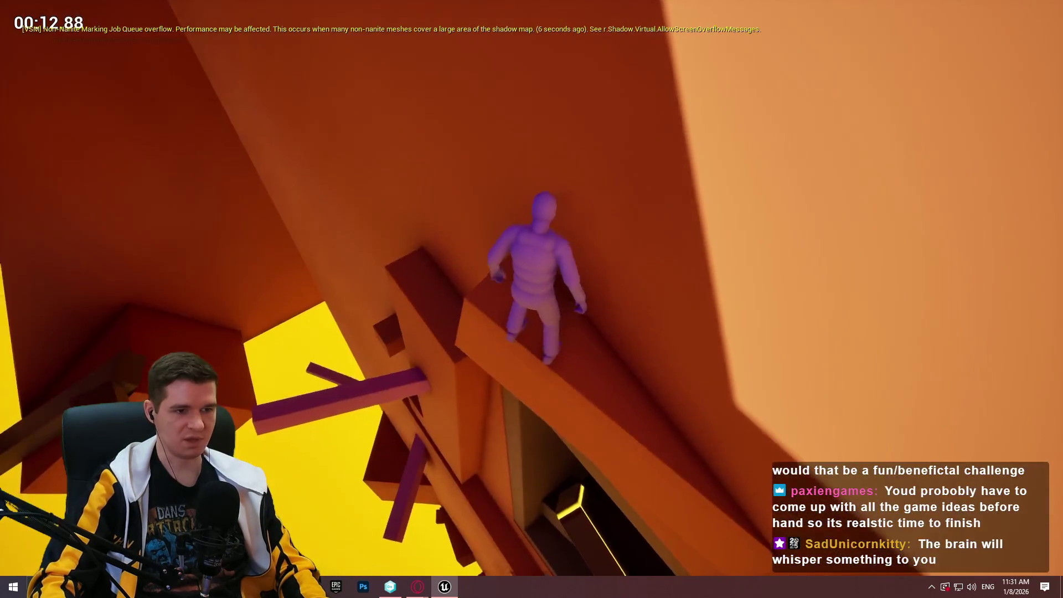
key(w)
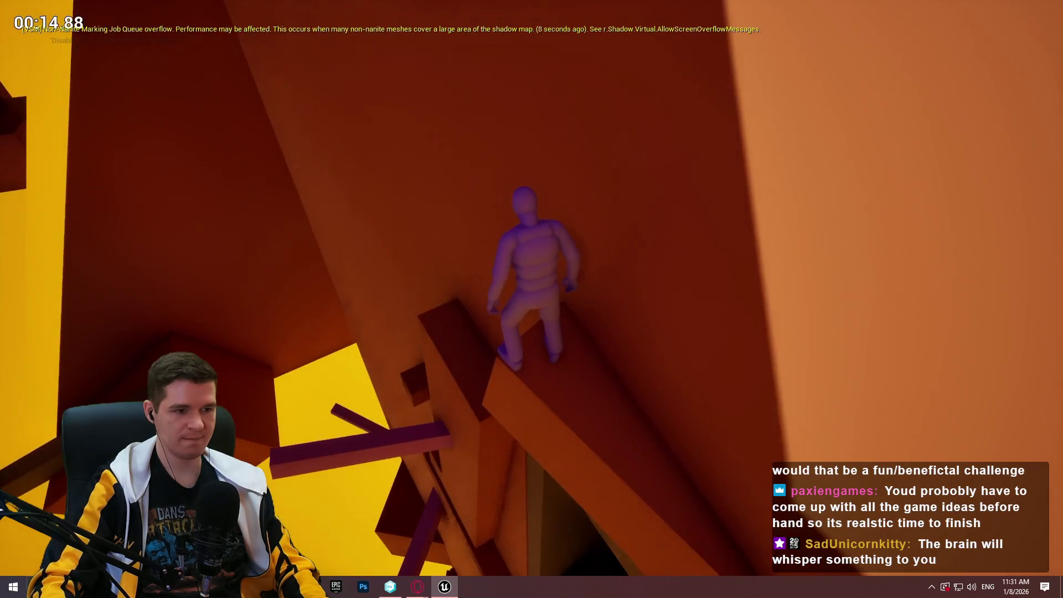
key(w)
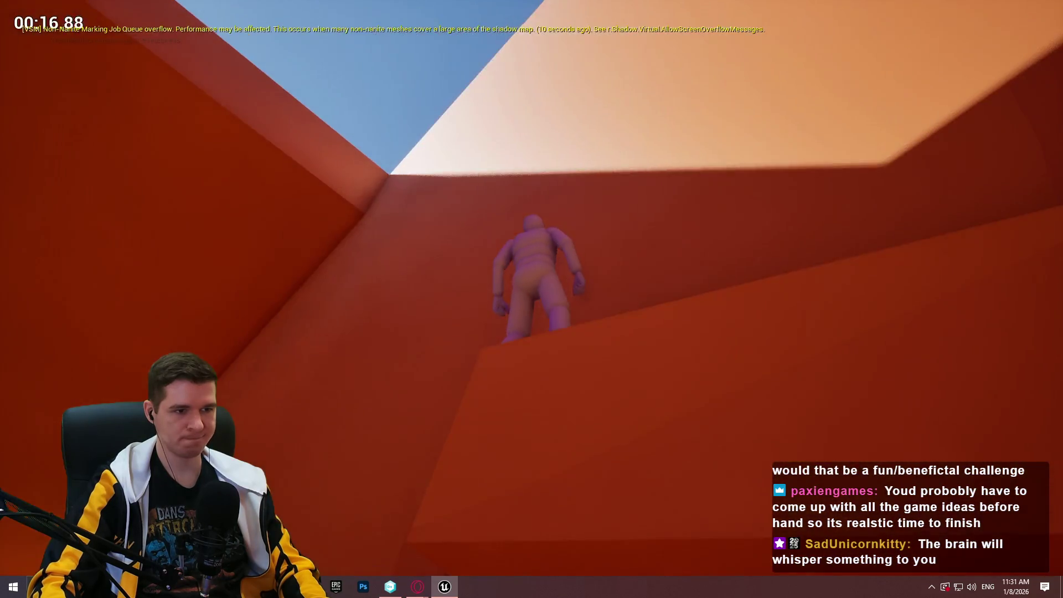
key(w)
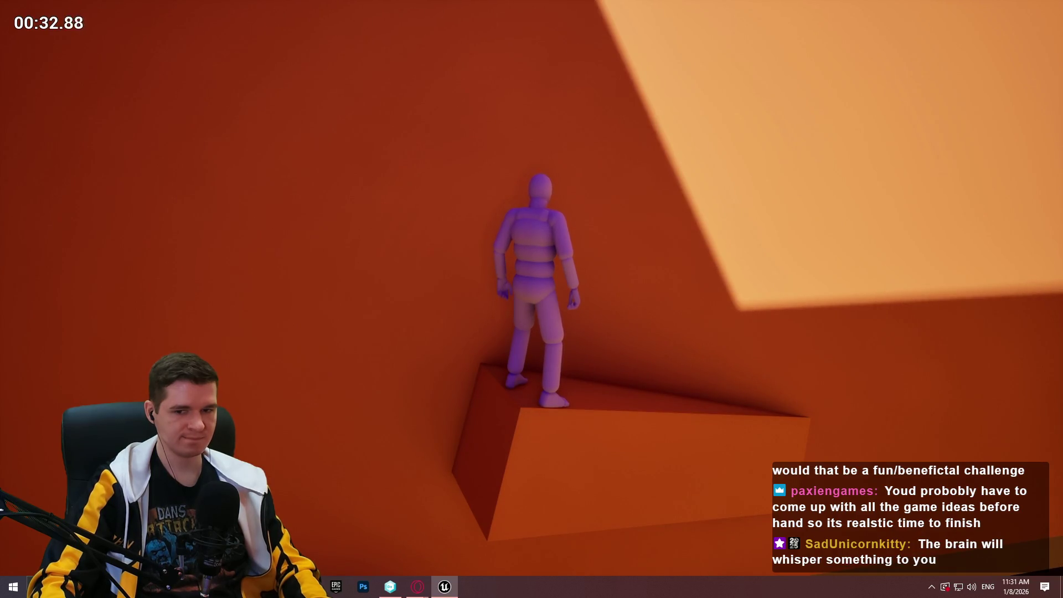
End the play-test and select and frame the pink block by the fan opening.
key(Escape)
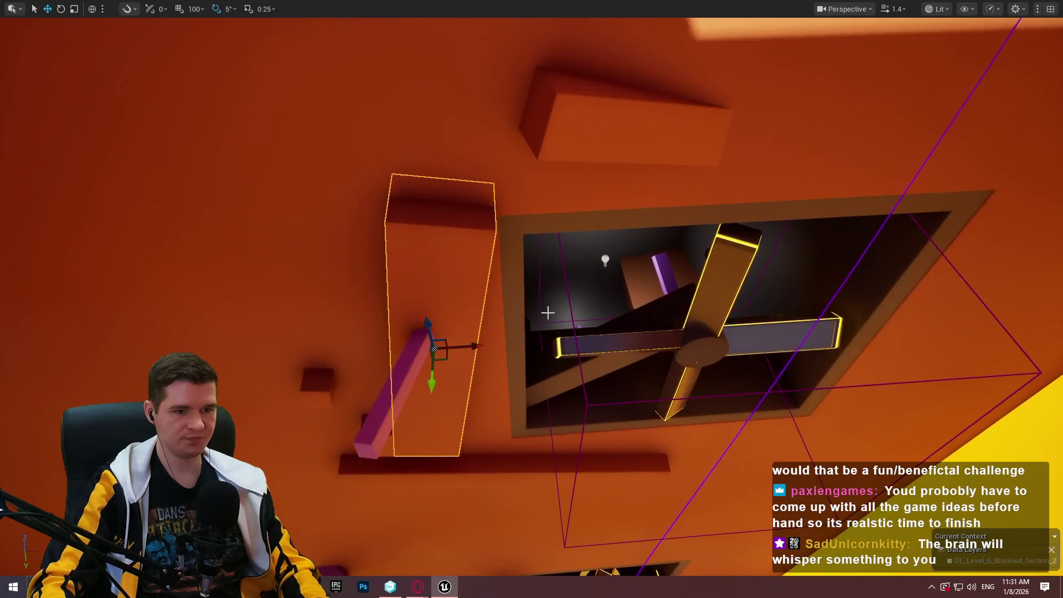
drag(547, 313, 612, 408)
click(613, 402)
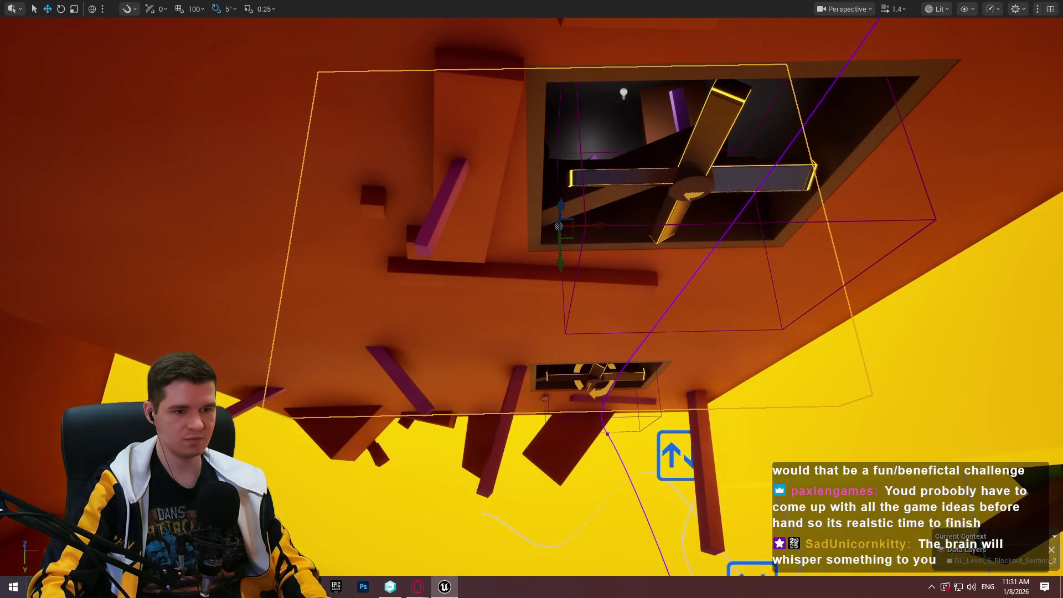
click(719, 77)
key(f)
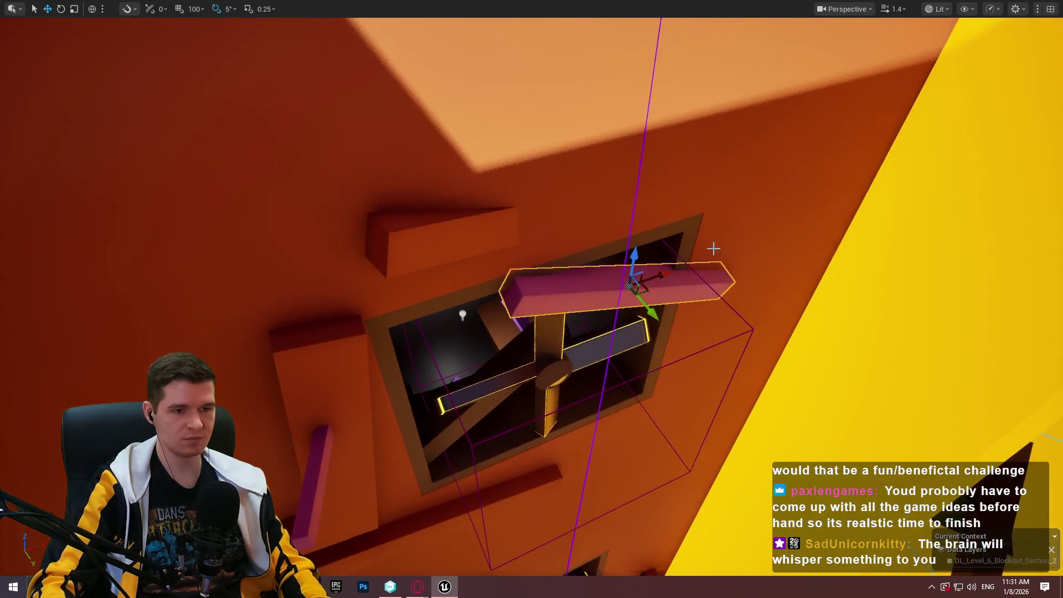
Slide the pink block along the wall toward the upper right and rotate it about 70° around vertical.
mouse_move(634, 260)
mouse_down()
mouse_move(670, 118)
mouse_move(475, 107)
mouse_move(503, 119)
mouse_up()
key(ctrl+z)
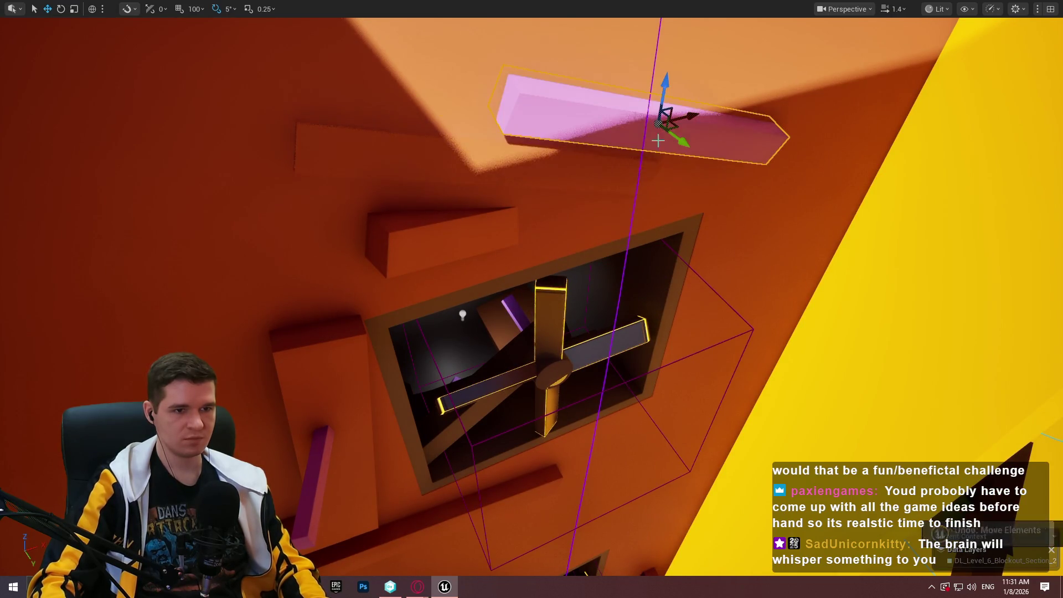
mouse_move(694, 113)
mouse_down()
mouse_move(520, 117)
mouse_move(566, 110)
mouse_move(559, 88)
mouse_move(583, 67)
mouse_up()
key(w)
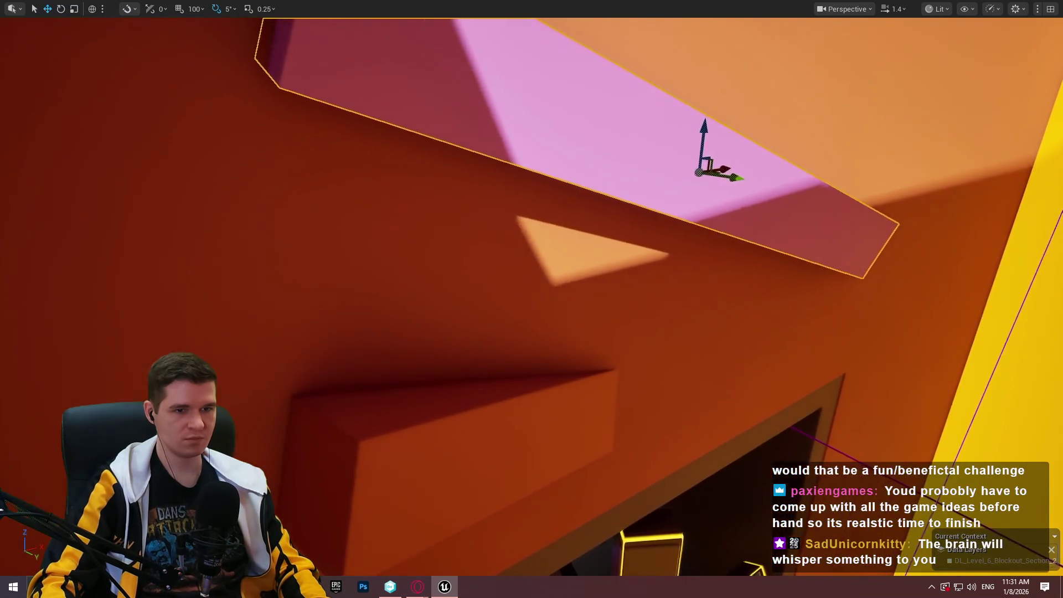
key(s)
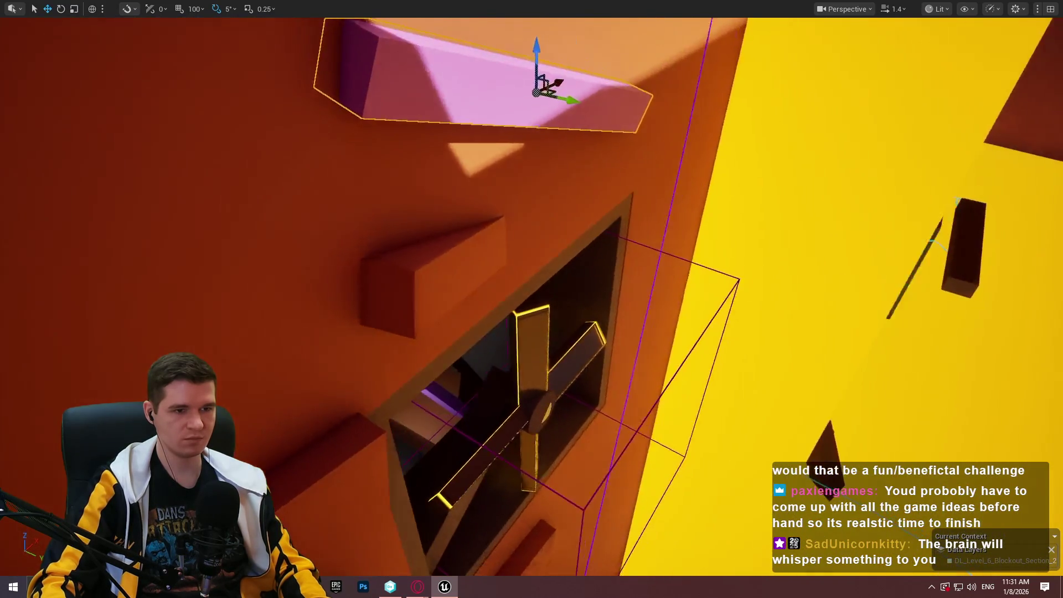
drag(506, 246, 648, 235)
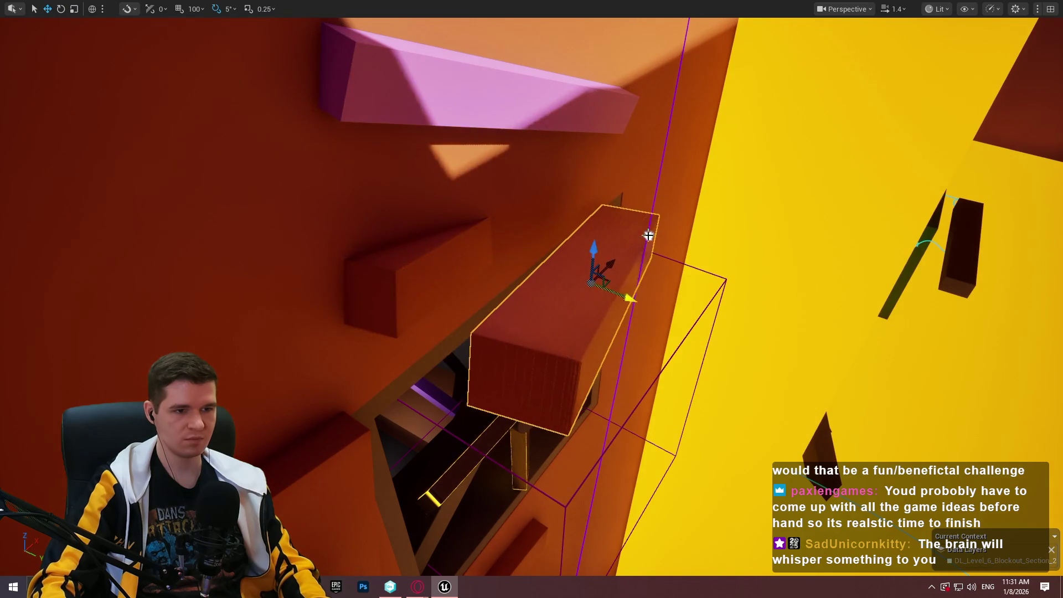
drag(602, 319, 542, 261)
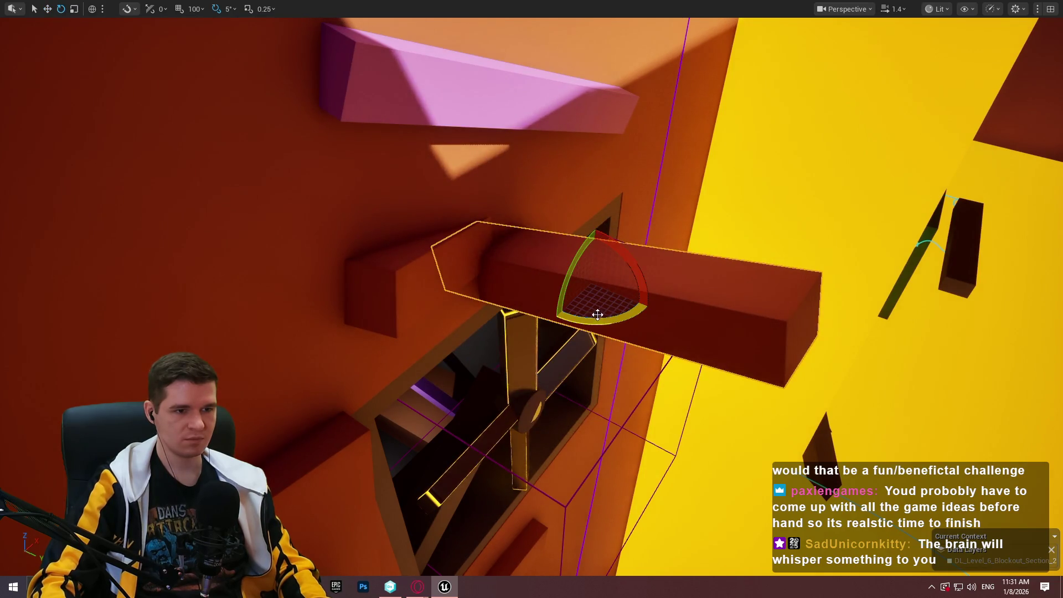
key(w)
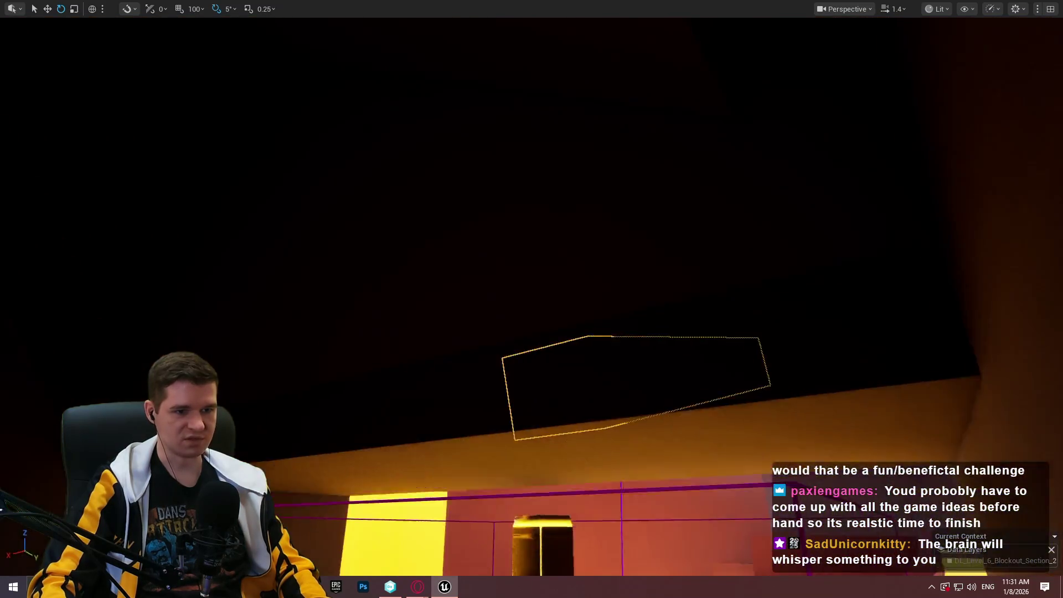
Scale the brown ledge block shorter at both ends.
key(r)
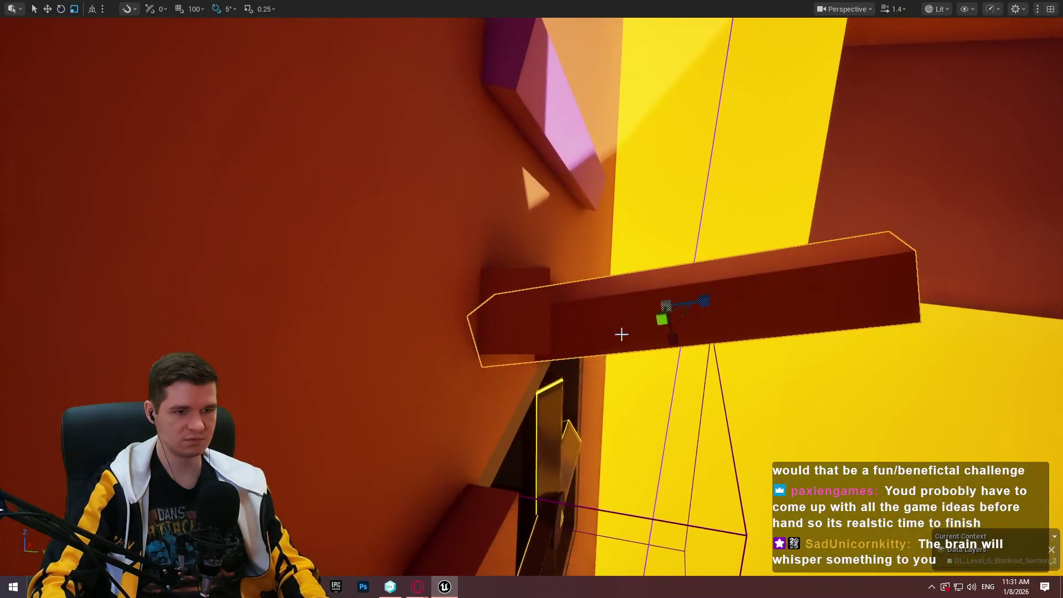
drag(698, 306, 672, 308)
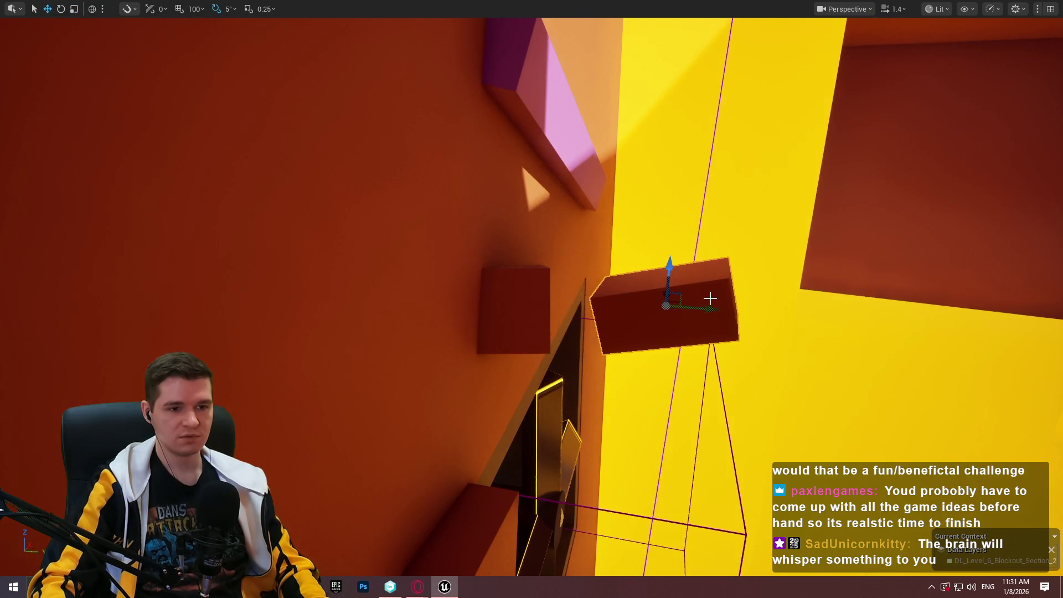
mouse_move(588, 297)
mouse_down()
mouse_move(728, 247)
mouse_move(550, 290)
mouse_move(692, 260)
mouse_move(548, 318)
mouse_up()
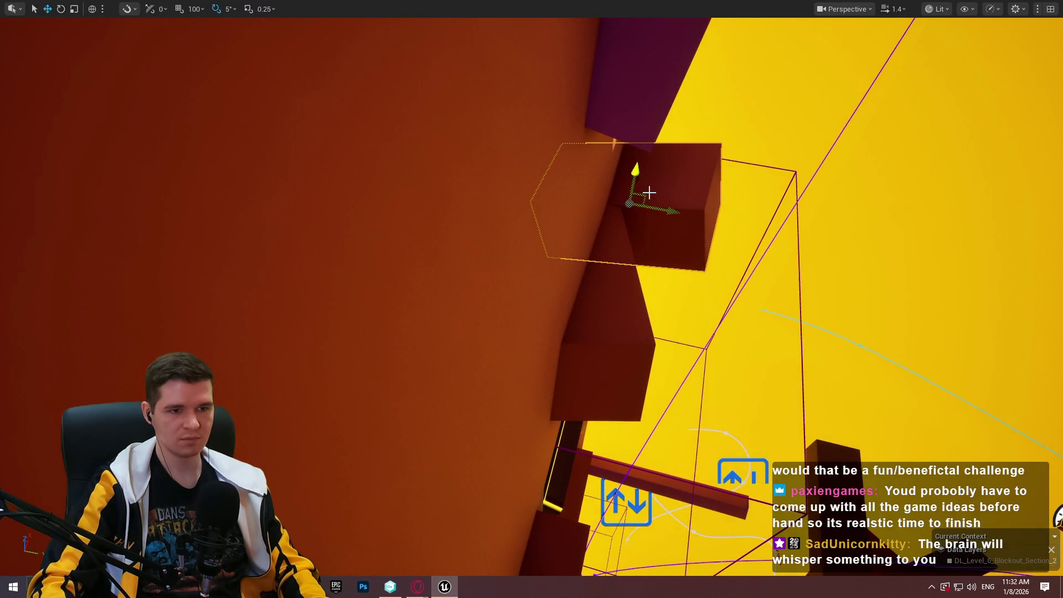
drag(658, 192, 605, 242)
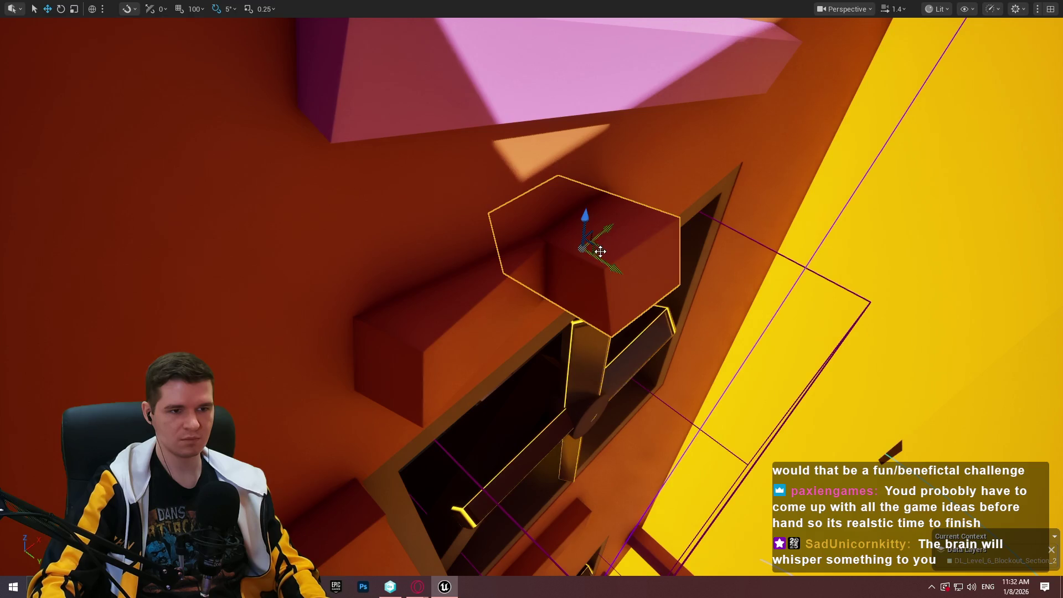
Select the pink beam above the ledge and slide it along its length.
click(637, 72)
drag(637, 72, 702, 142)
mouse_move(709, 229)
mouse_down()
mouse_move(594, 199)
mouse_move(609, 332)
mouse_move(671, 560)
mouse_move(747, 387)
mouse_move(720, 332)
mouse_move(642, 250)
mouse_move(519, 249)
mouse_up()
right_click(520, 249)
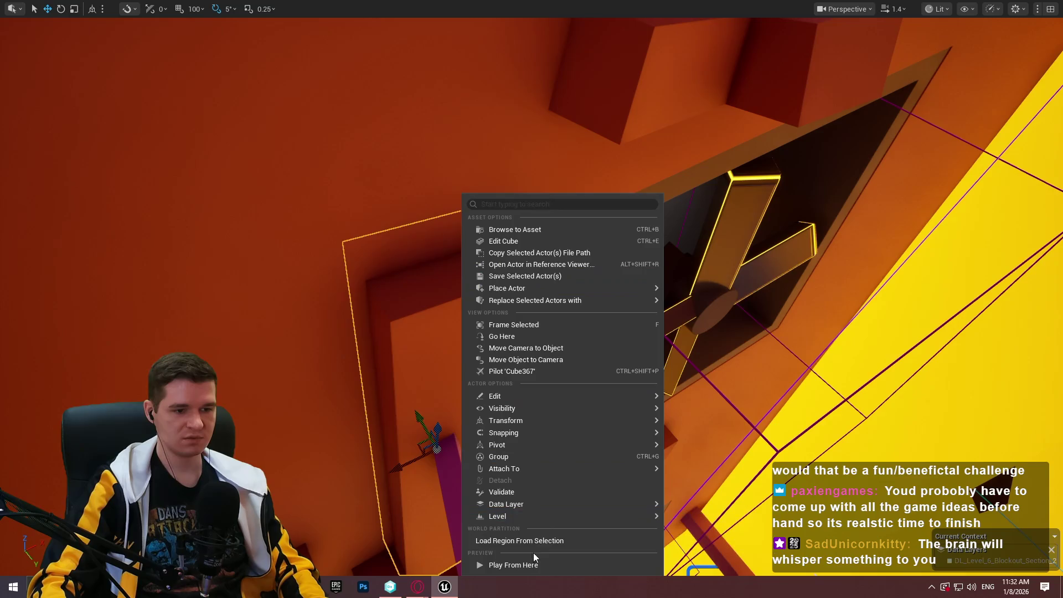
Play from the brown ledge, climb up through the pink ledges, then stop the play-test.
click(514, 564)
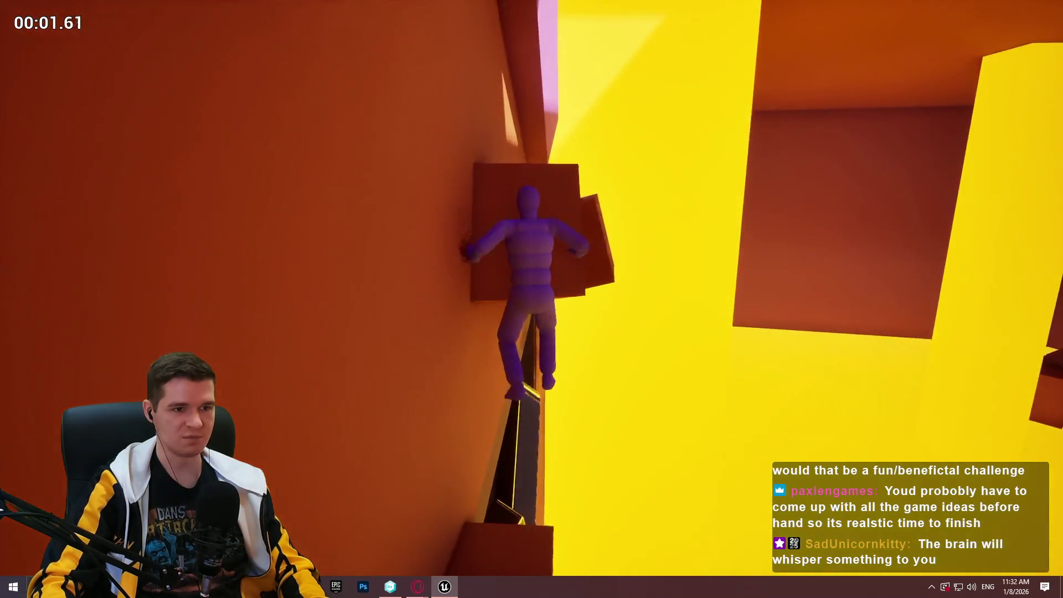
key(w)
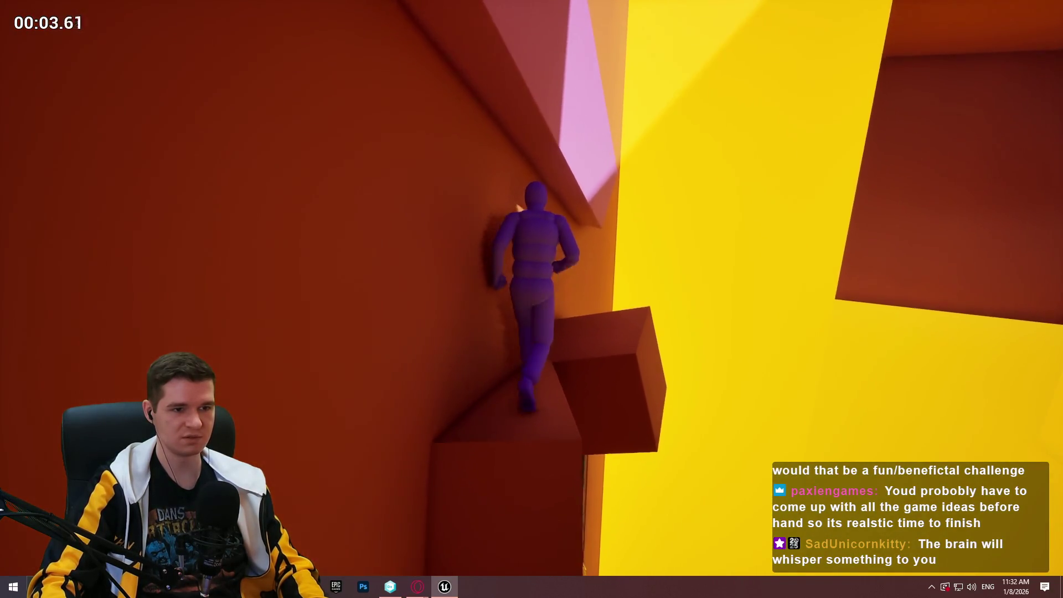
key(w)
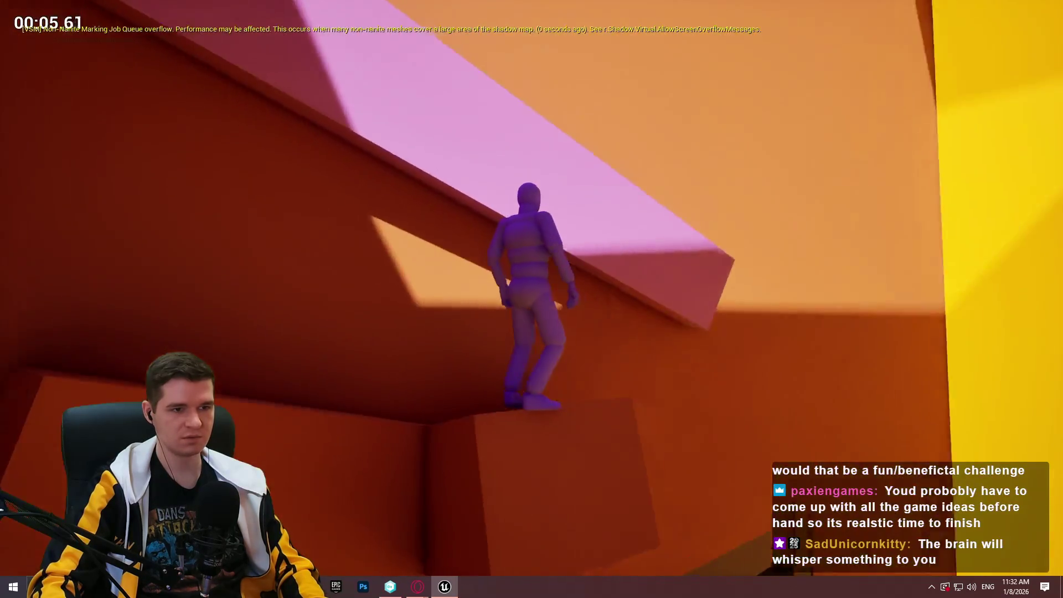
key(w)
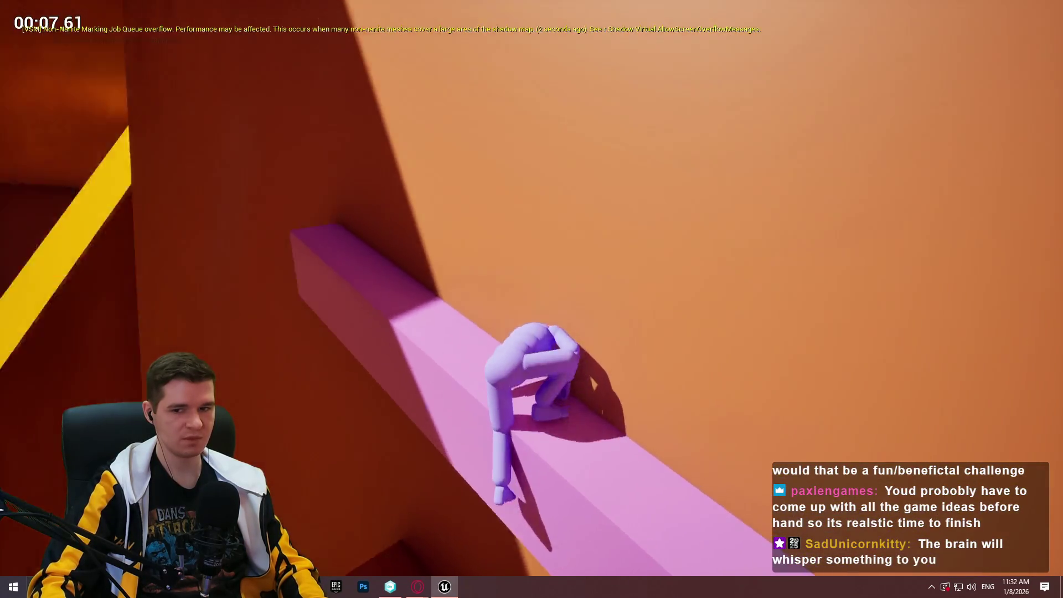
key(w)
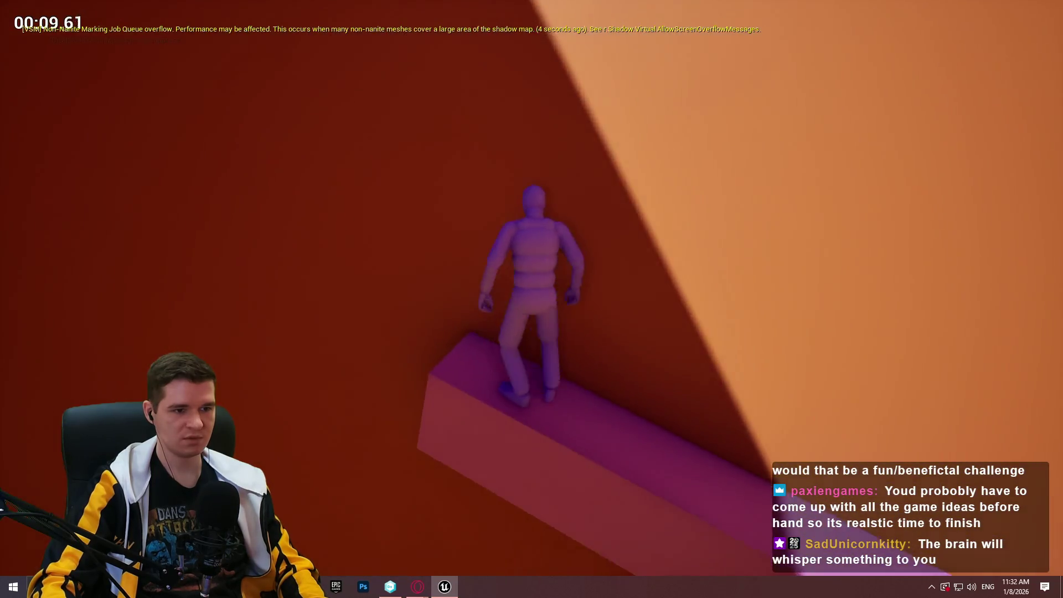
key(w)
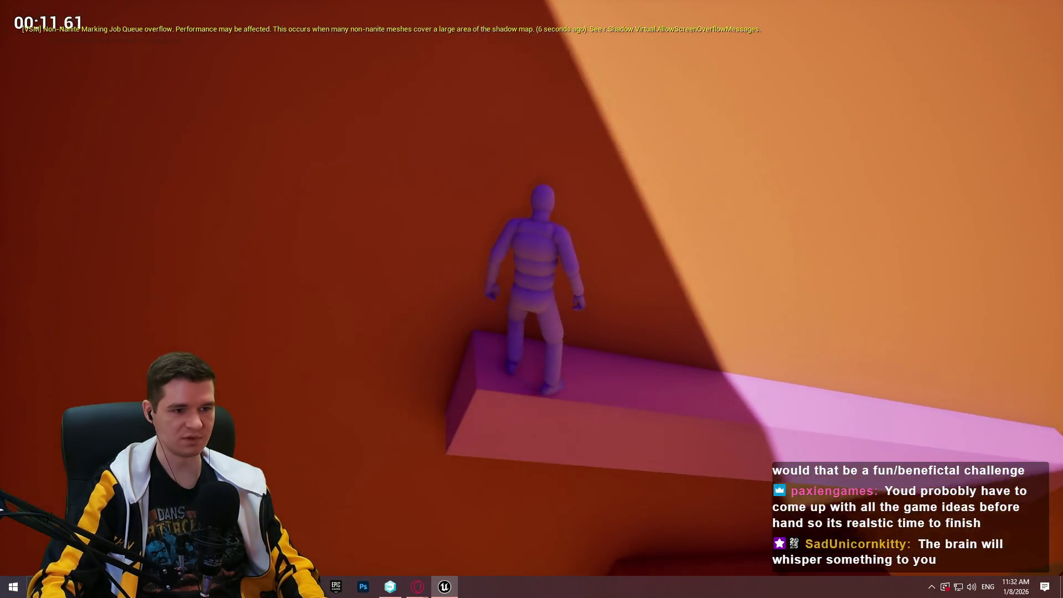
key(Escape)
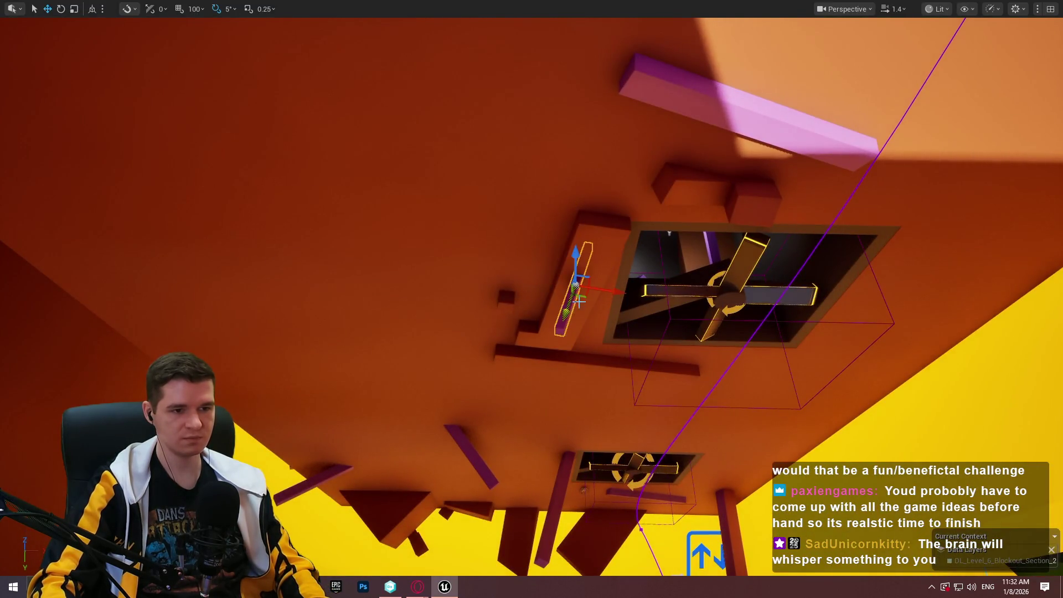
Move the small pink beam right and lower it, tilting it from 30° to nearly vertical.
key(f)
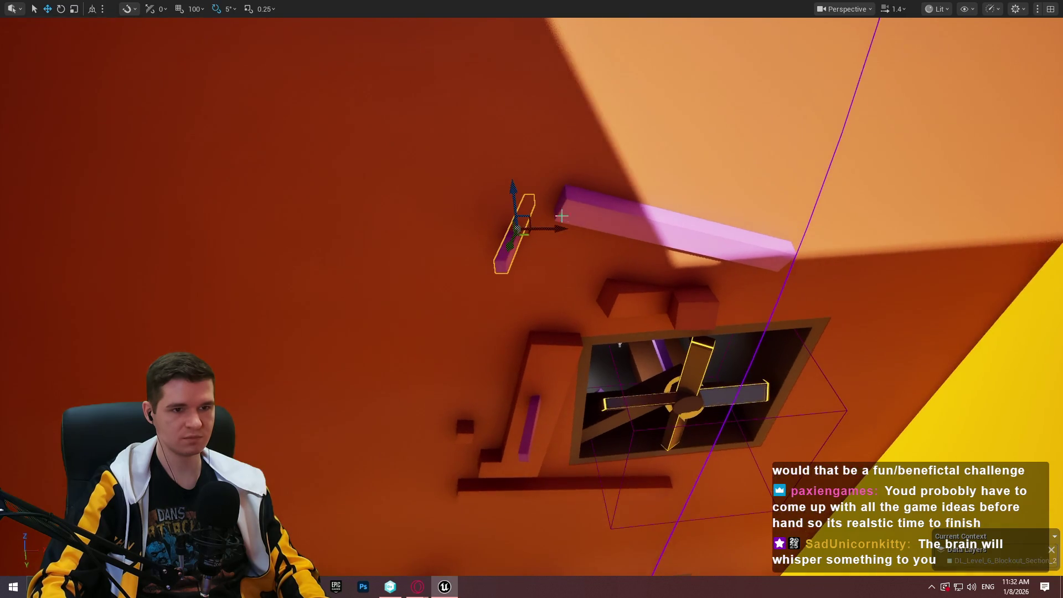
mouse_move(846, 244)
mouse_down()
mouse_move(984, 232)
mouse_move(990, 222)
mouse_up()
key(f)
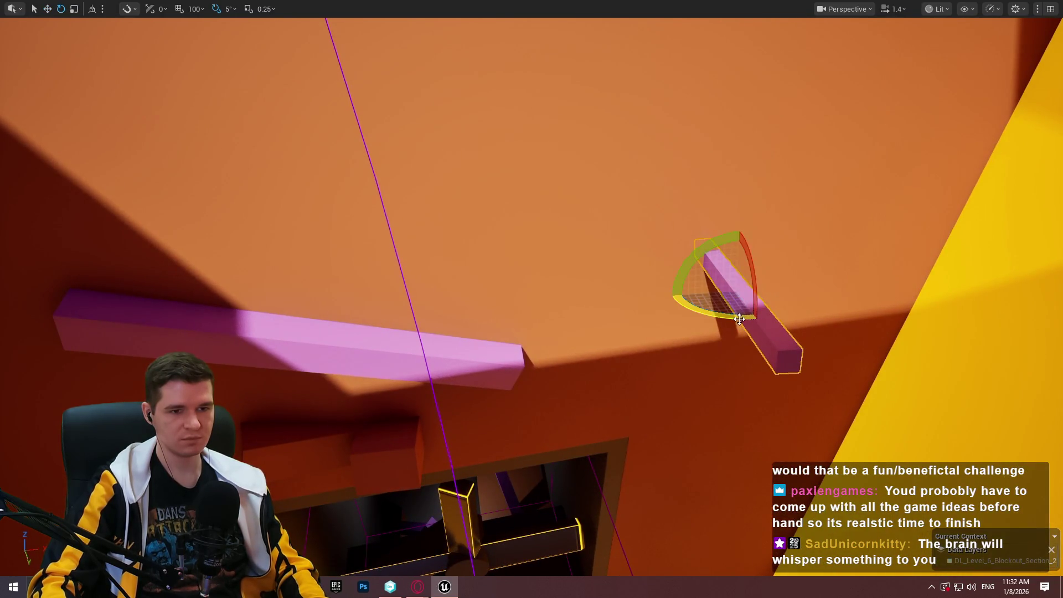
drag(739, 319, 786, 310)
mouse_move(741, 258)
mouse_down()
mouse_move(747, 299)
mouse_move(764, 290)
mouse_up()
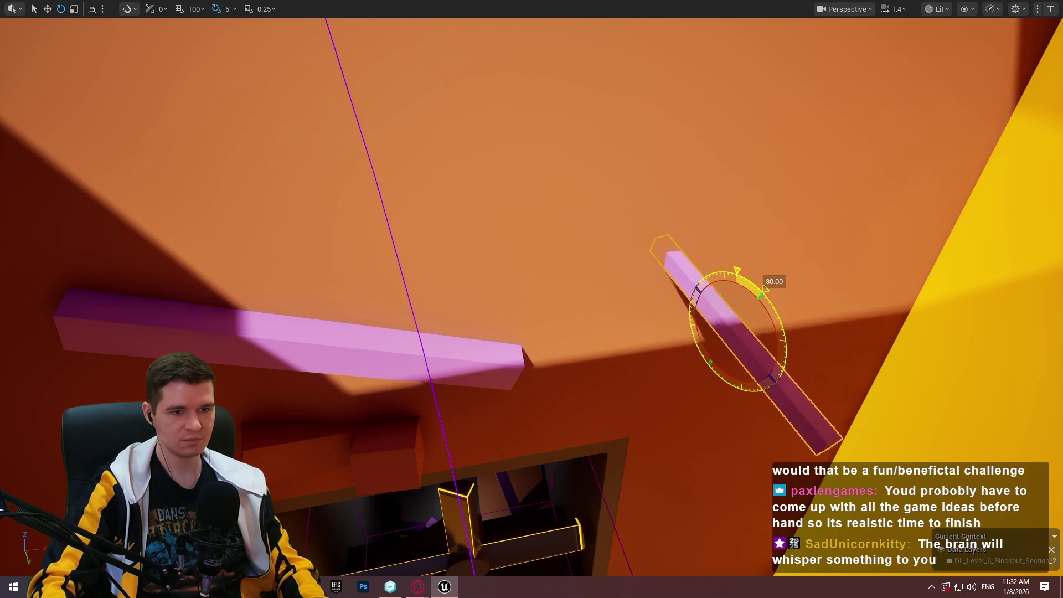
mouse_move(743, 384)
mouse_down()
mouse_move(777, 319)
mouse_move(796, 348)
mouse_up()
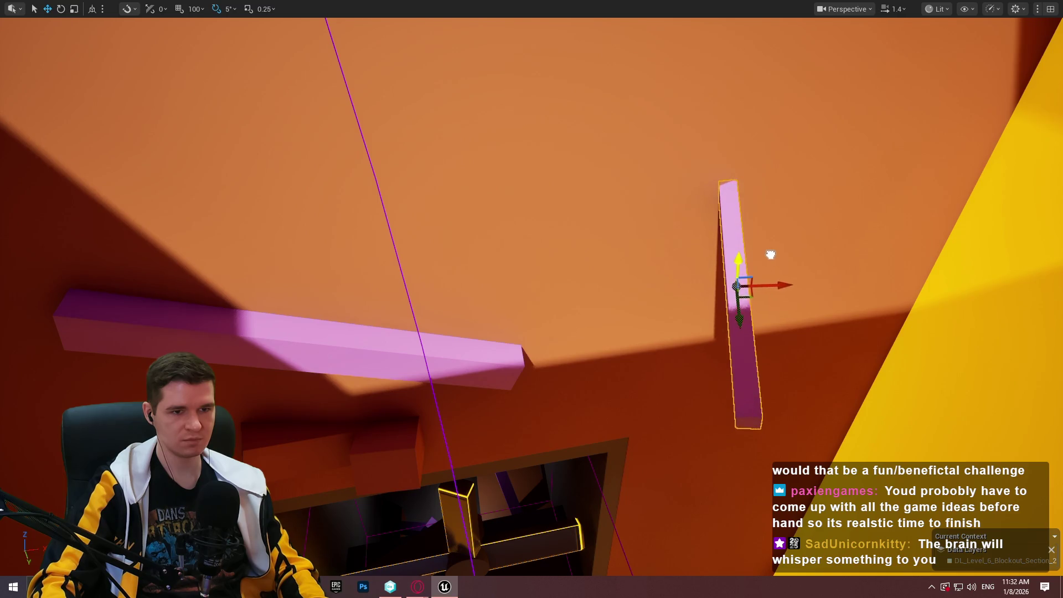
key(r)
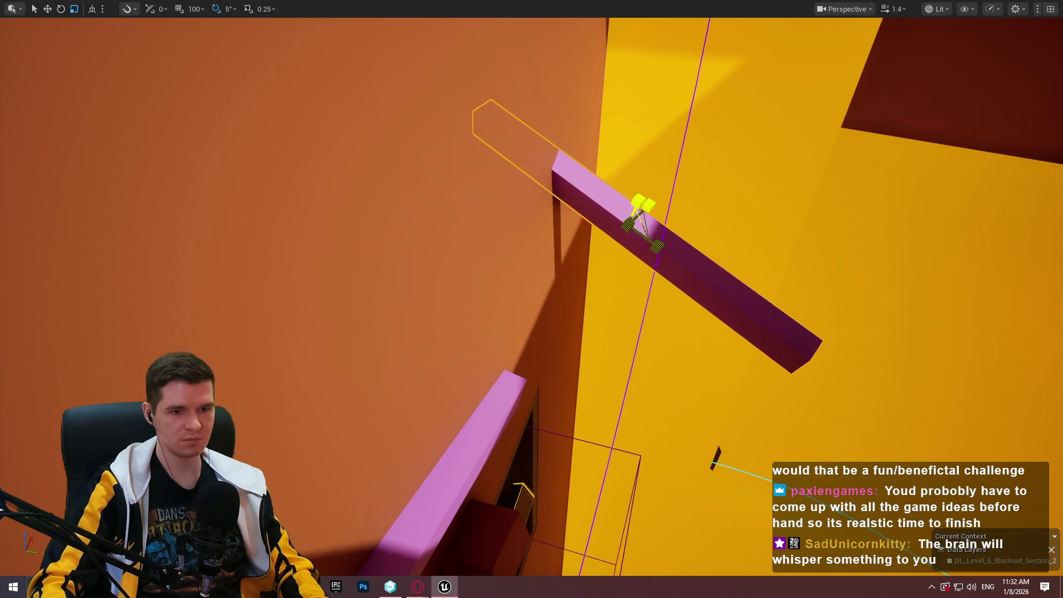
key(F11)
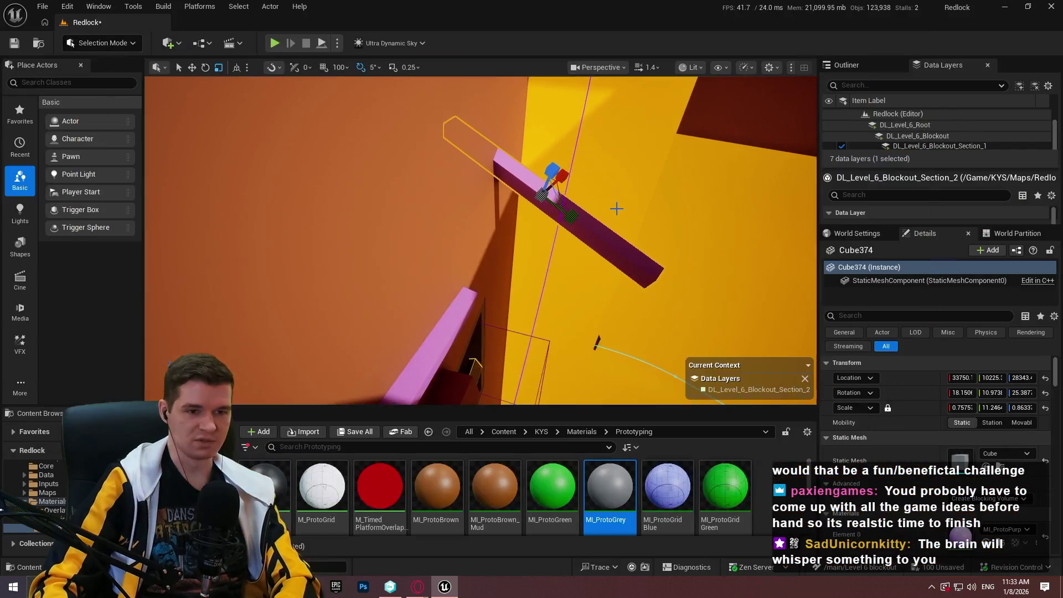
key(F11)
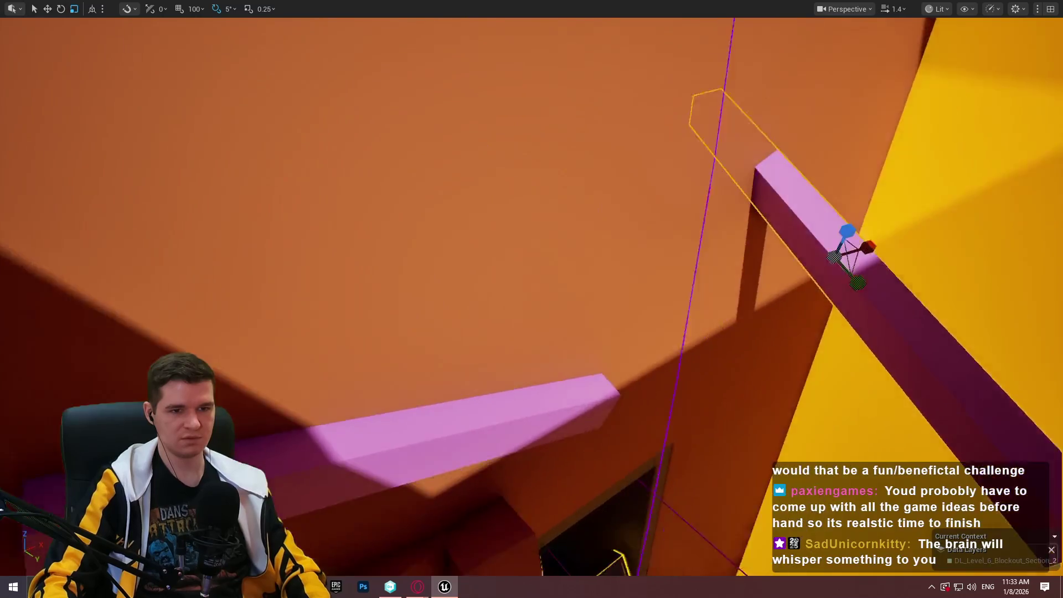
key(w)
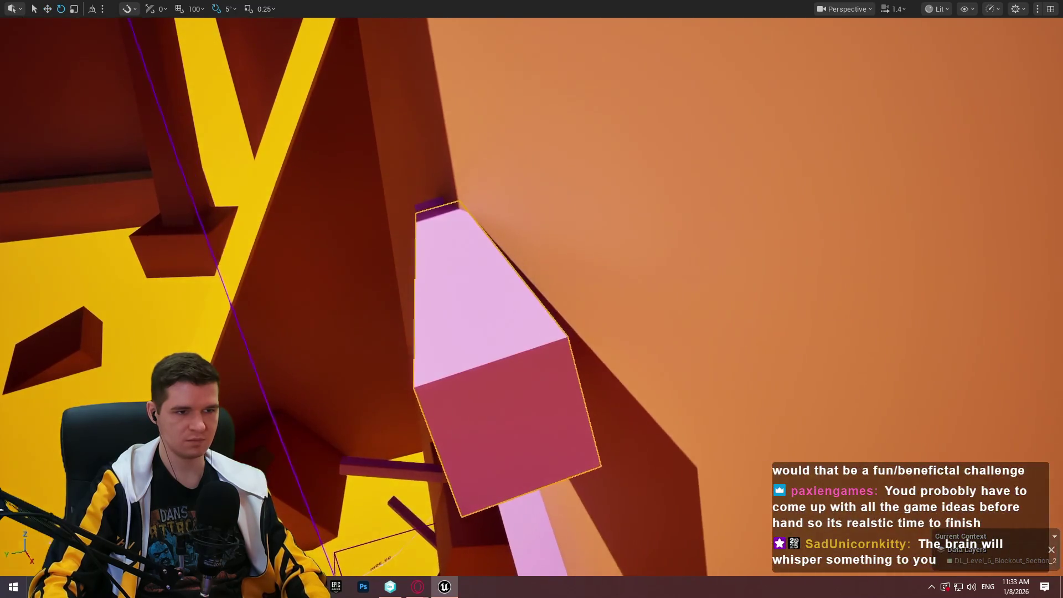
Rotate the pink block into the orange wall and tilt the long pink beam 30° upward.
drag(446, 245, 470, 359)
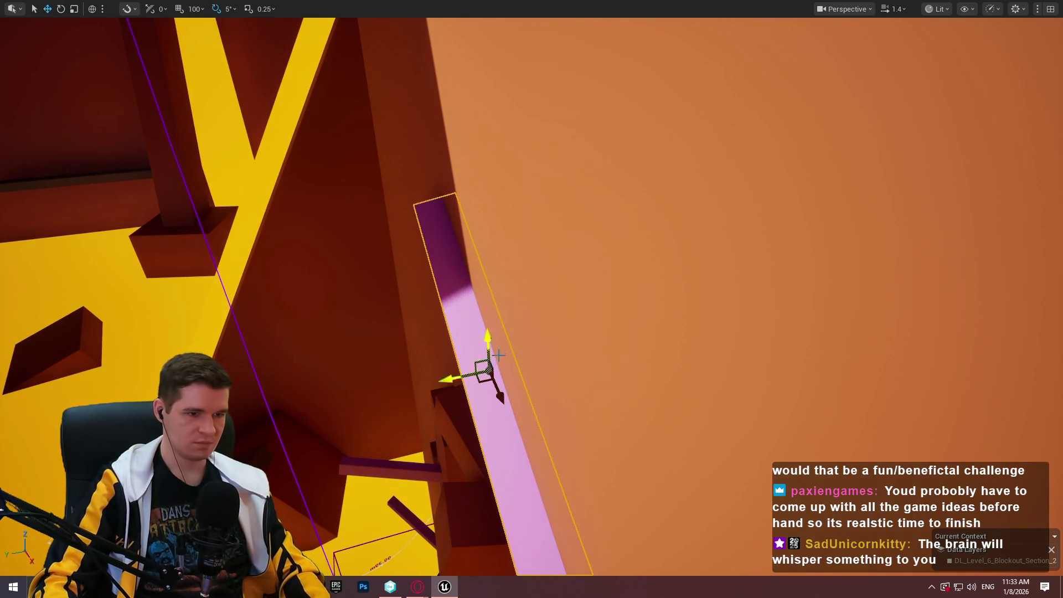
key(e)
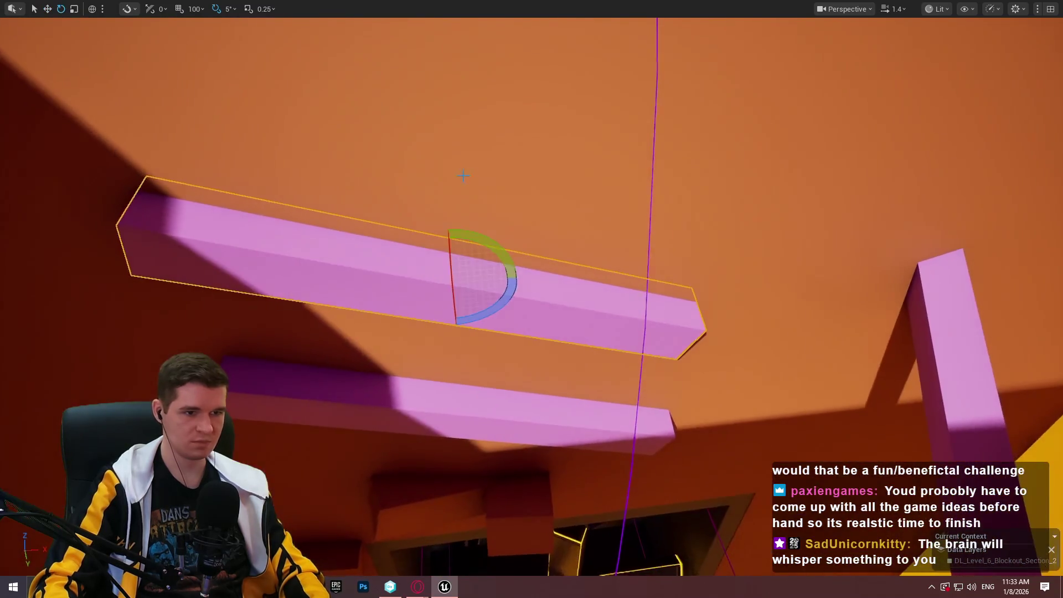
drag(478, 228, 512, 251)
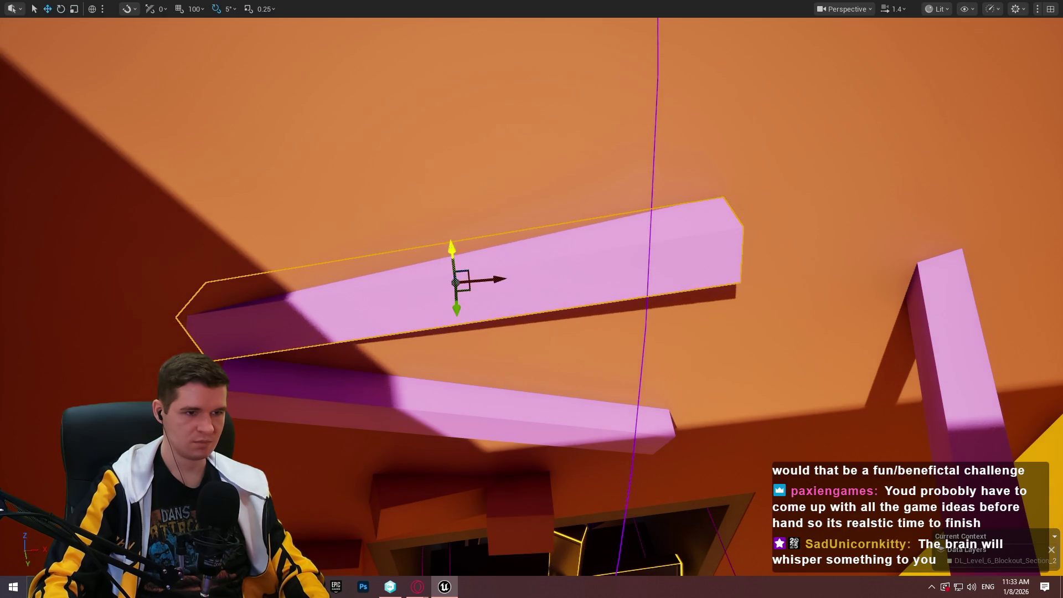
mouse_move(477, 216)
mouse_down()
mouse_move(564, 238)
mouse_move(482, 230)
mouse_move(531, 260)
mouse_move(559, 260)
mouse_move(539, 211)
mouse_move(474, 224)
mouse_up()
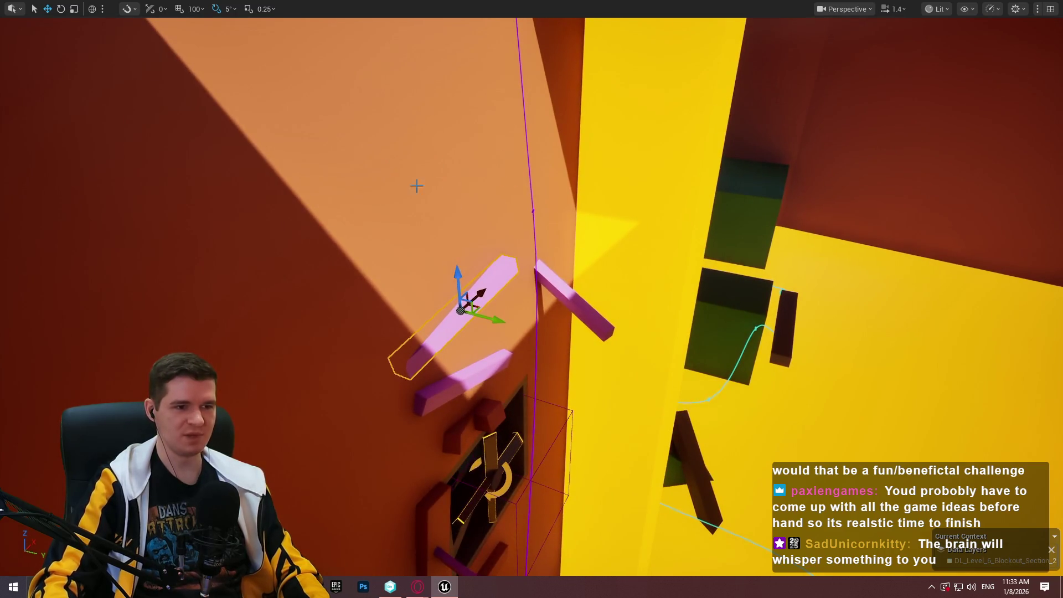
mouse_move(397, 205)
mouse_down()
mouse_move(382, 206)
mouse_move(390, 214)
mouse_up()
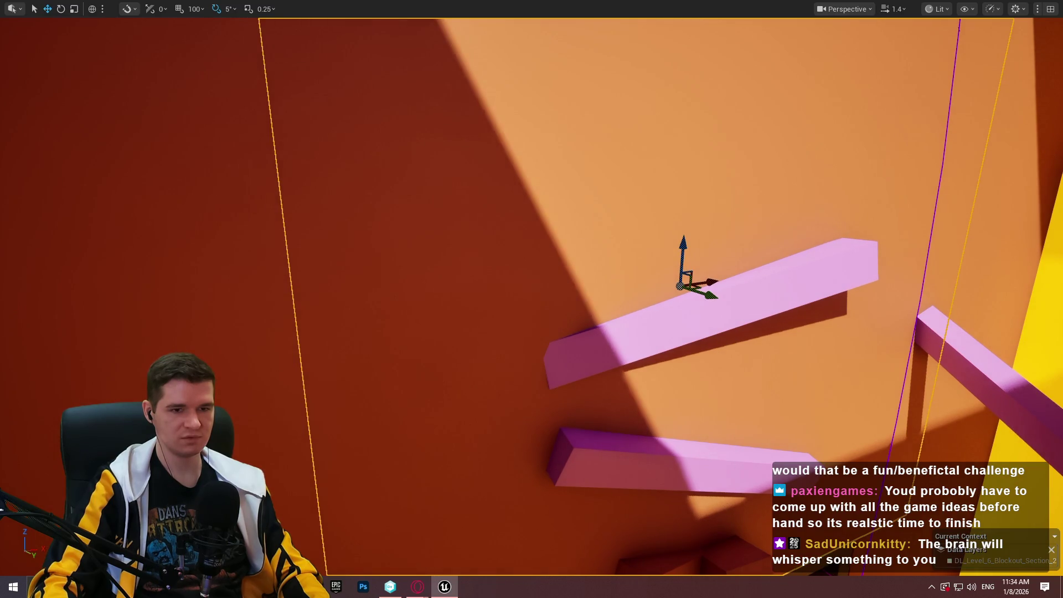
drag(391, 213, 384, 217)
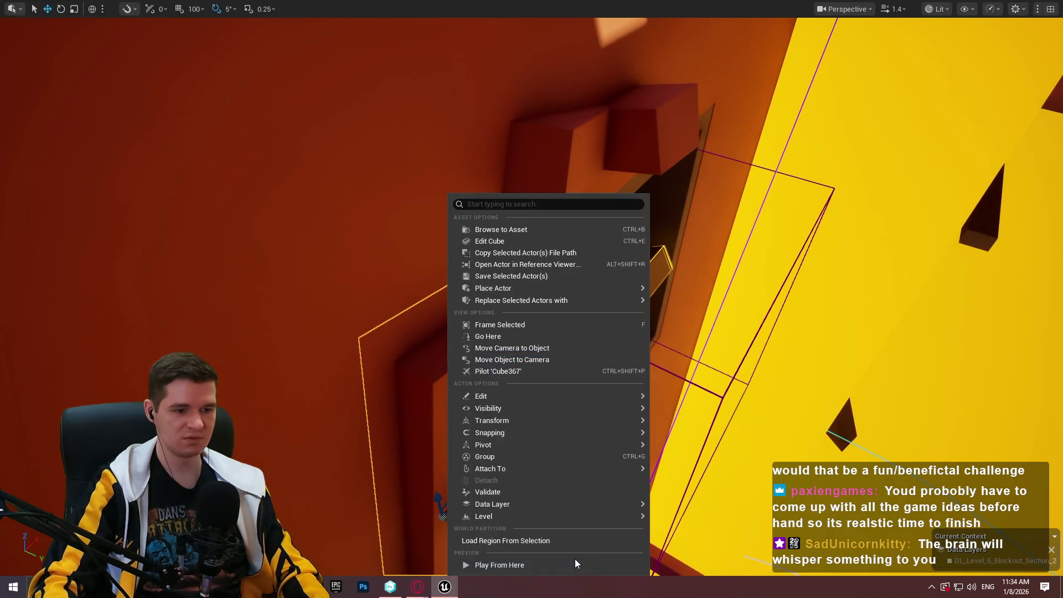
Play-test a short climb onto the orange blocks, then stop and frame the selected wall block.
click(586, 565)
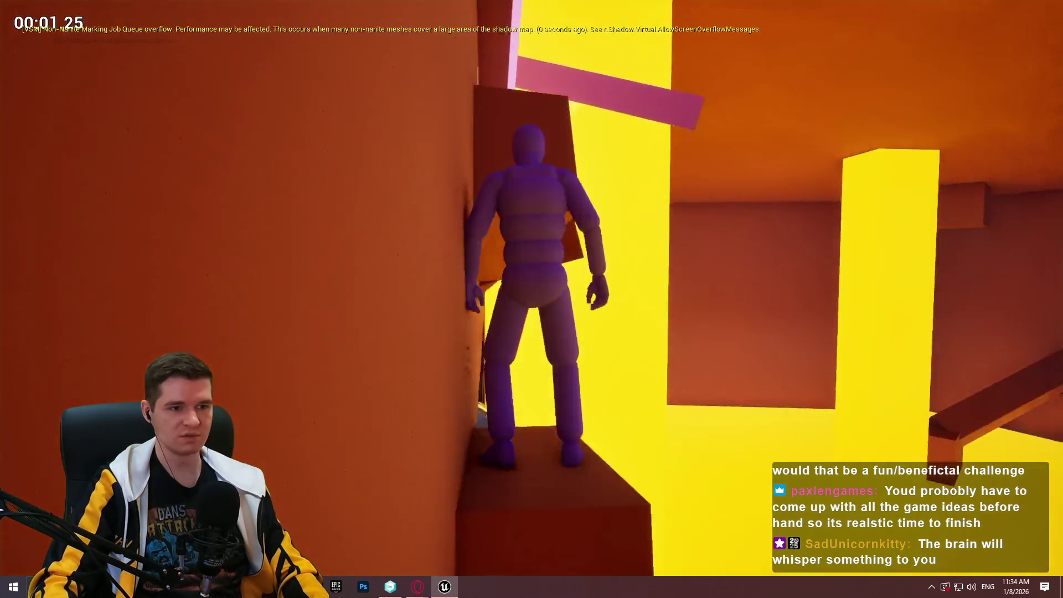
key(w)
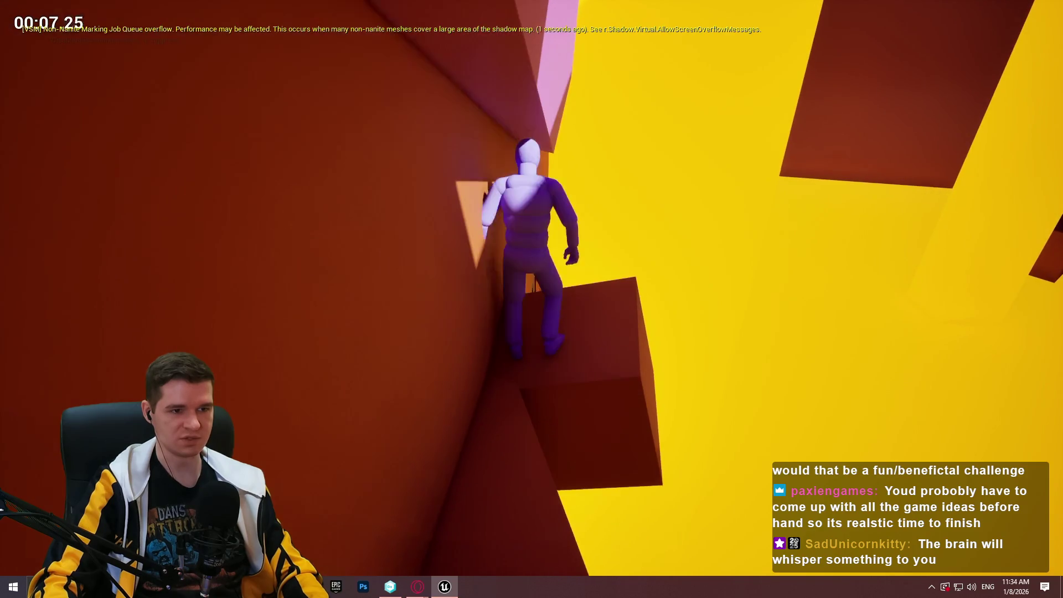
key(w)
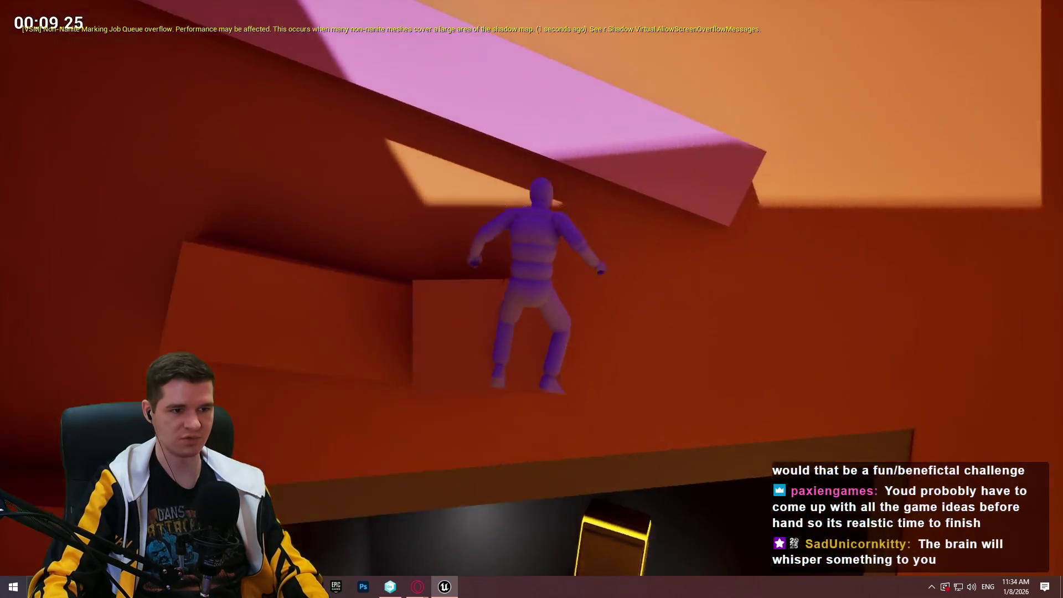
key(Escape)
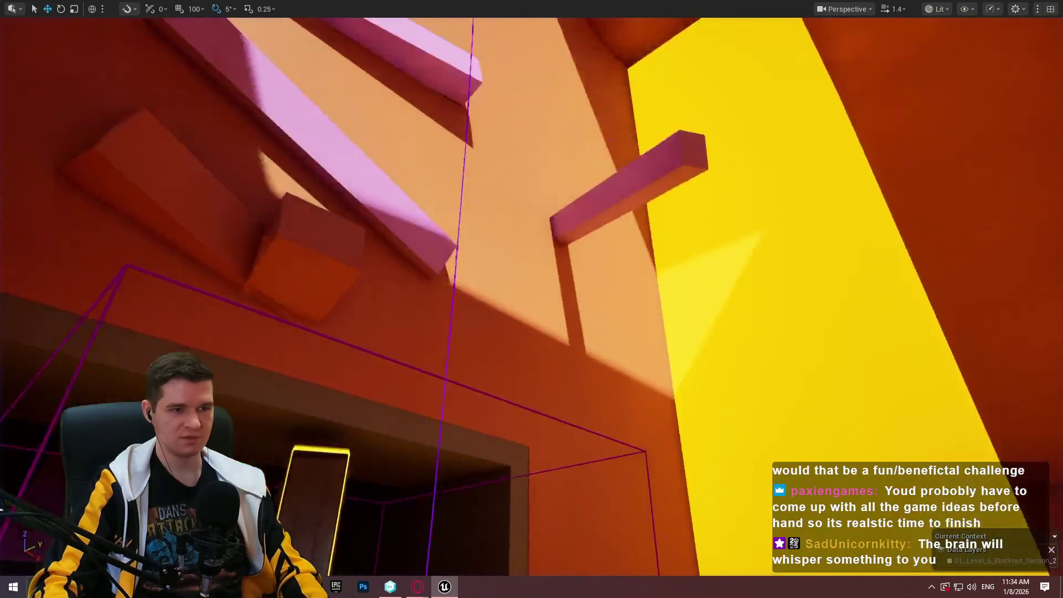
key(f)
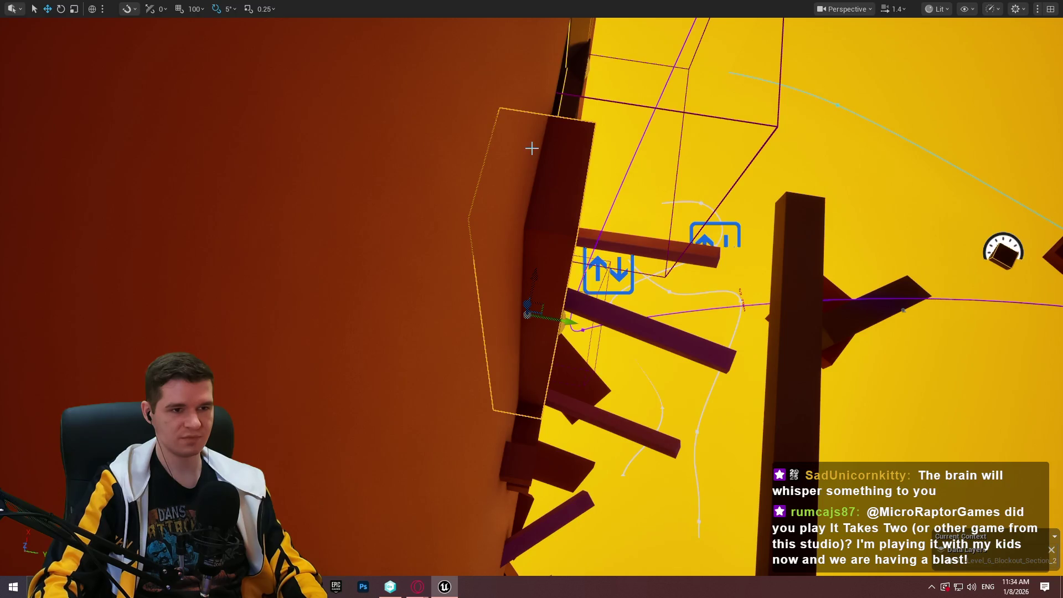
Play From Here on the wall block, climb it, then hang from and walk the pink beams toward the yellow shaft.
right_click(553, 187)
click(632, 560)
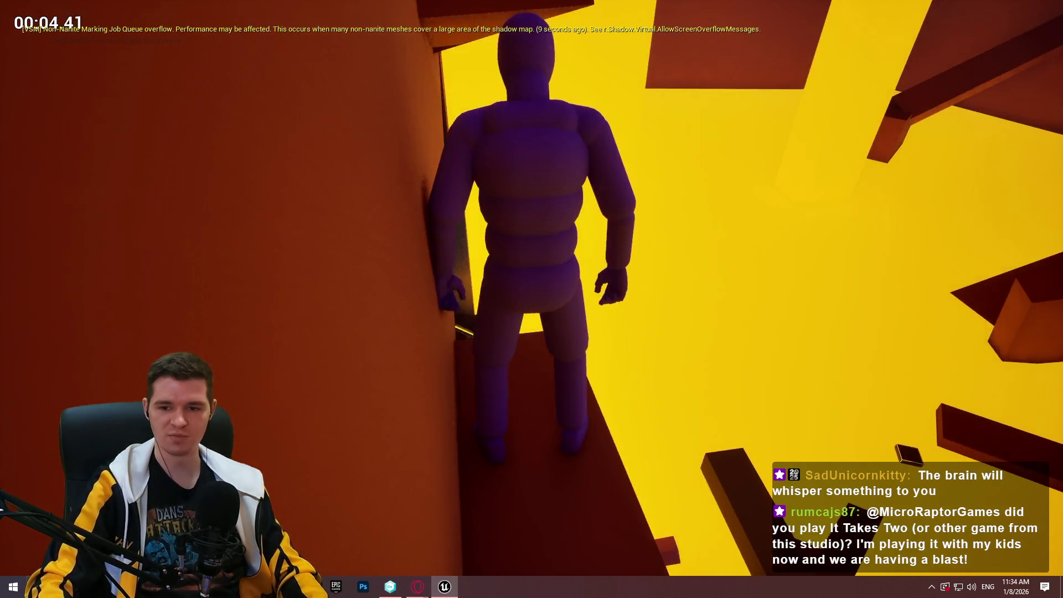
key(space)
key(space)
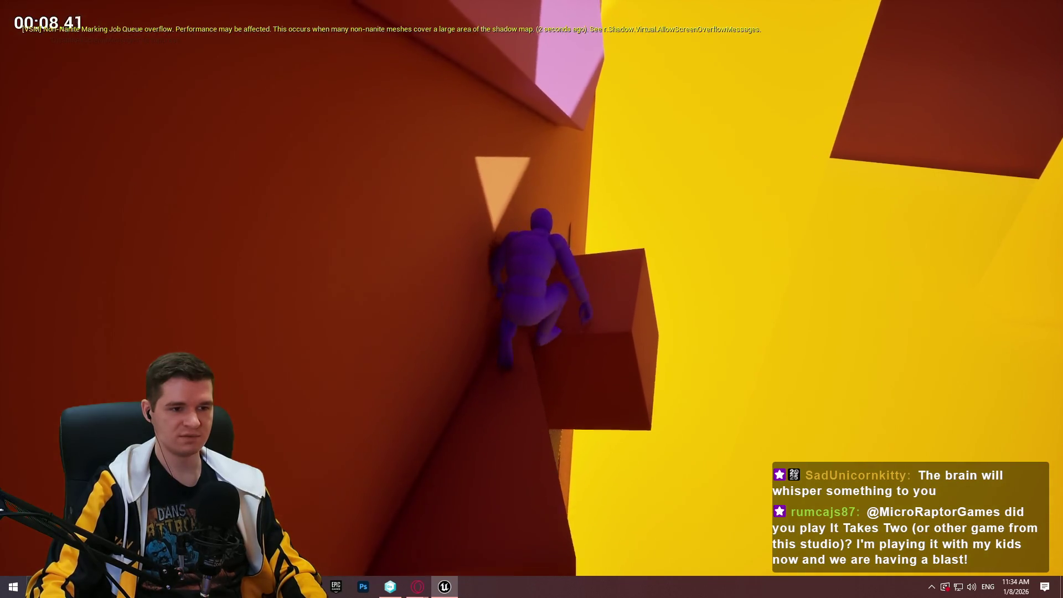
key(w)
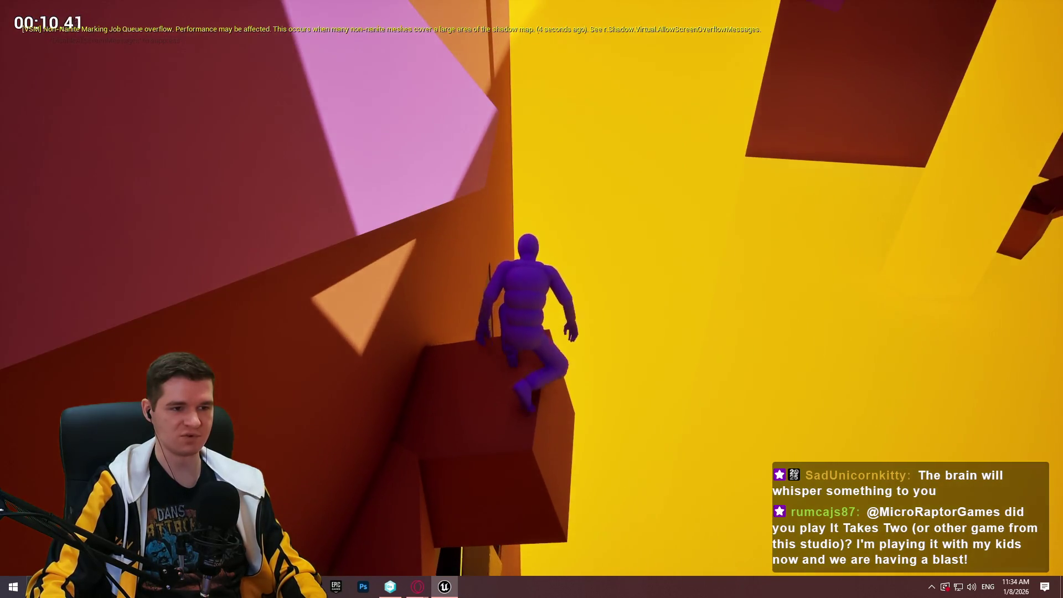
key(space)
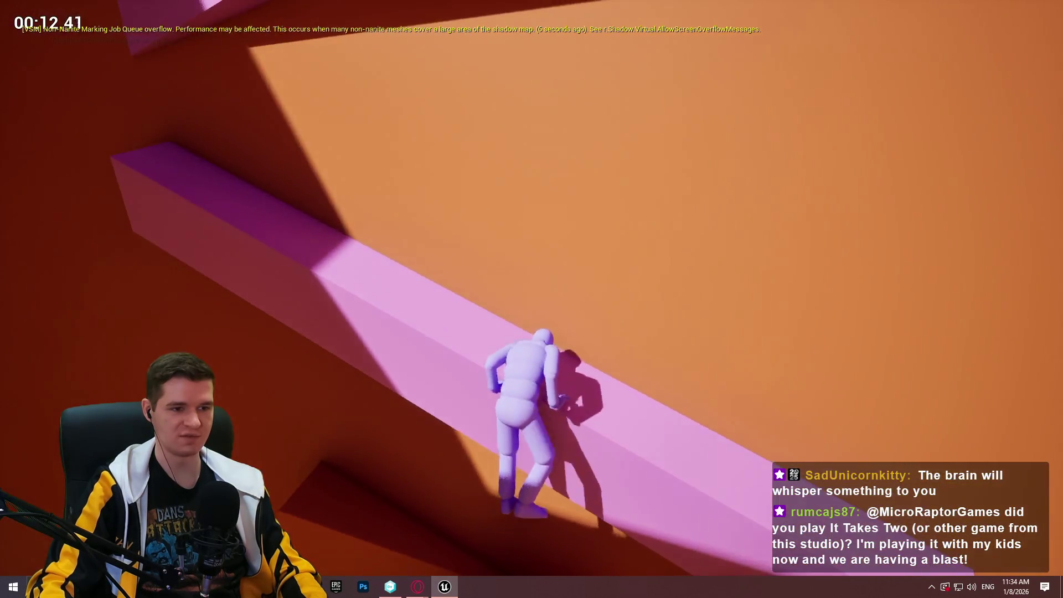
key(w)
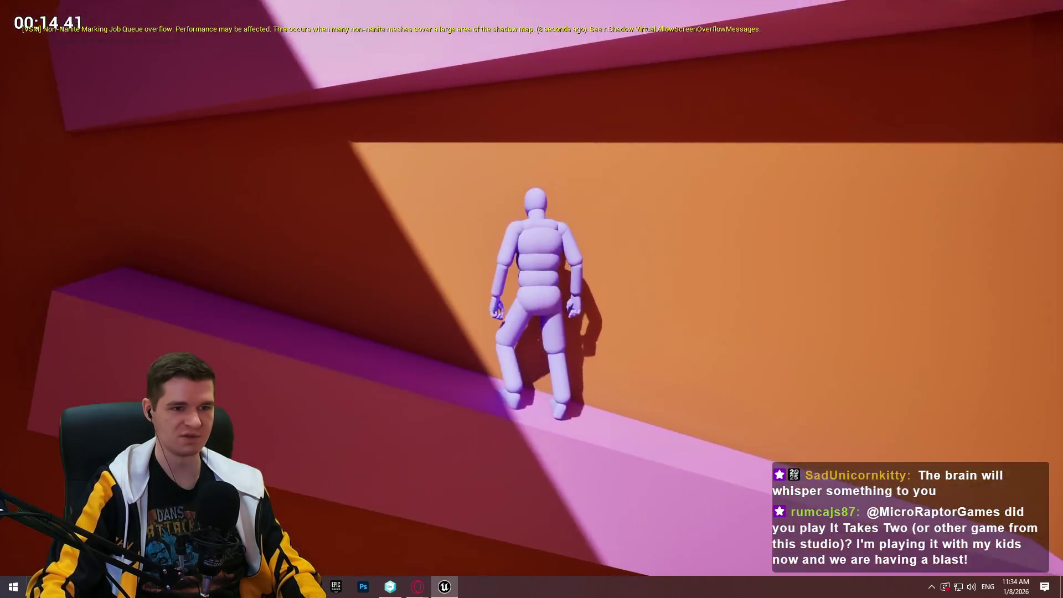
key(w)
key(c)
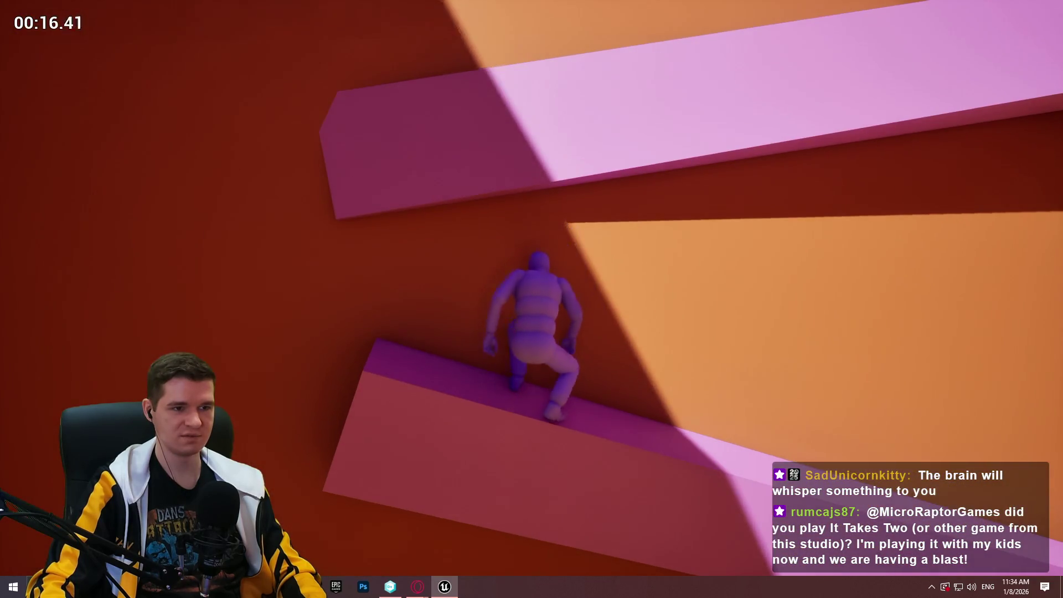
key(space)
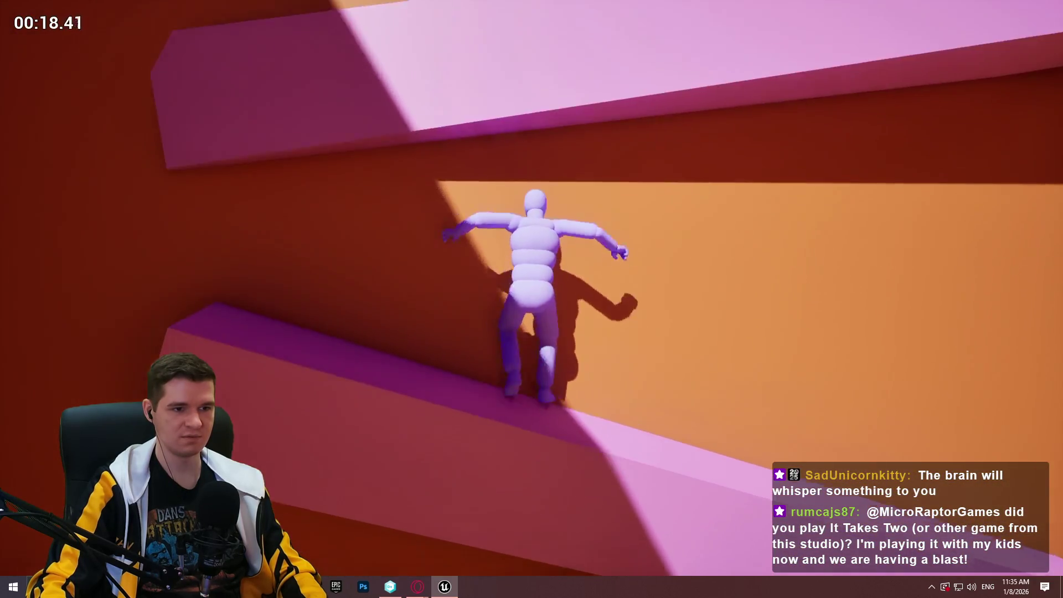
key(w)
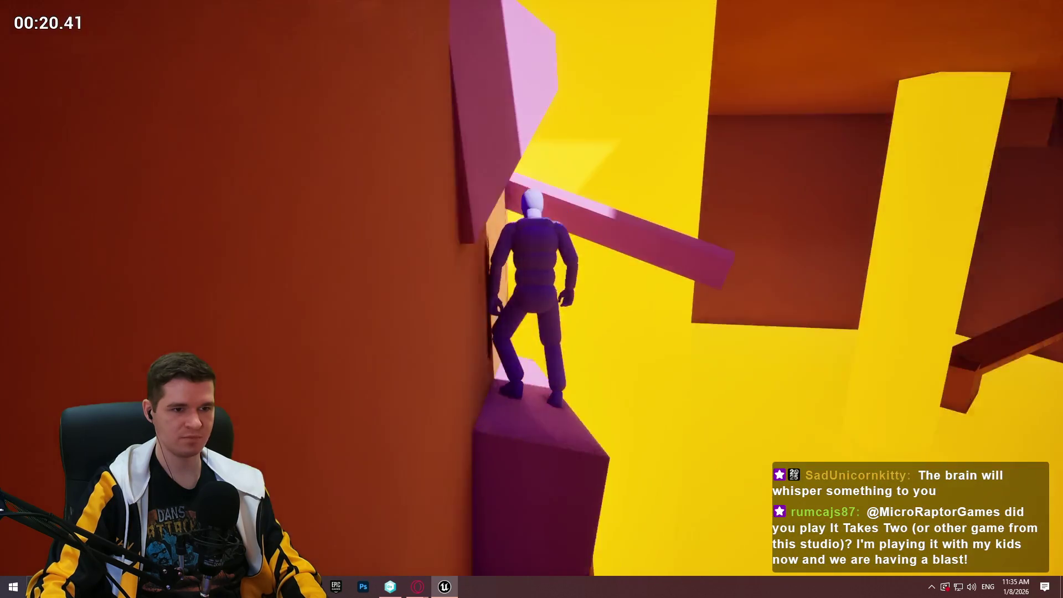
Finish the overhead-beam jump, stop the play-test, and view the pink beams on the orange wall.
key(space)
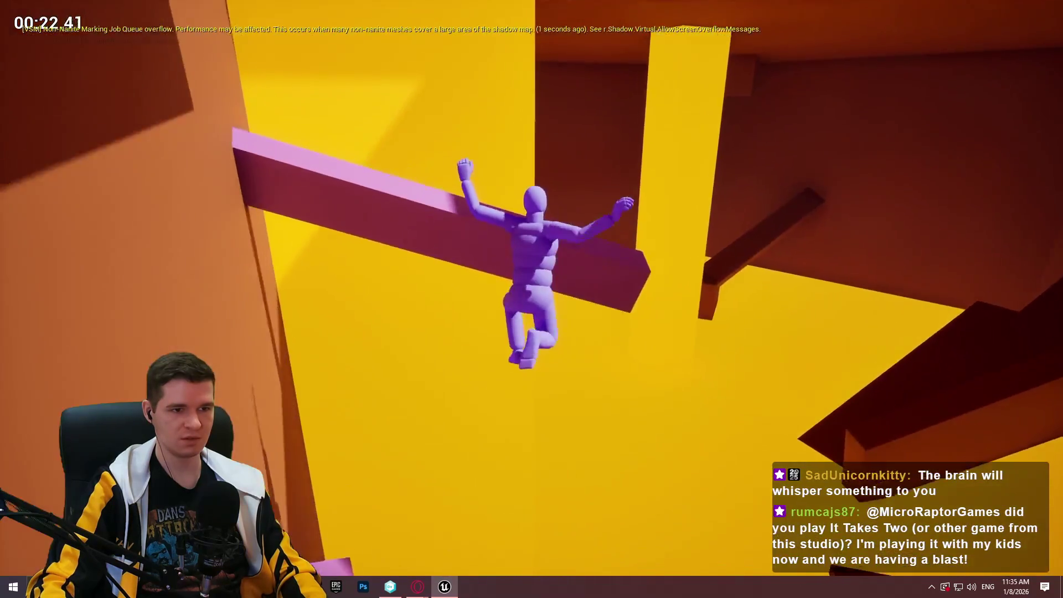
key(Escape)
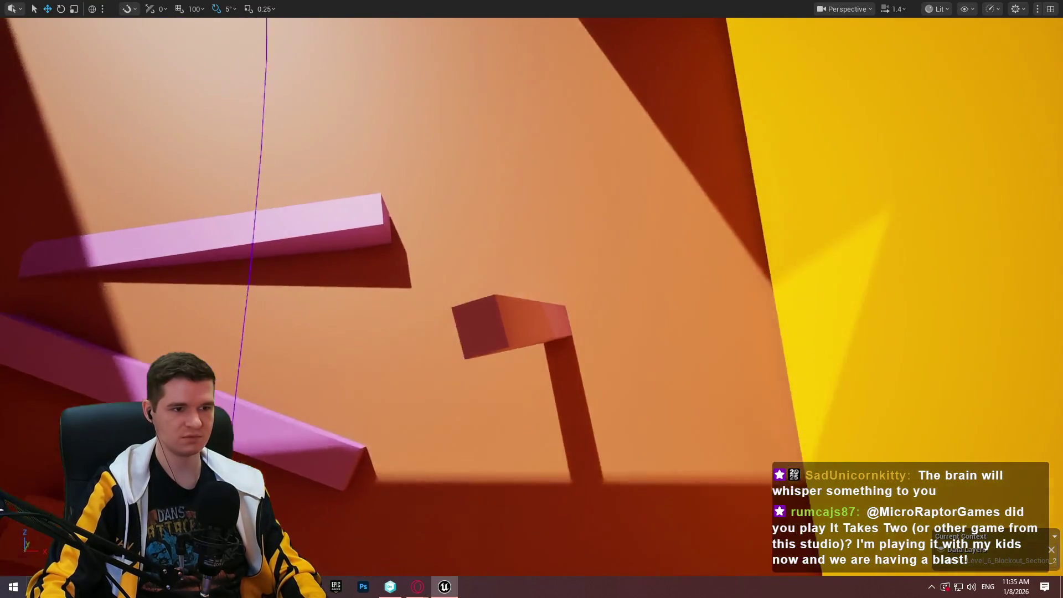
drag(540, 191, 540, 191)
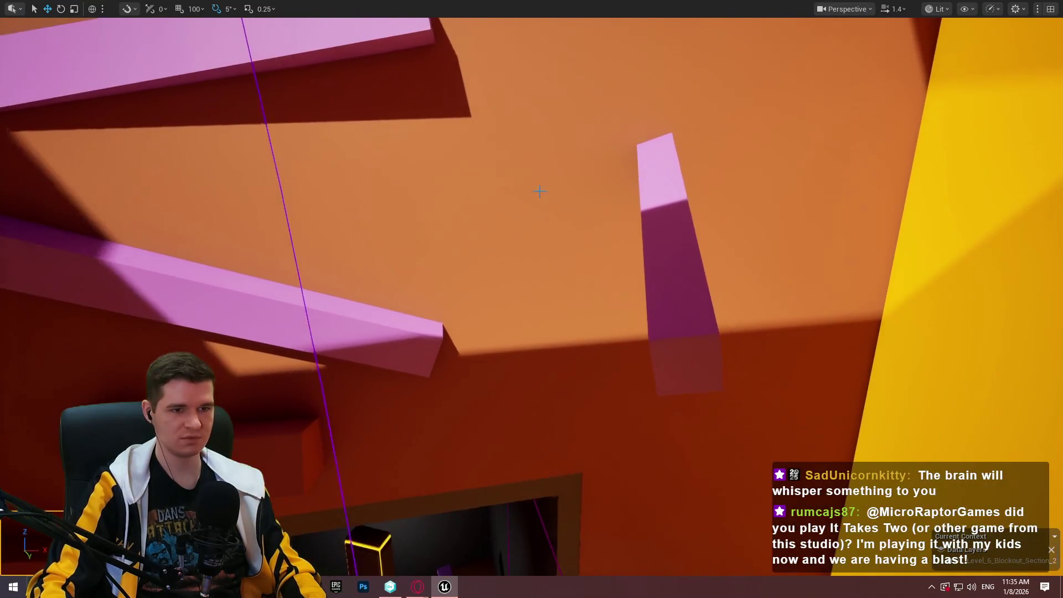
Run a short Play From Here test from the pink beam, then end it.
right_click(248, 282)
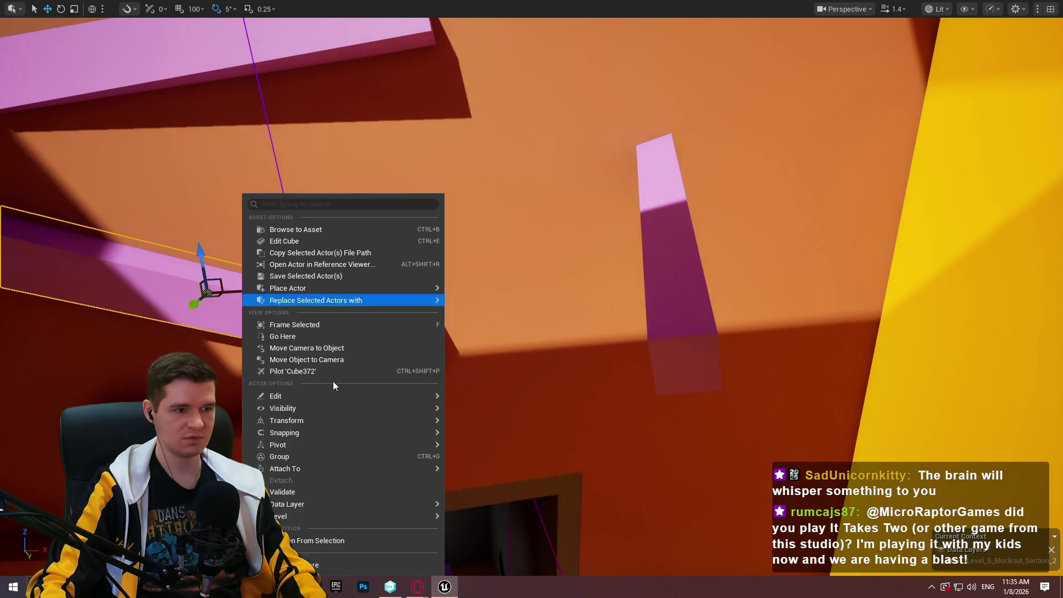
click(332, 563)
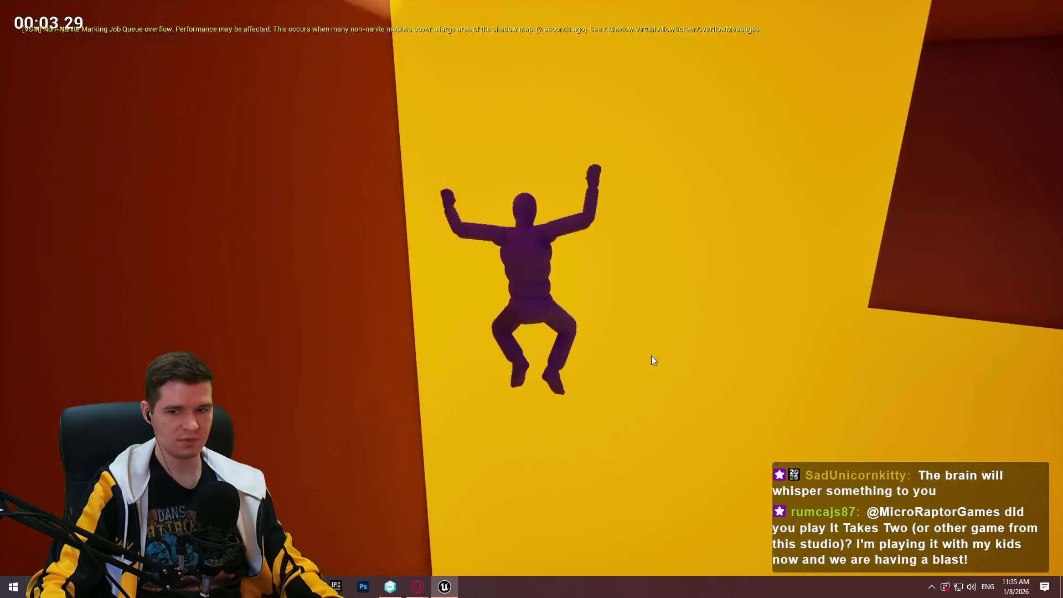
key(Escape)
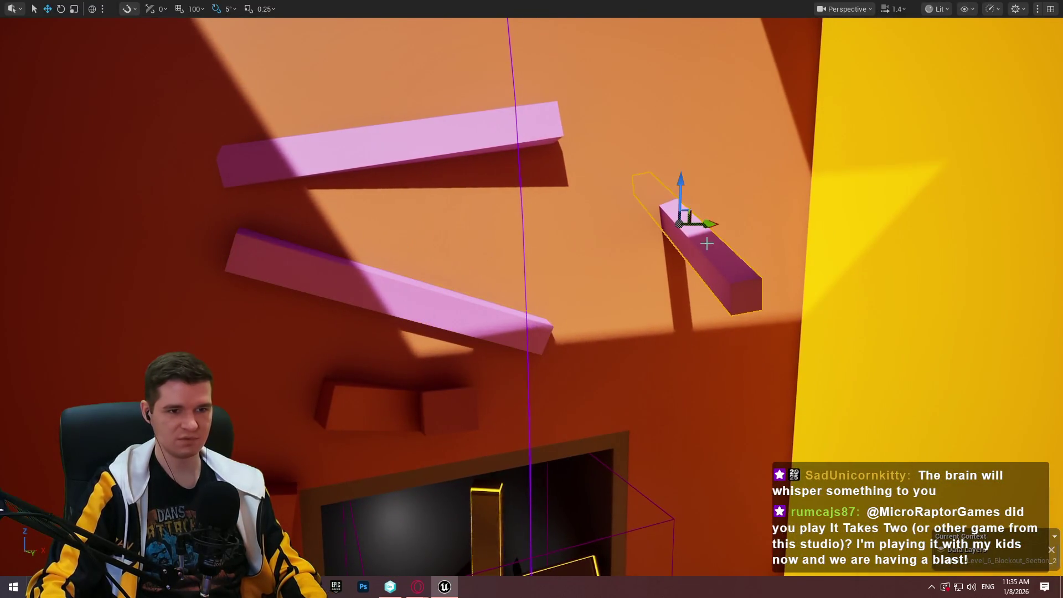
scroll(852, 237, up, 5)
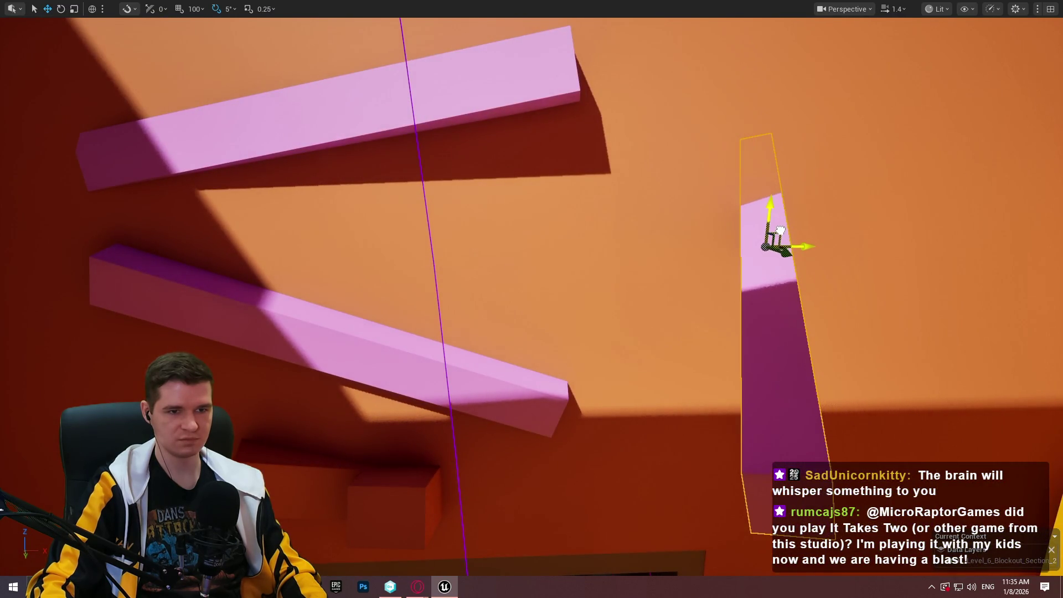
Play from the lower pink beam, jump onto it, and leap from its end onto the orange wall.
right_click(388, 344)
click(466, 542)
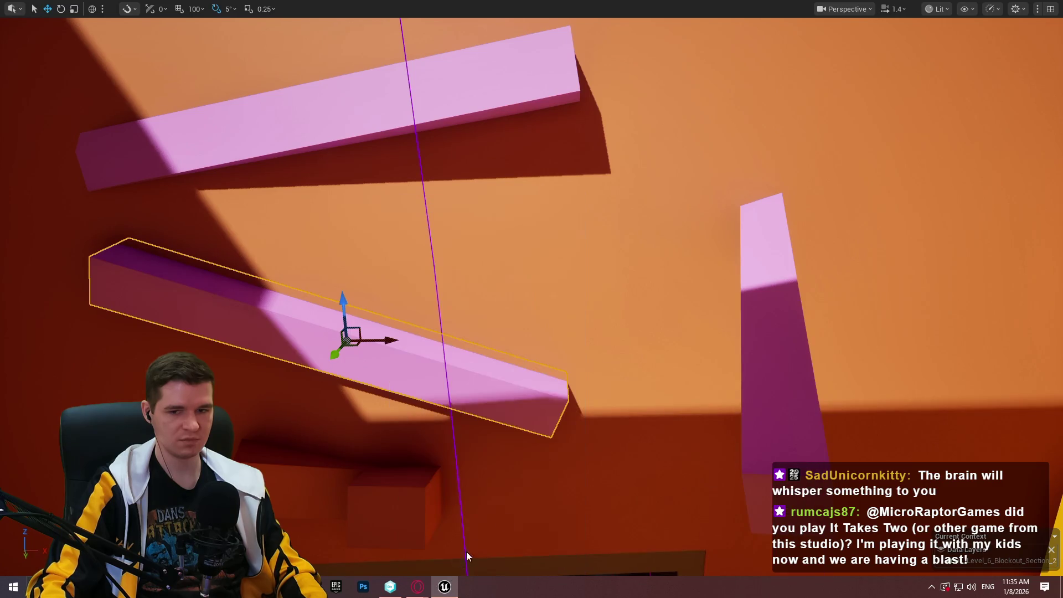
key(space)
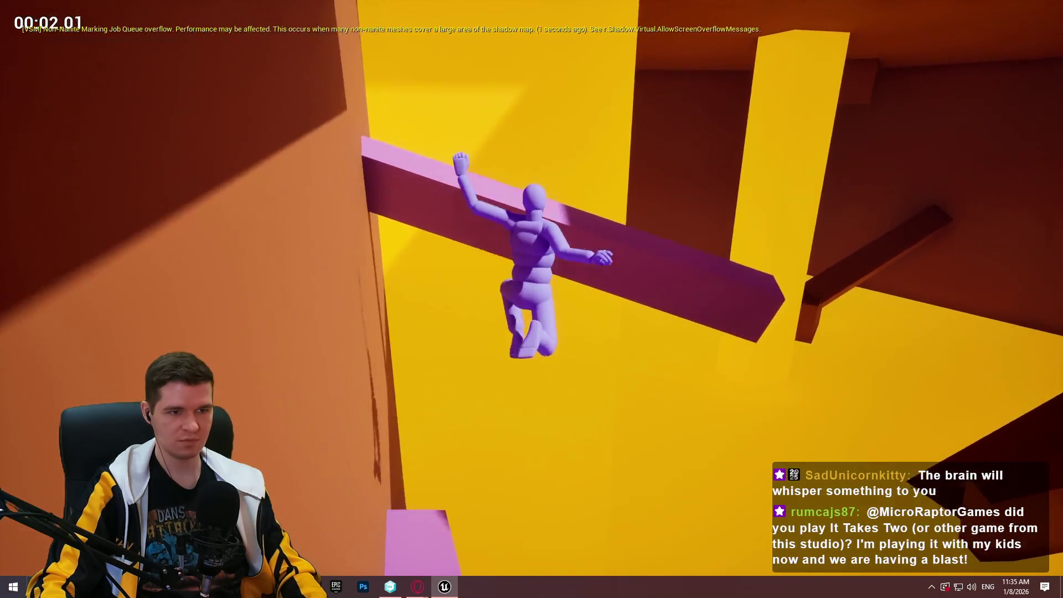
key(w)
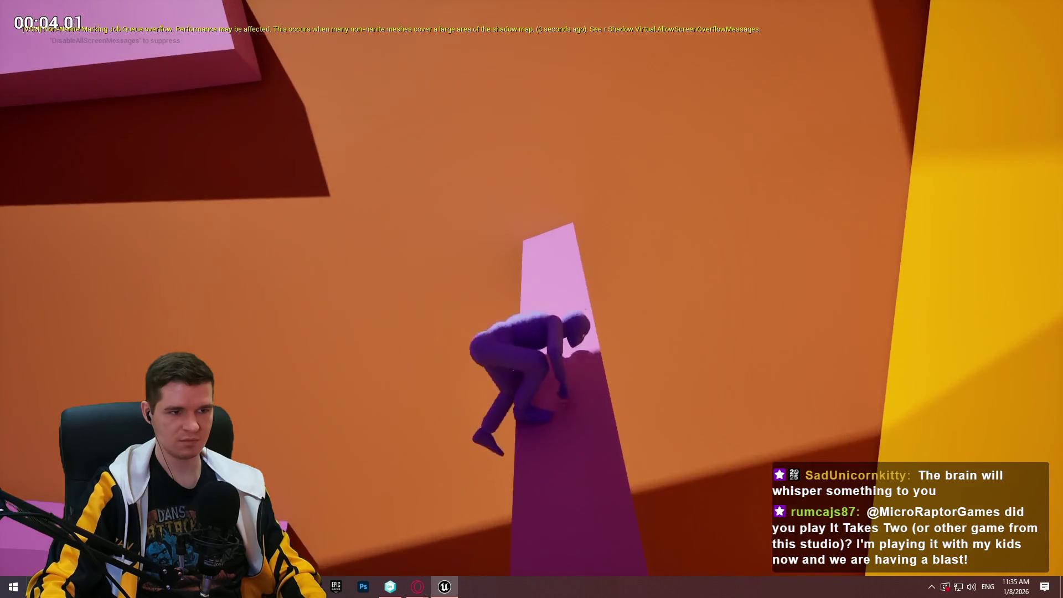
key(space)
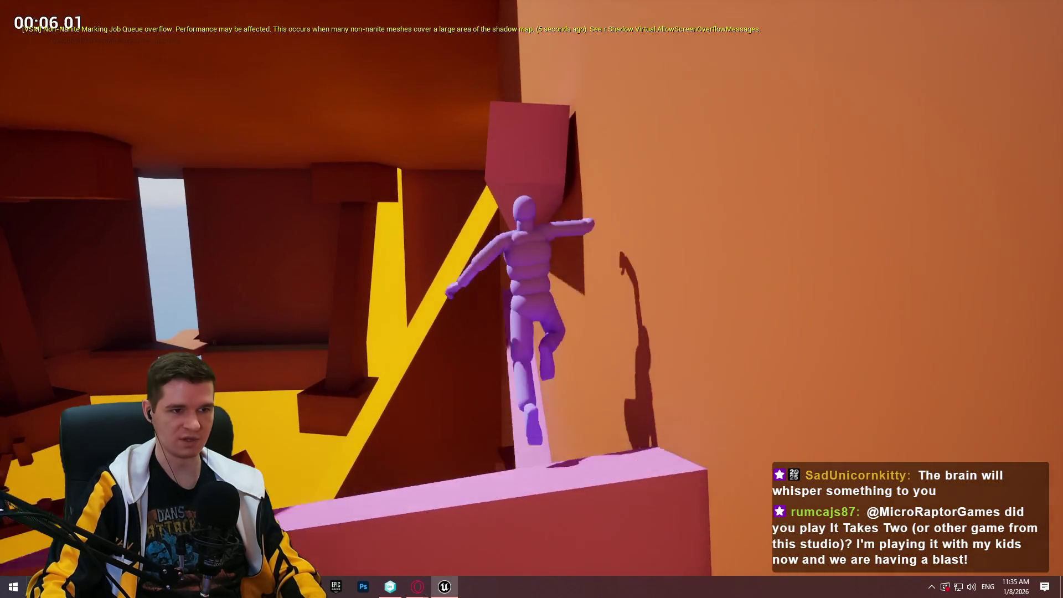
key(Escape)
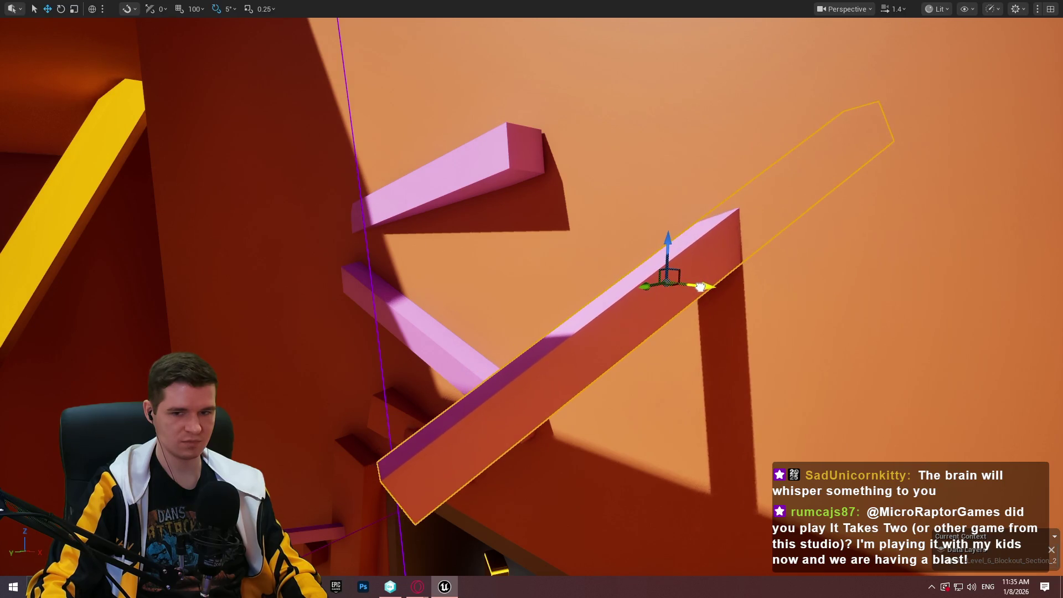
Orbit to the lower pink beam and briefly play-test from it.
drag(700, 287, 610, 435)
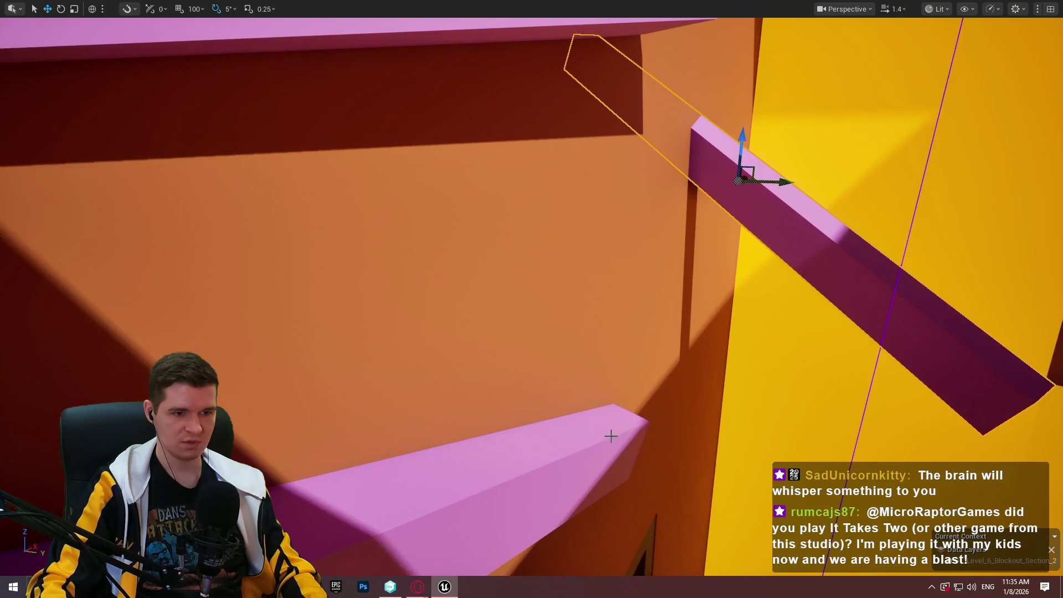
right_click(565, 469)
click(587, 434)
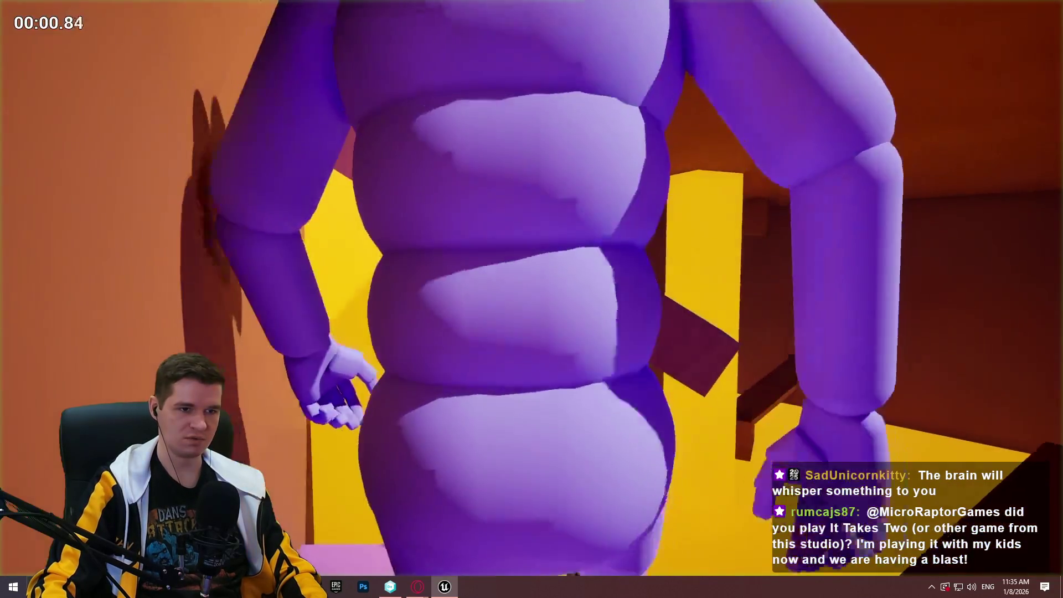
key(Escape)
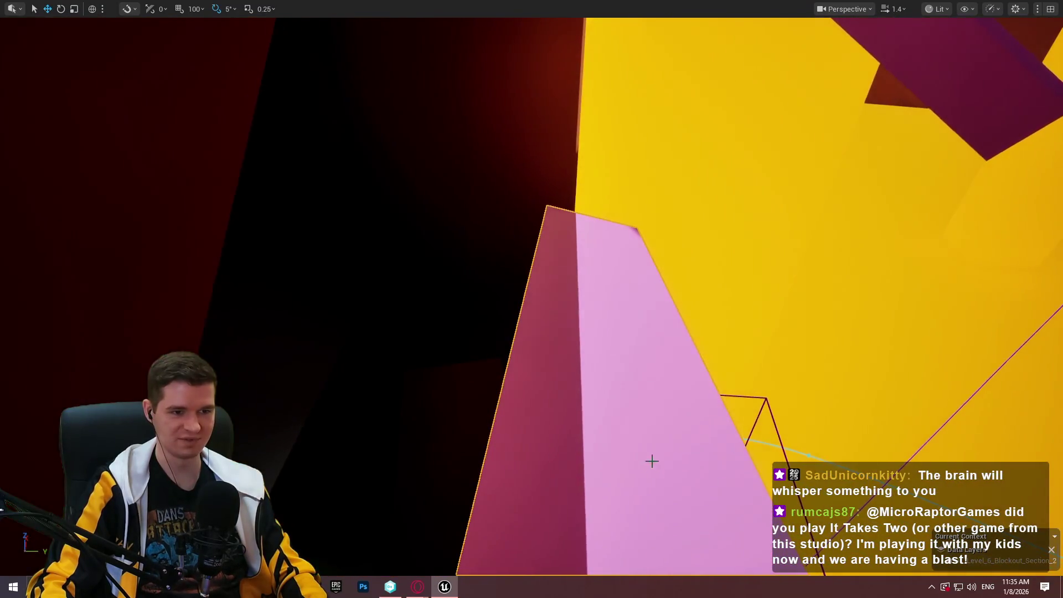
Play from the selected pink beam, leaping to the orange wall, next beam and narrow ledge.
right_click(694, 445)
click(695, 444)
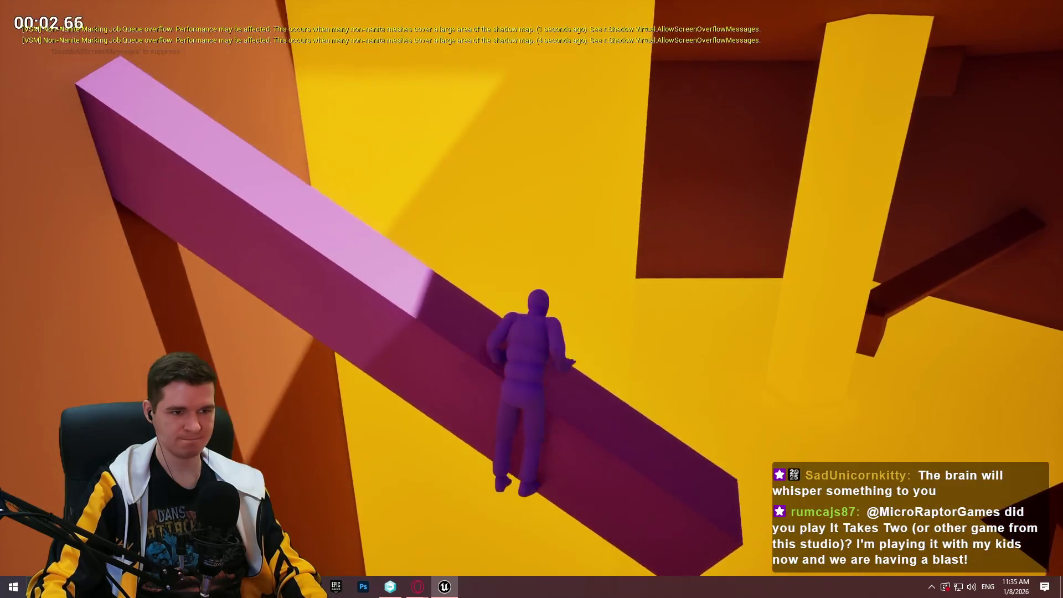
key(w)
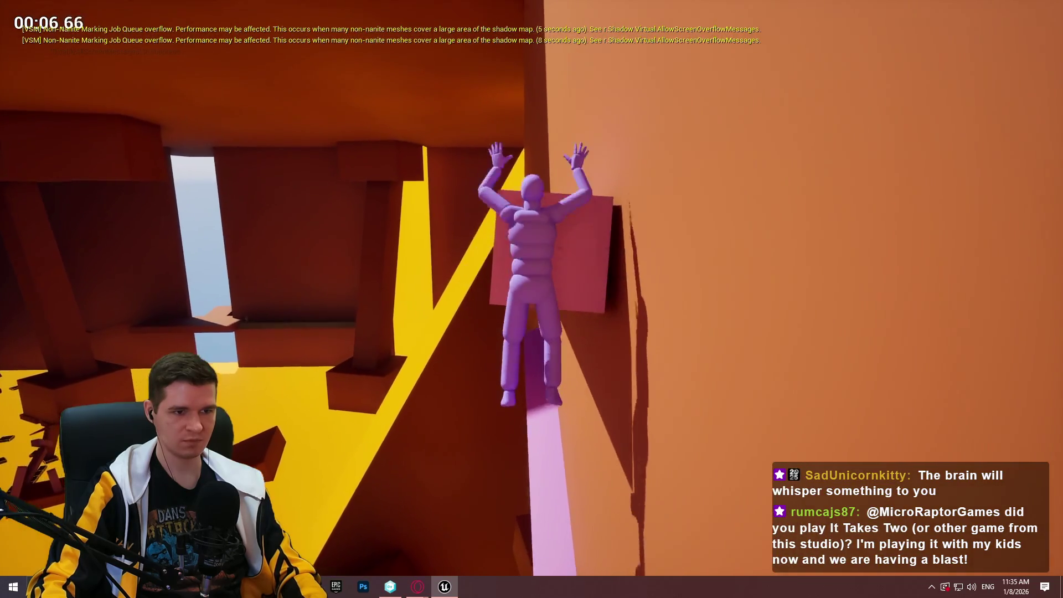
key(w)
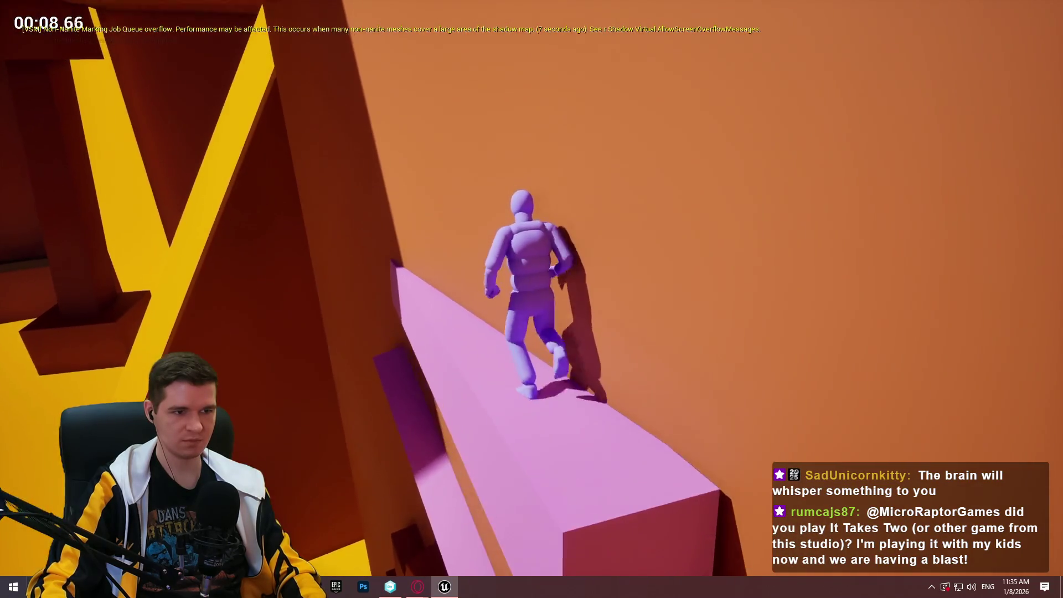
key(space)
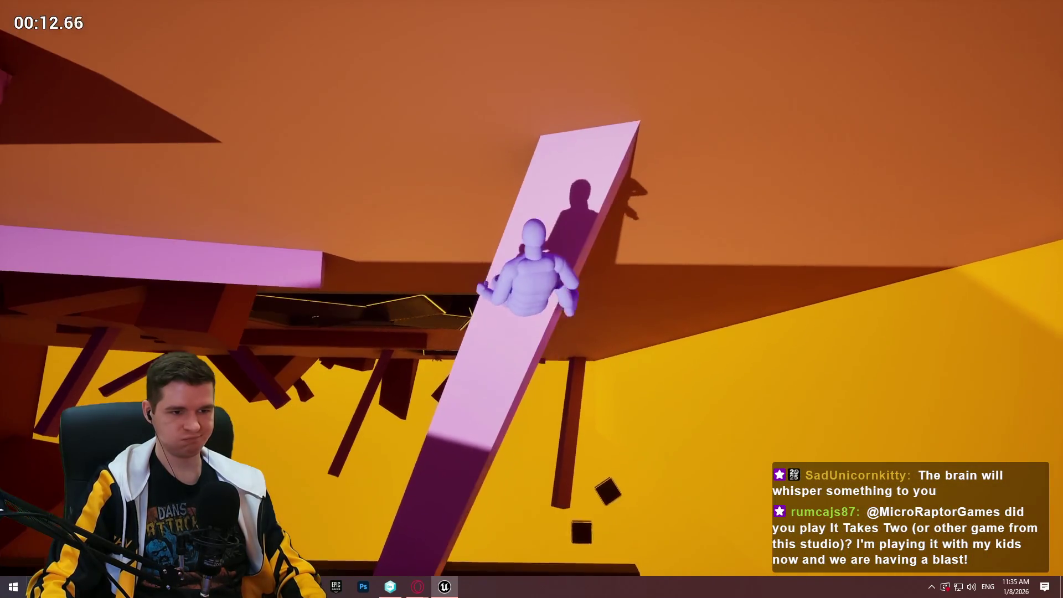
key(space)
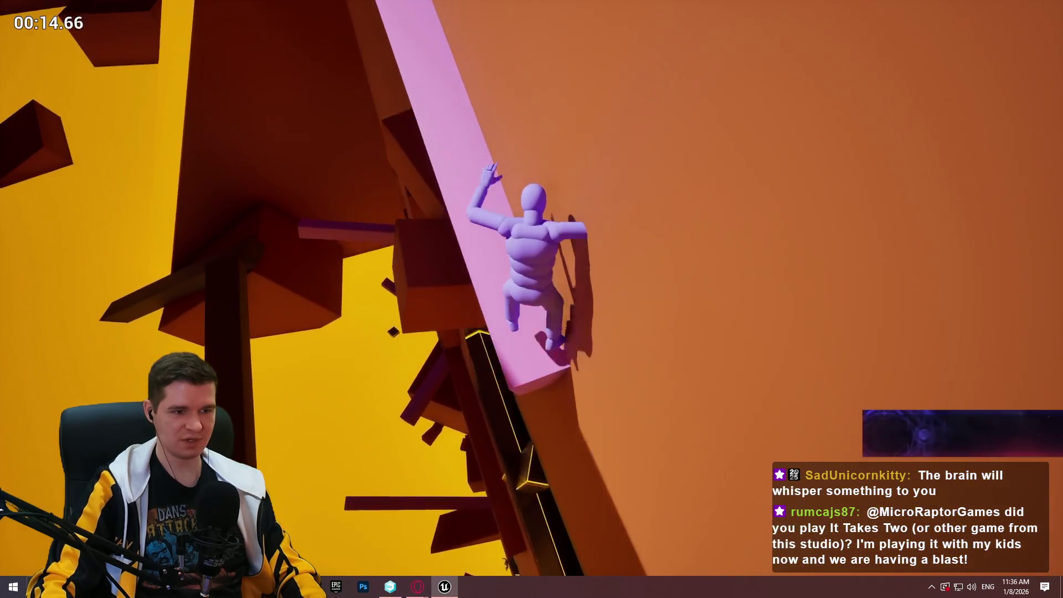
key(w)
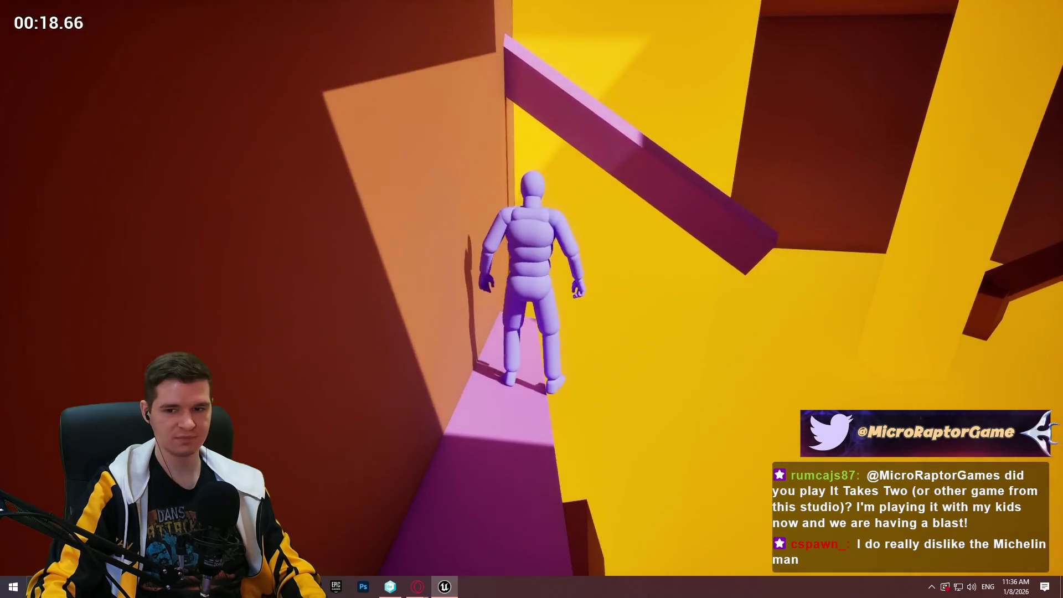
Climb onto the diagonal pink beam and run toward the yellow wall until the run ends.
key(w)
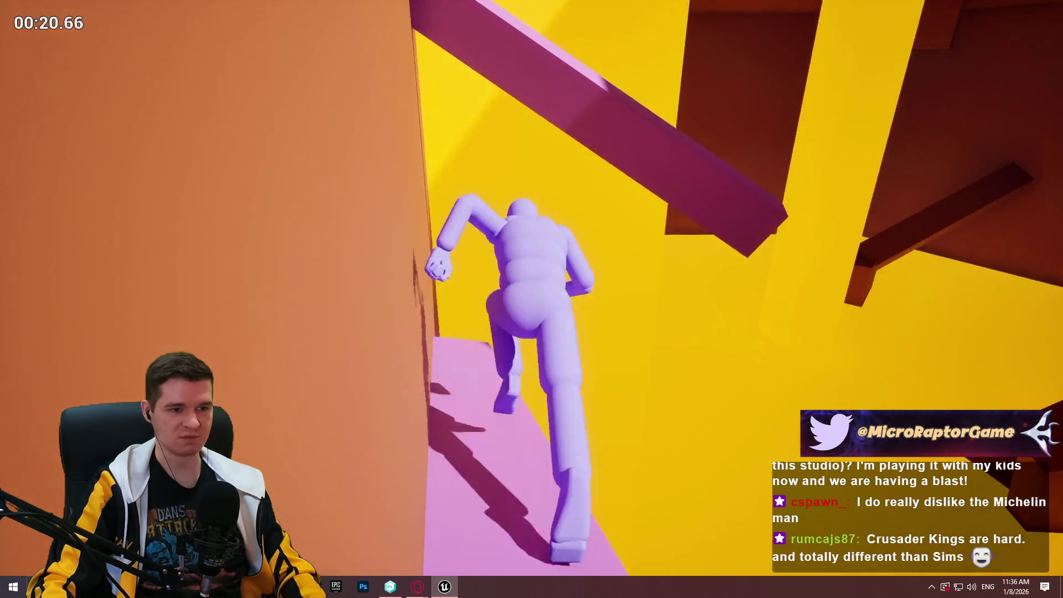
key(space)
key(w)
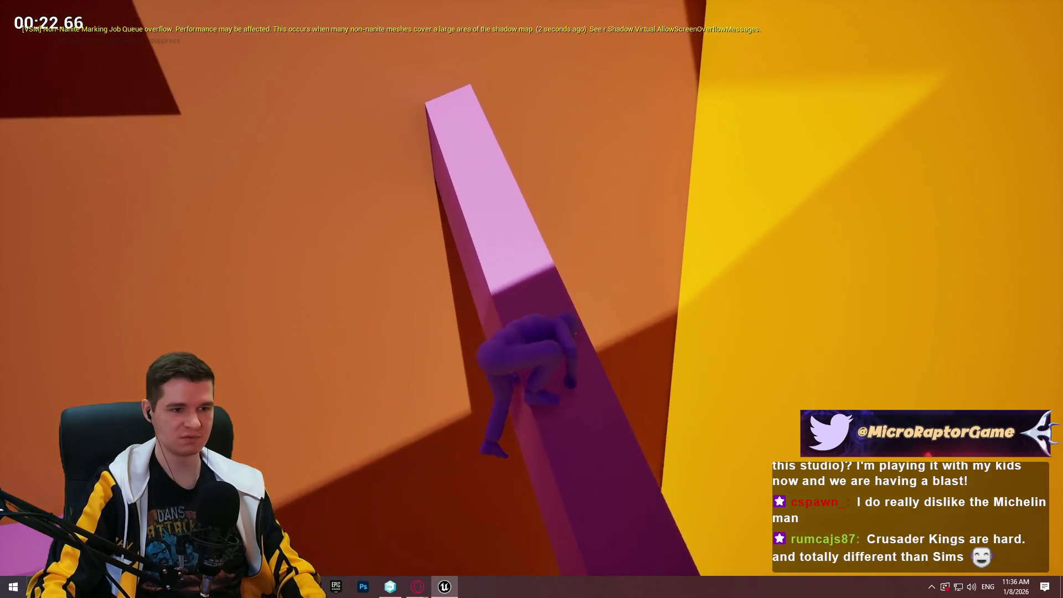
key(w)
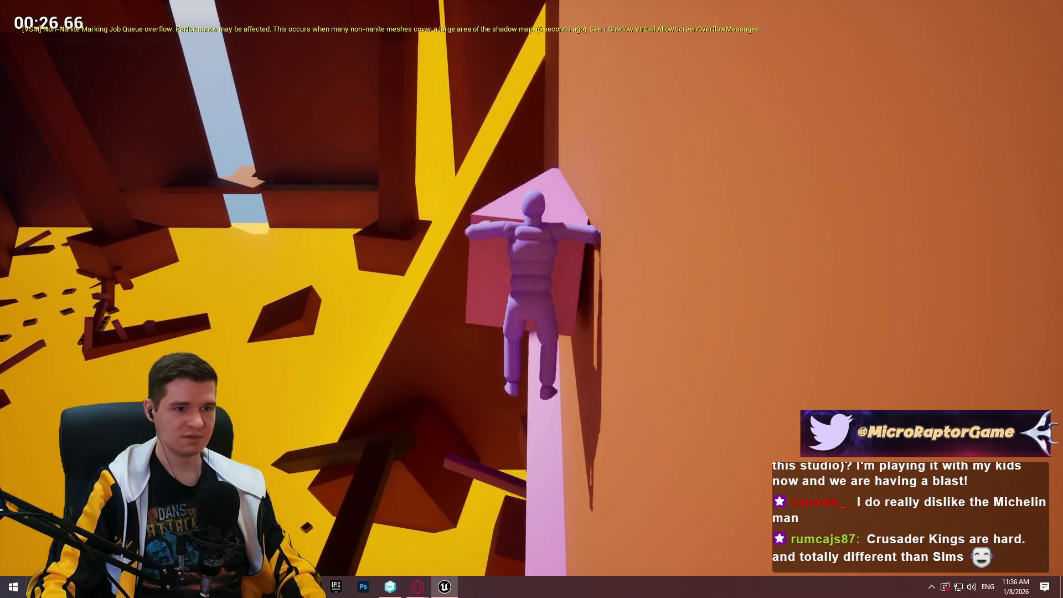
key(w)
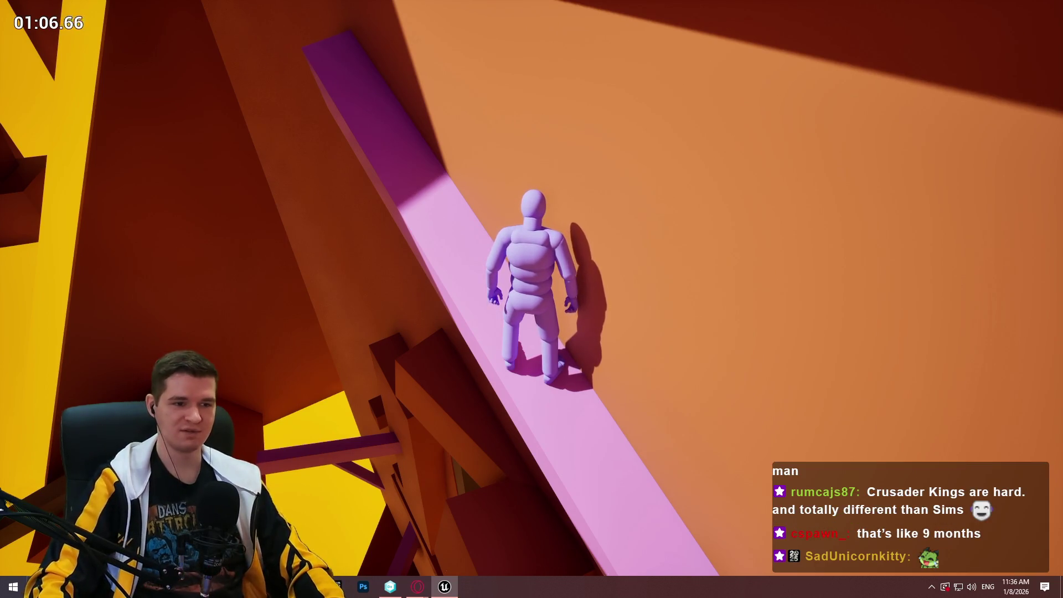
key(w)
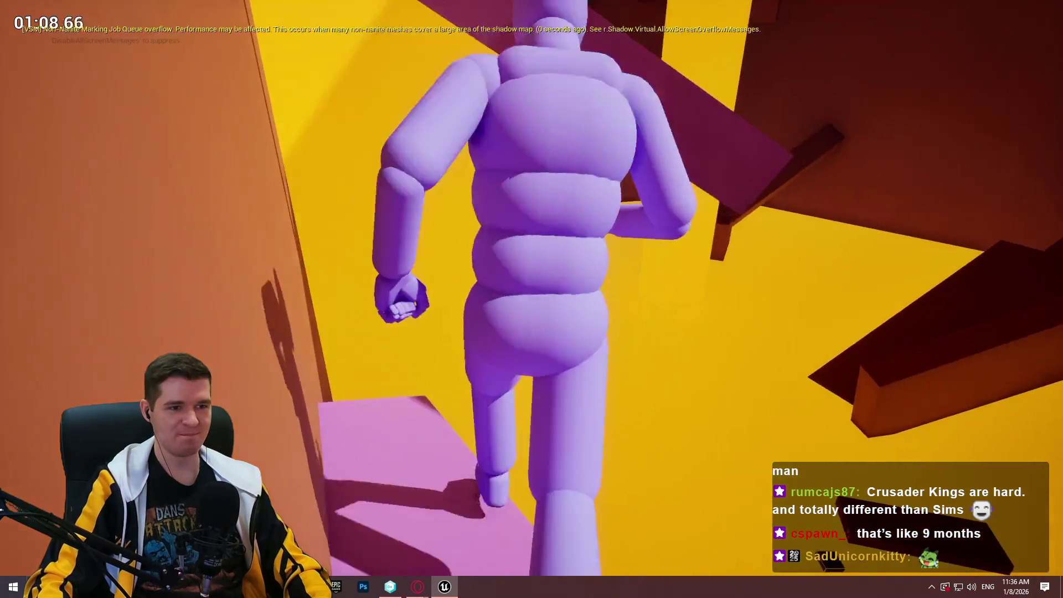
key(Escape)
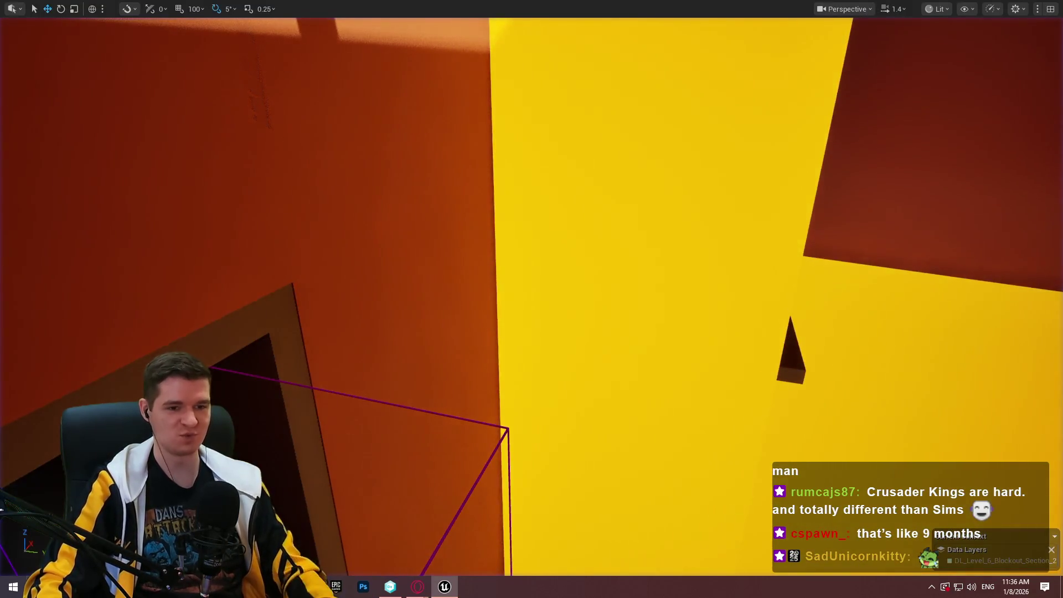
Play from the failed spot on the pink beam, grabbing and climbing onto the magenta beam.
mouse_move(512, 431)
mouse_down()
mouse_move(498, 421)
mouse_move(511, 431)
mouse_up()
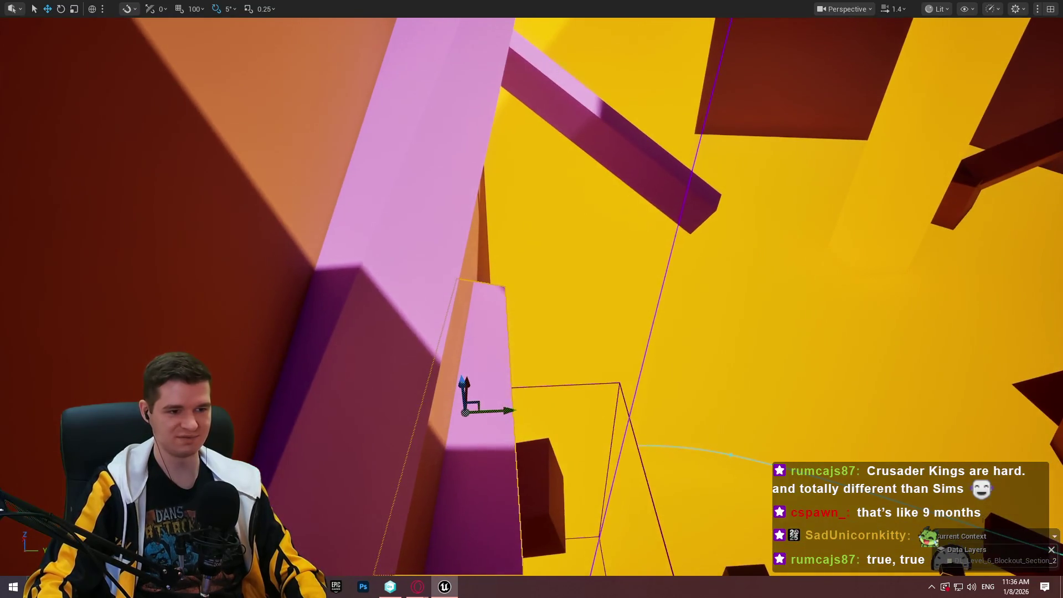
right_click(500, 431)
click(540, 537)
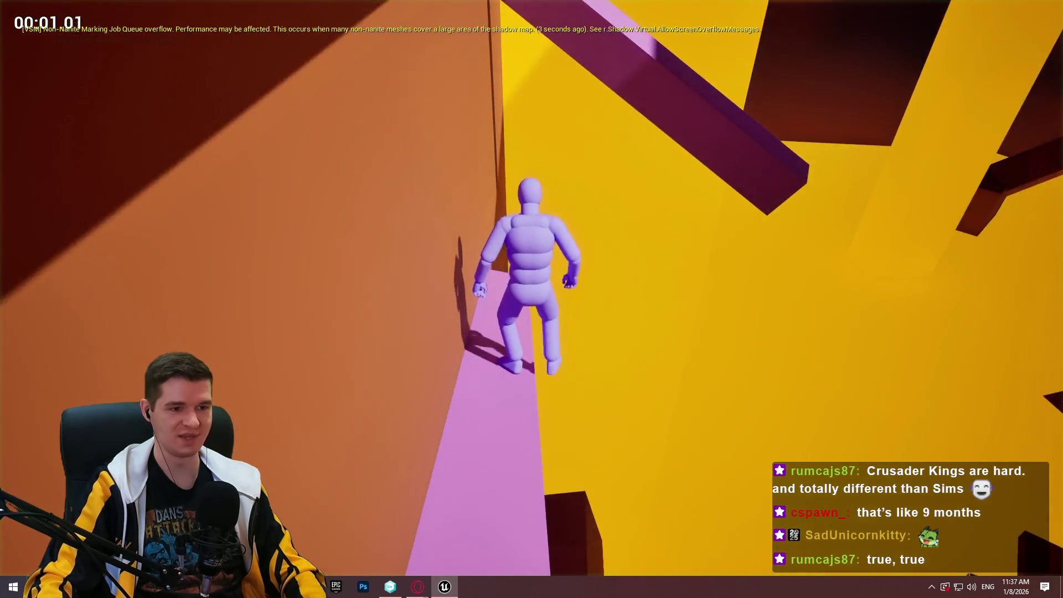
key(w)
key(space)
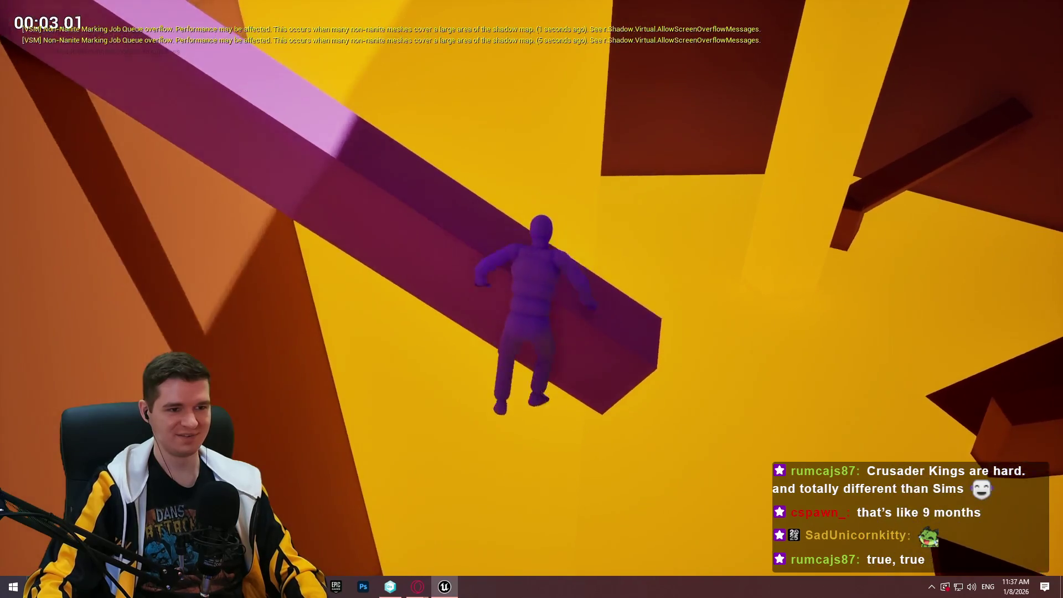
key(w)
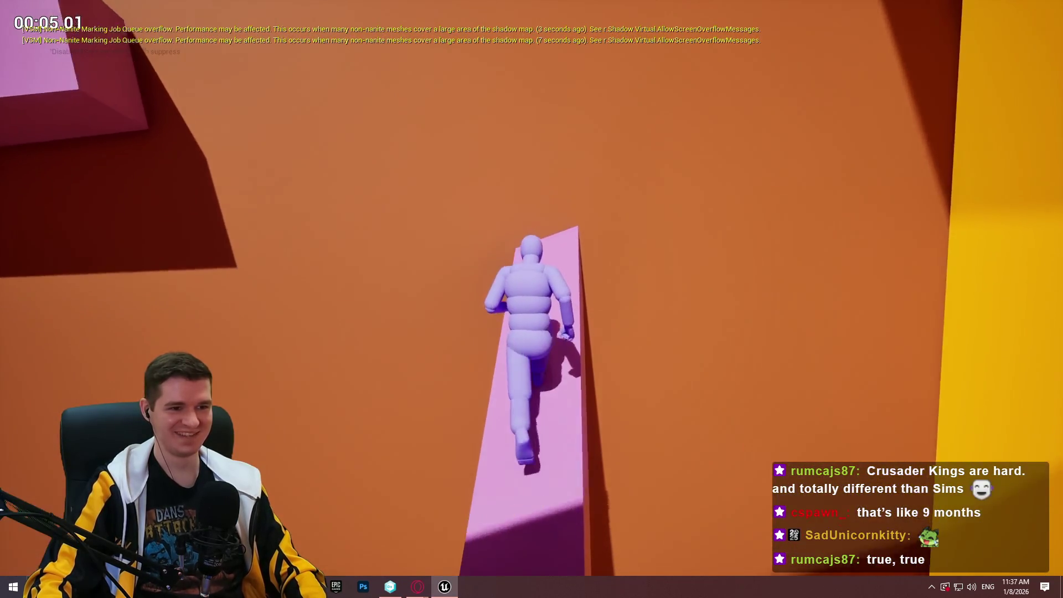
Run along the beam to the wall ledge, climb onto the pink block, and jump to the next beam.
key(s)
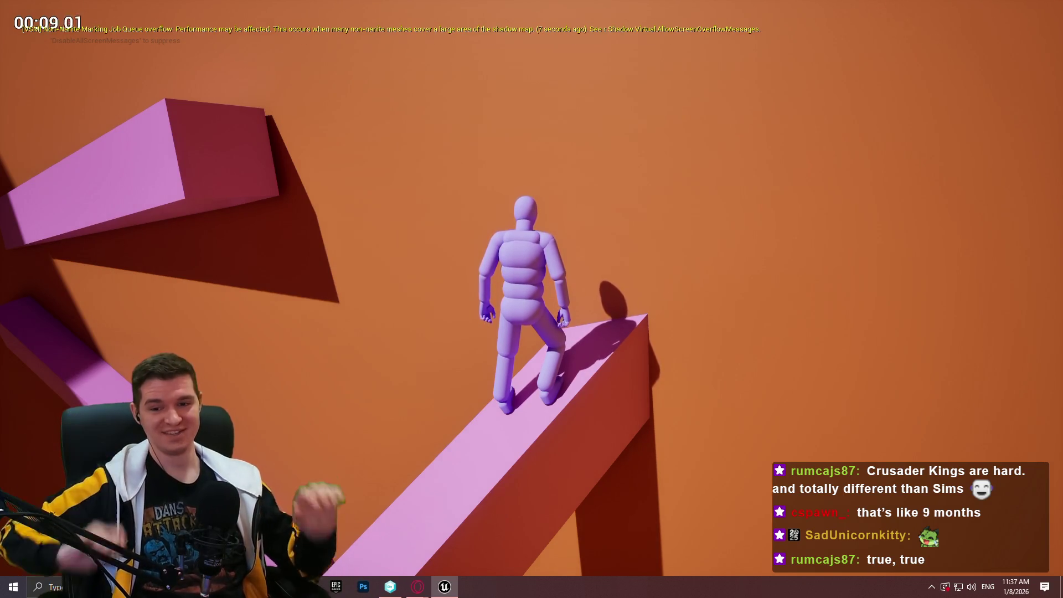
key(w)
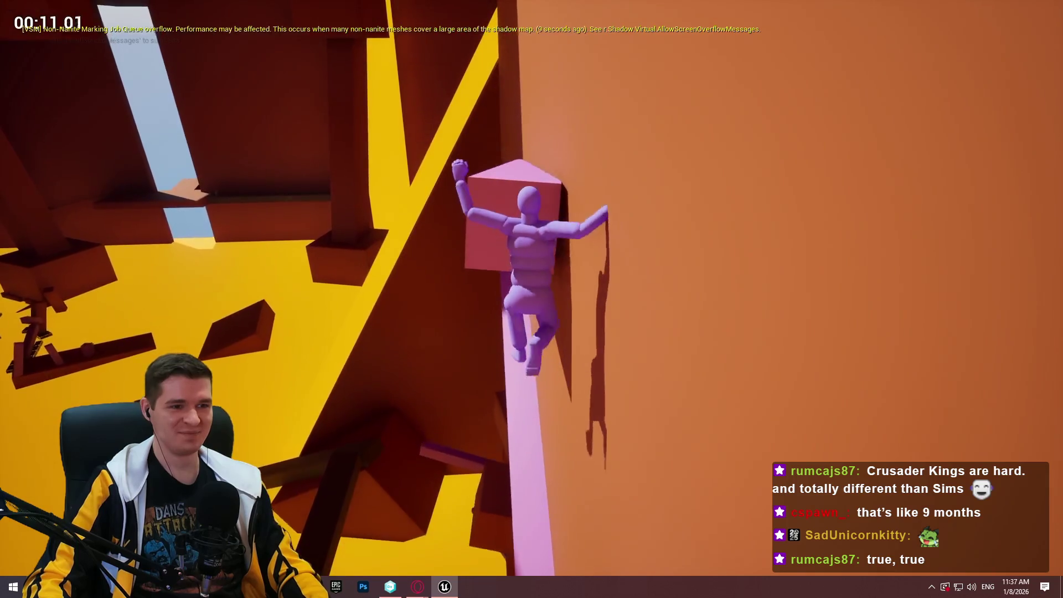
key(w)
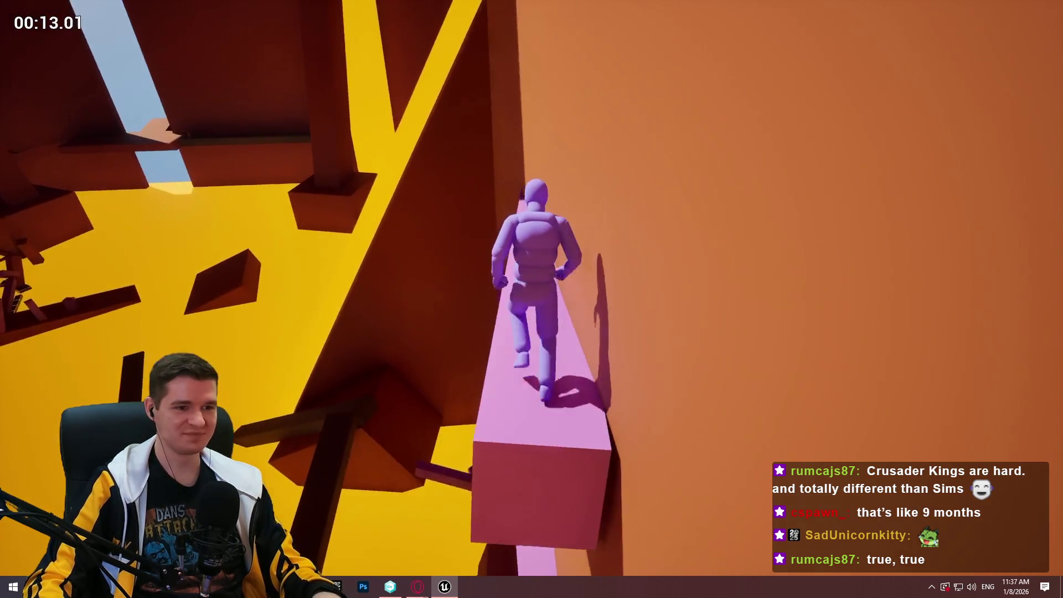
key(w)
key(space)
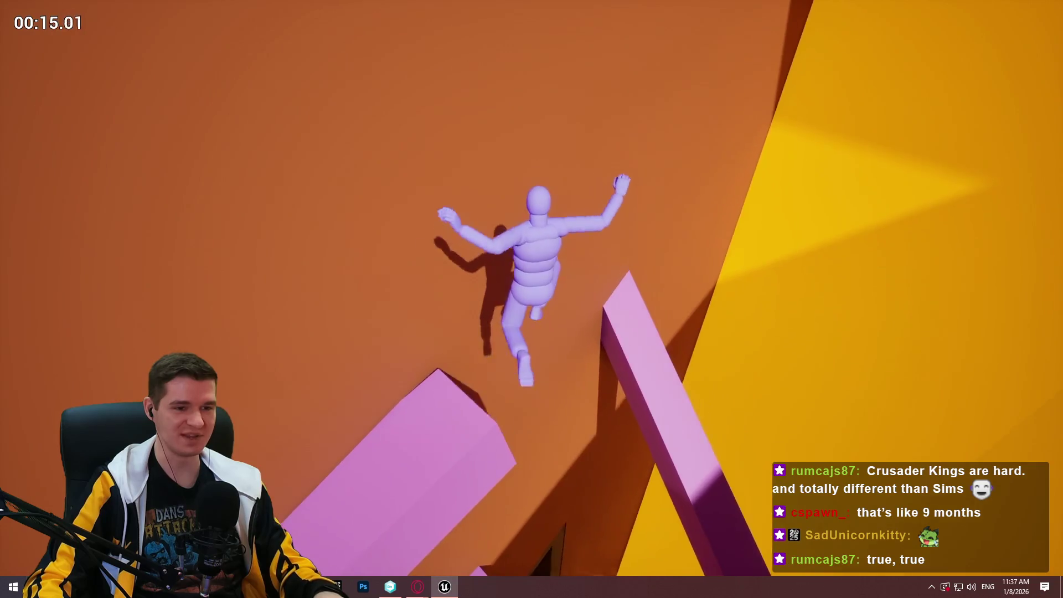
key(w)
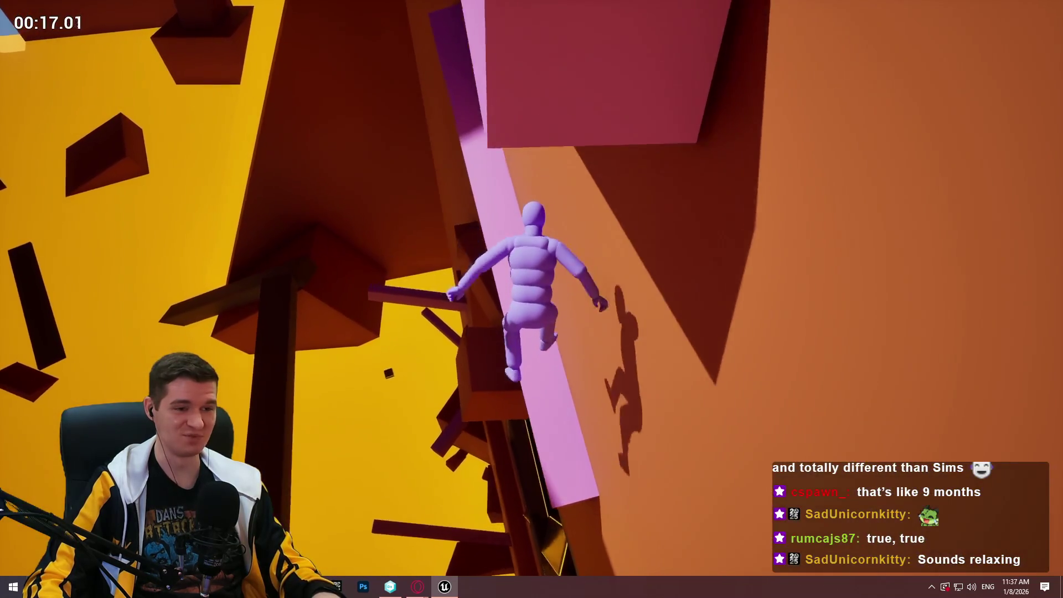
key(w)
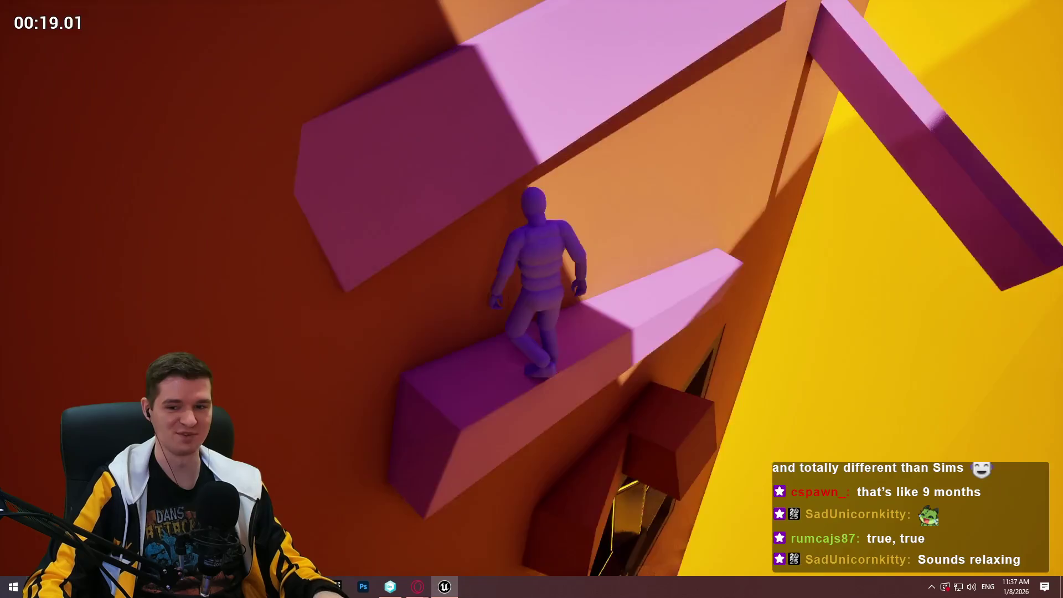
Hang and climb onto the beam, scale the pink pillar, reach the diagonal beam, then resume editing.
key(w)
key(space)
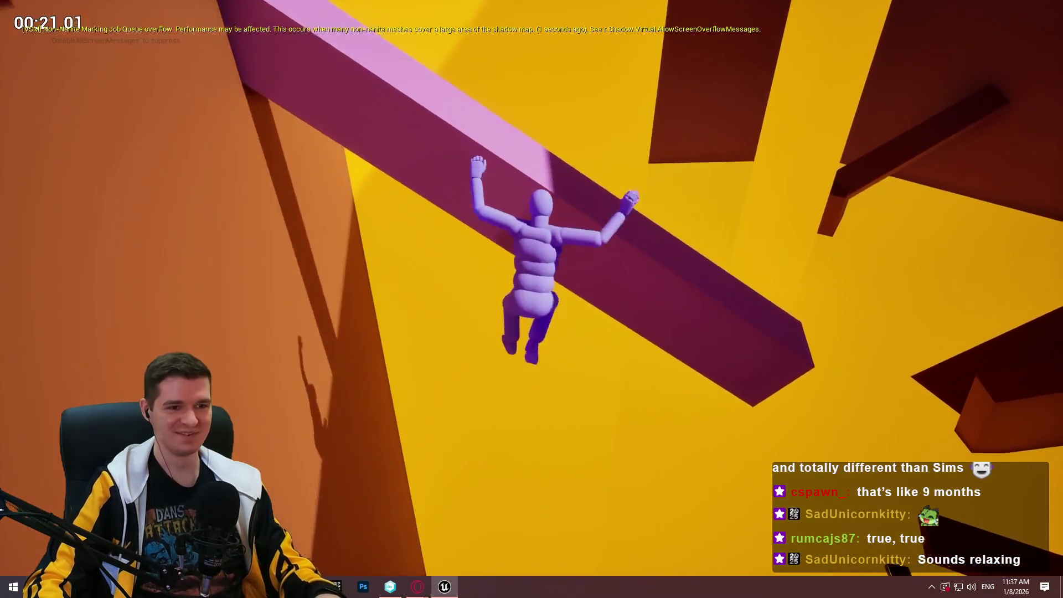
key(w)
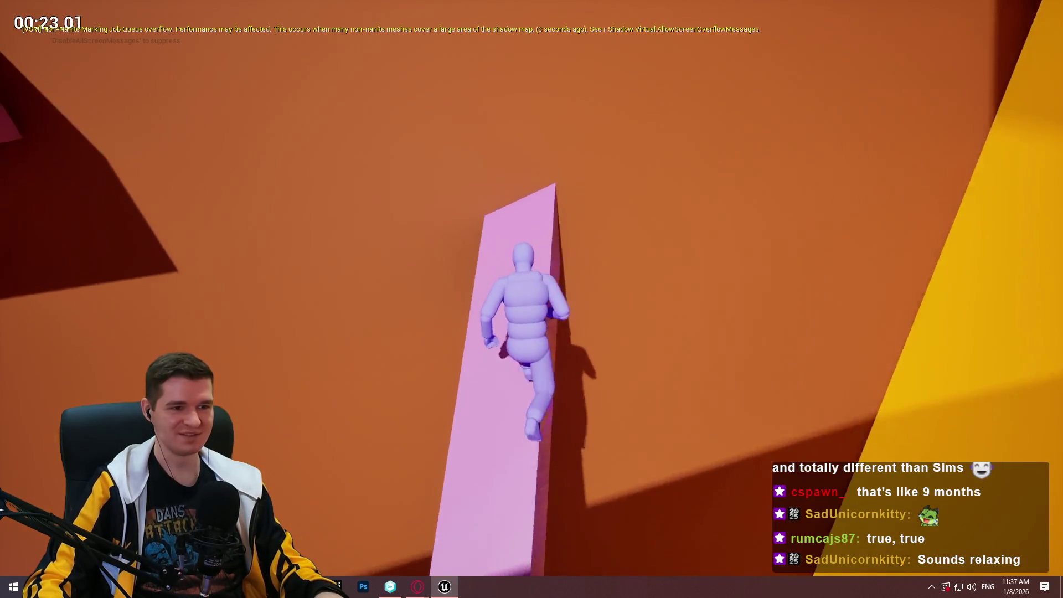
key(space)
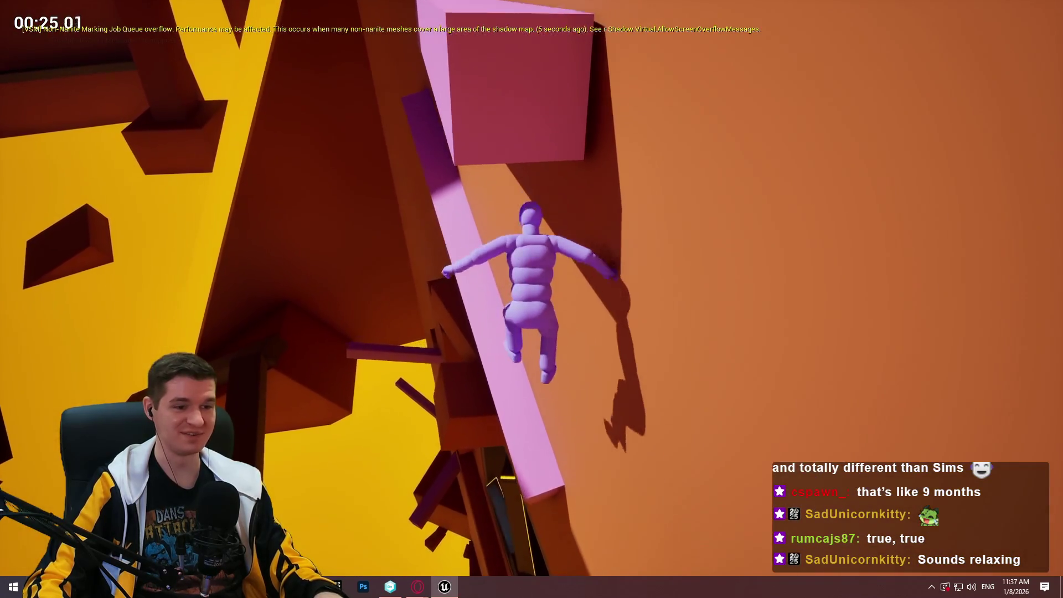
key(w)
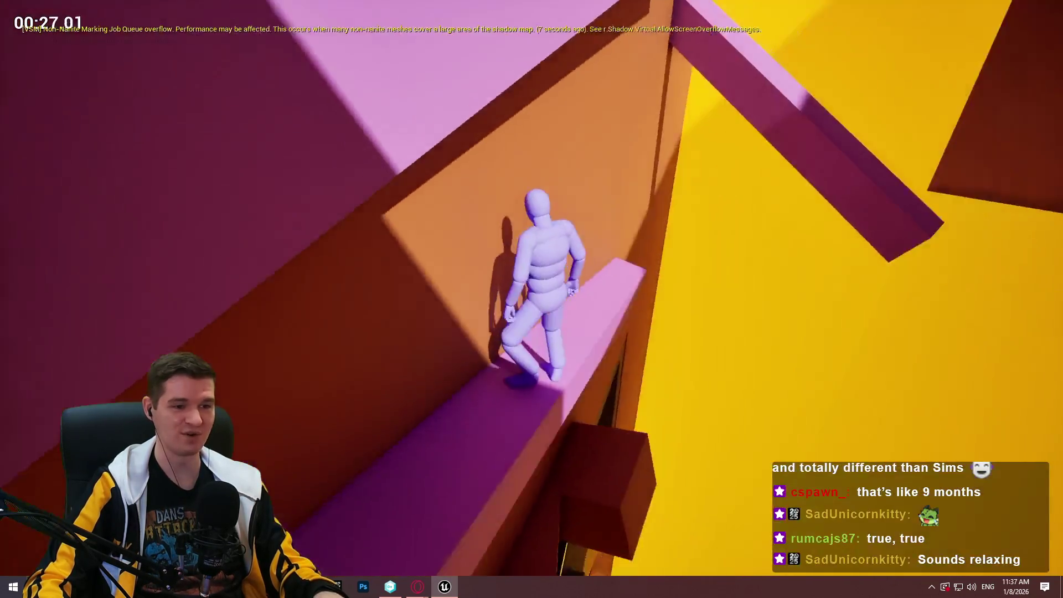
key(space)
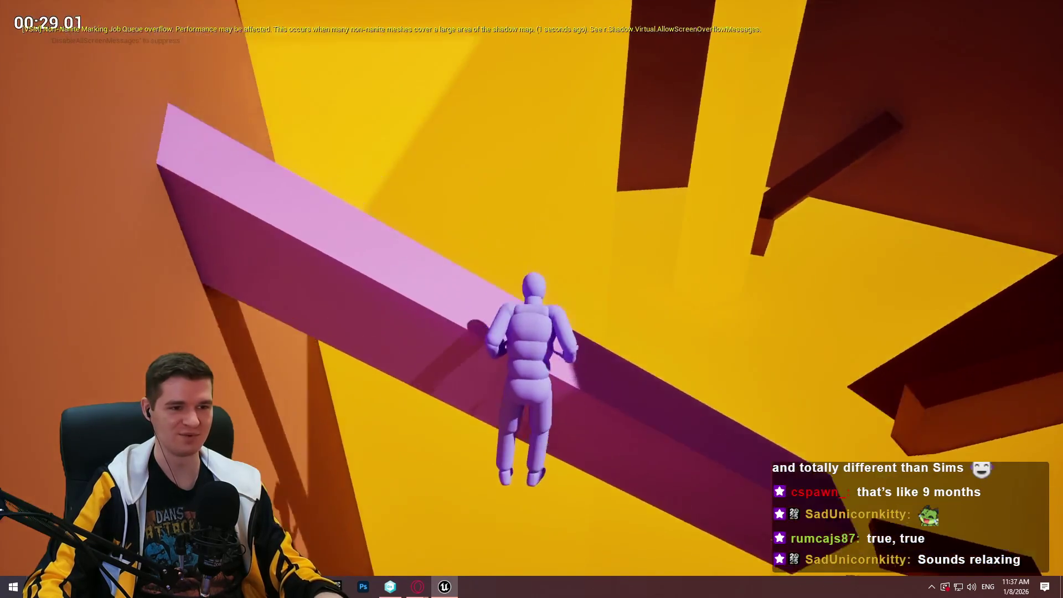
key(w)
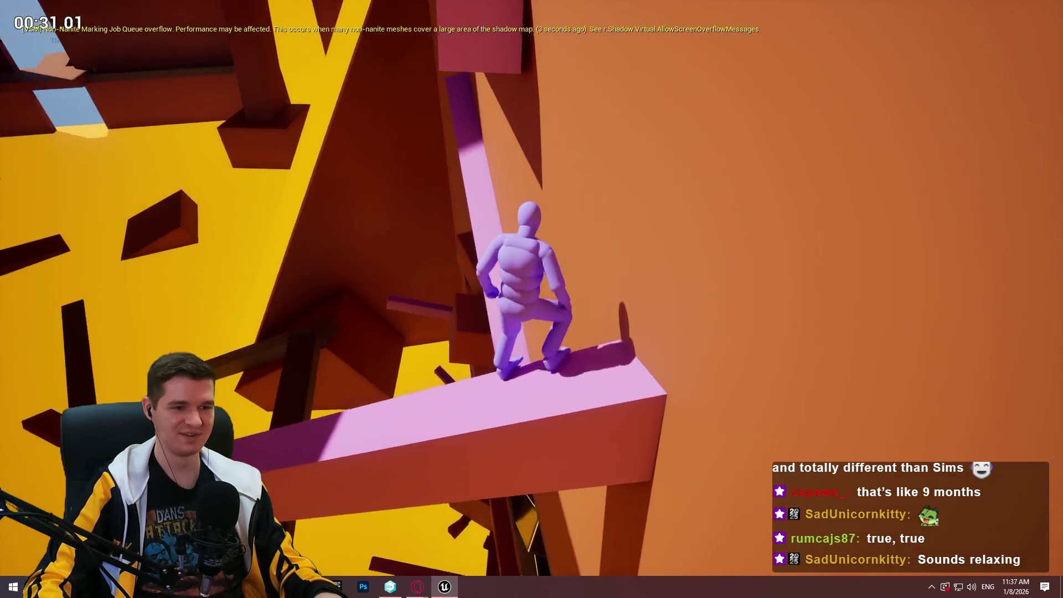
key(w)
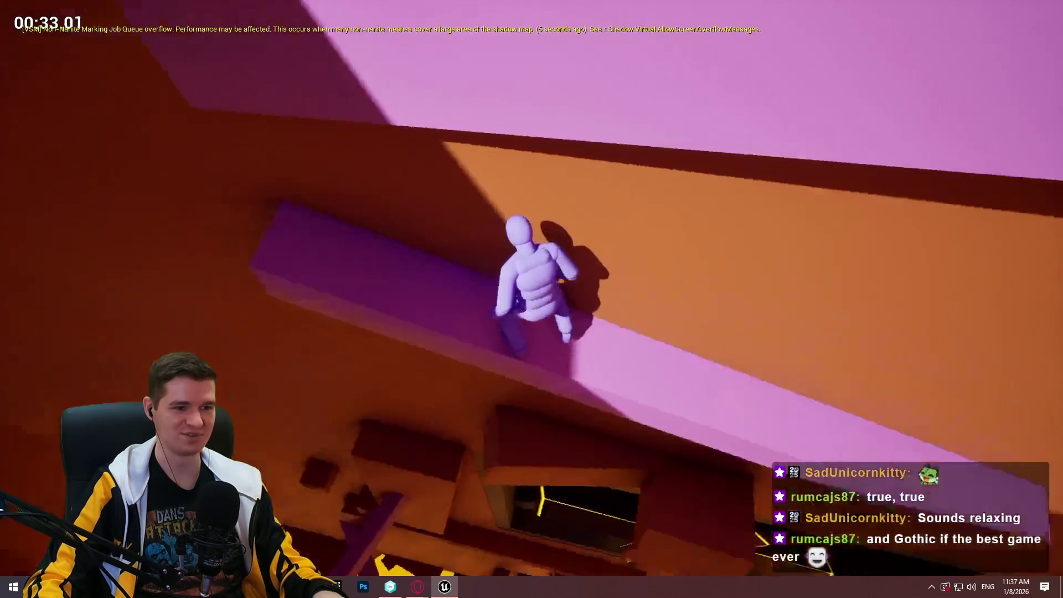
key(Escape)
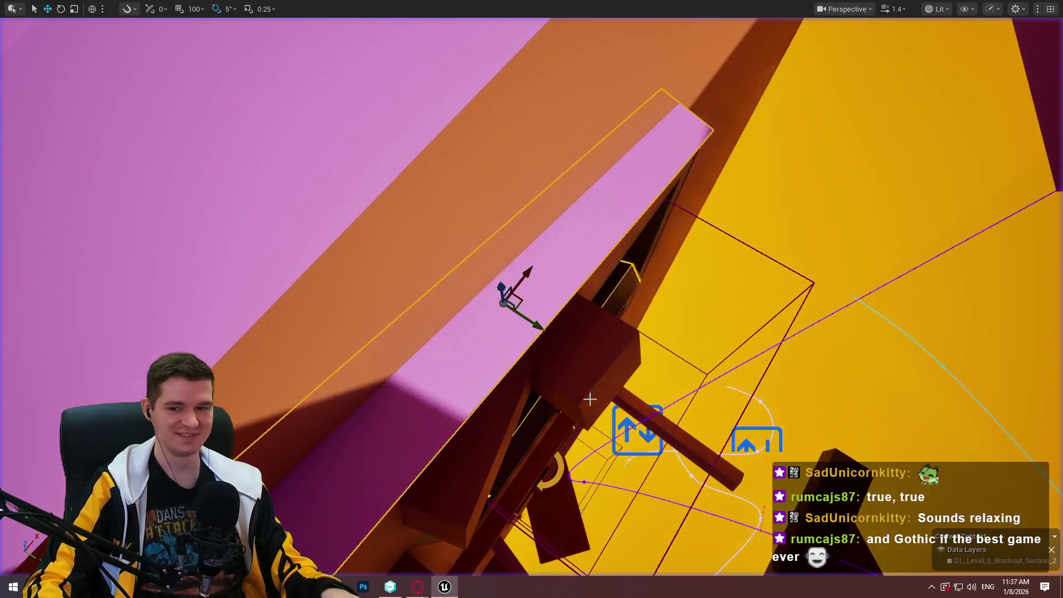
drag(559, 395, 560, 387)
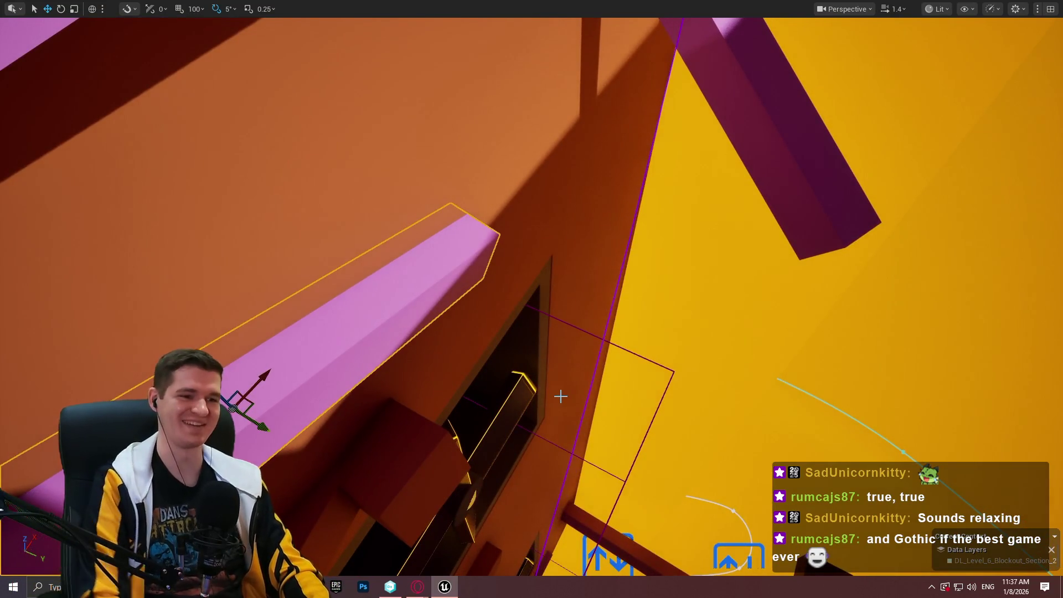
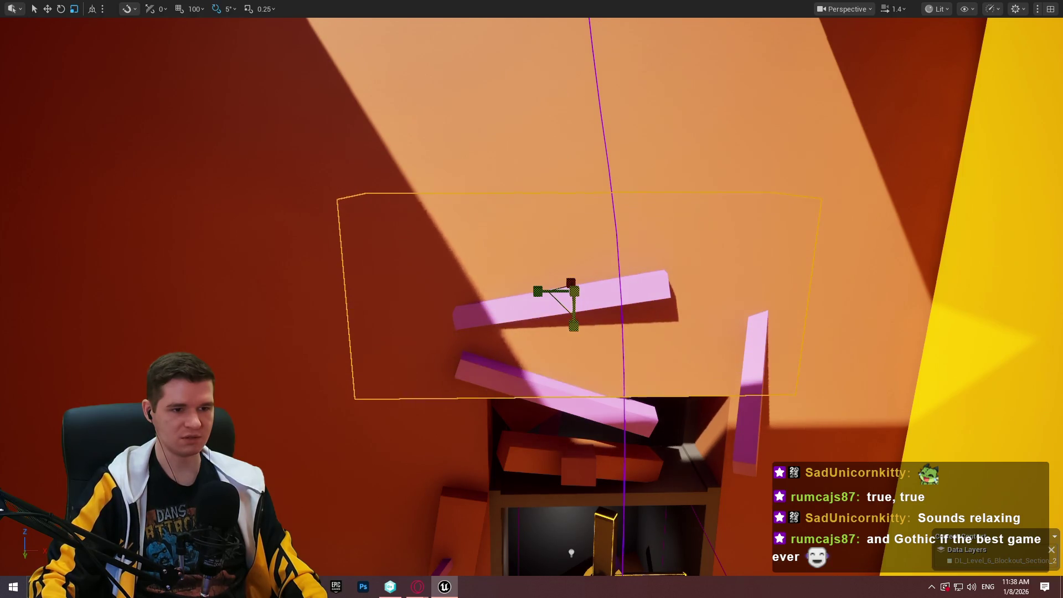
Undo the wall panel's last resize, then briefly play-test the doorway above the pink ledge.
key(ctrl+z)
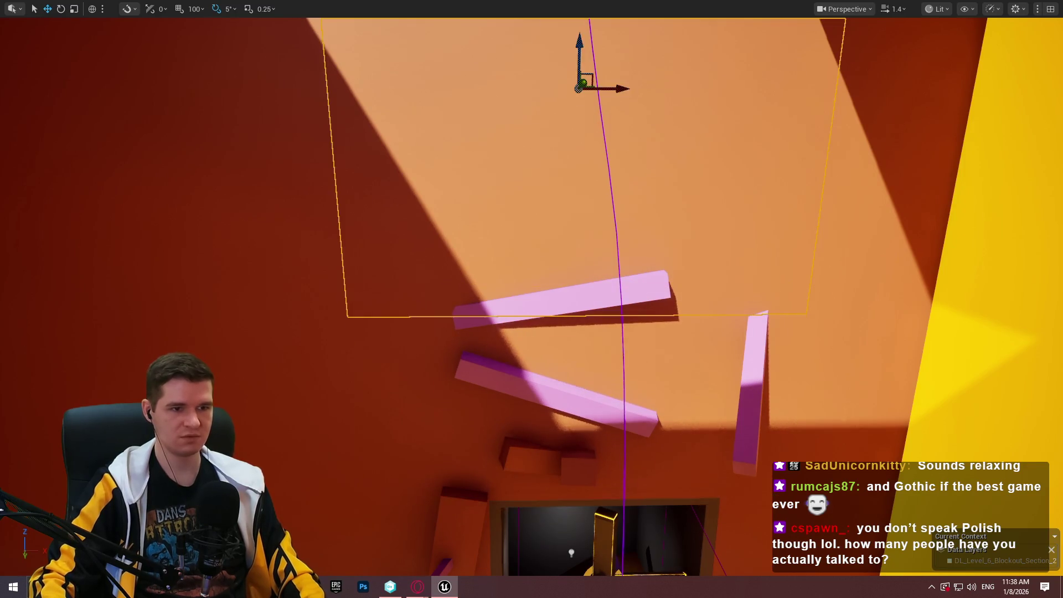
key(f)
key(r)
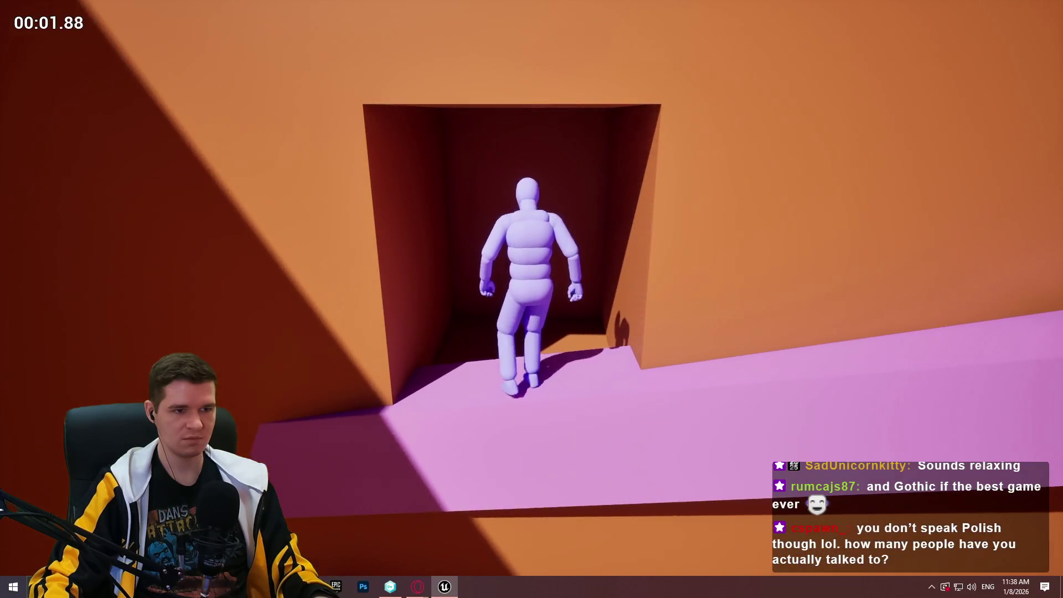
key(Escape)
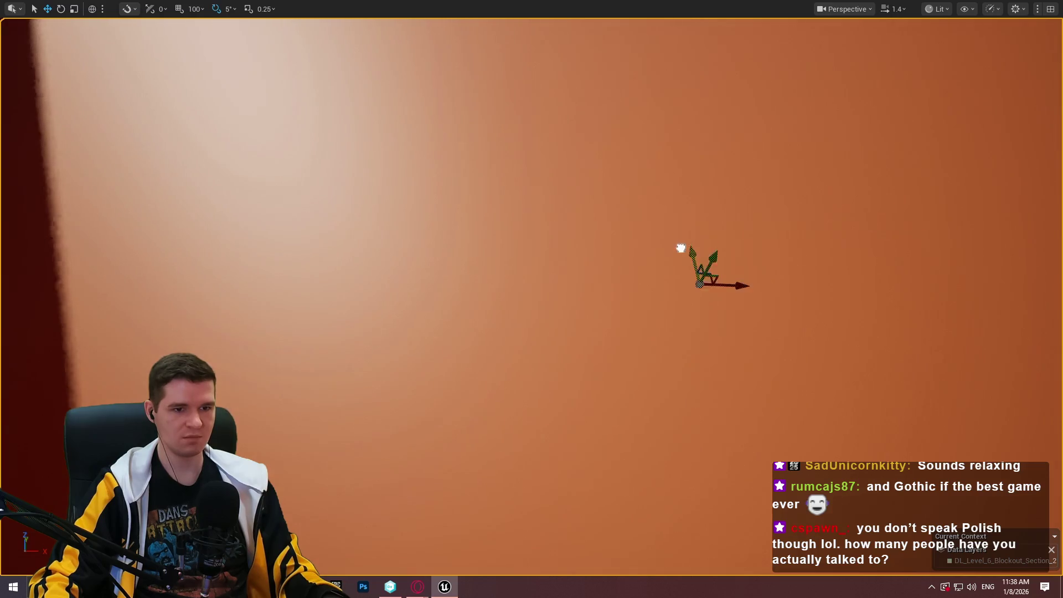
mouse_move(680, 248)
mouse_down()
mouse_move(658, 323)
mouse_move(659, 276)
mouse_move(648, 266)
mouse_move(700, 235)
mouse_move(623, 48)
mouse_move(613, 136)
mouse_up()
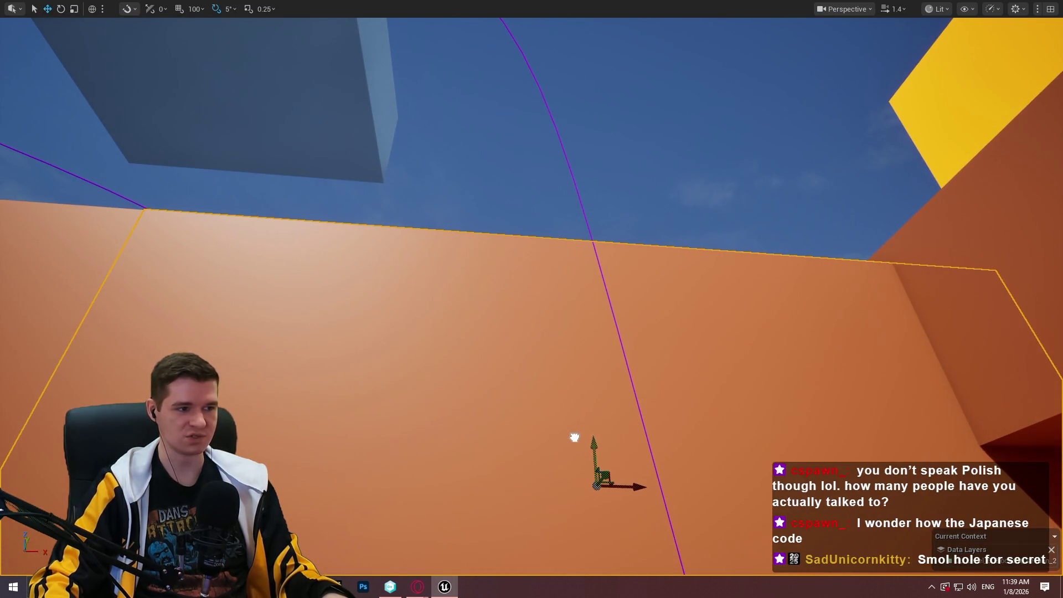
mouse_move(578, 372)
mouse_down()
mouse_move(573, 332)
mouse_move(448, 206)
mouse_up()
scroll(488, 435, down, 3)
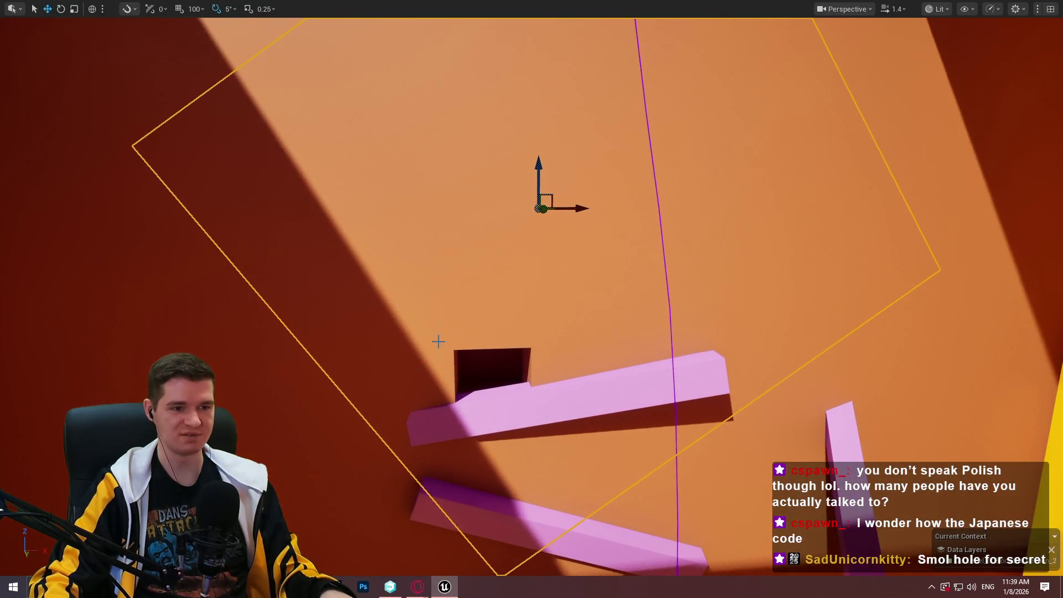
drag(692, 74, 752, 333)
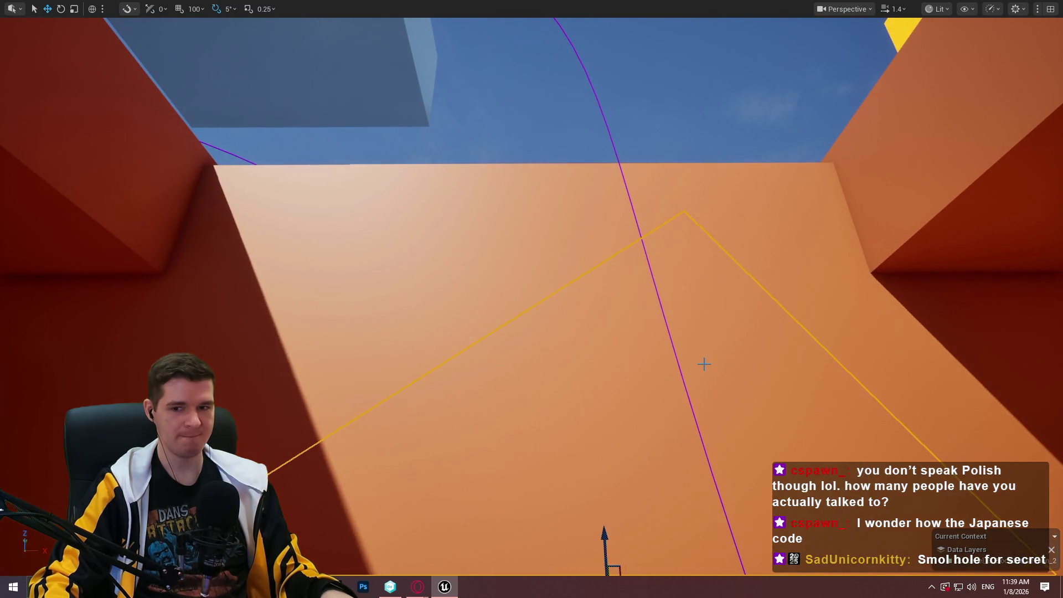
mouse_move(704, 363)
mouse_down()
mouse_move(697, 409)
mouse_move(698, 288)
mouse_up()
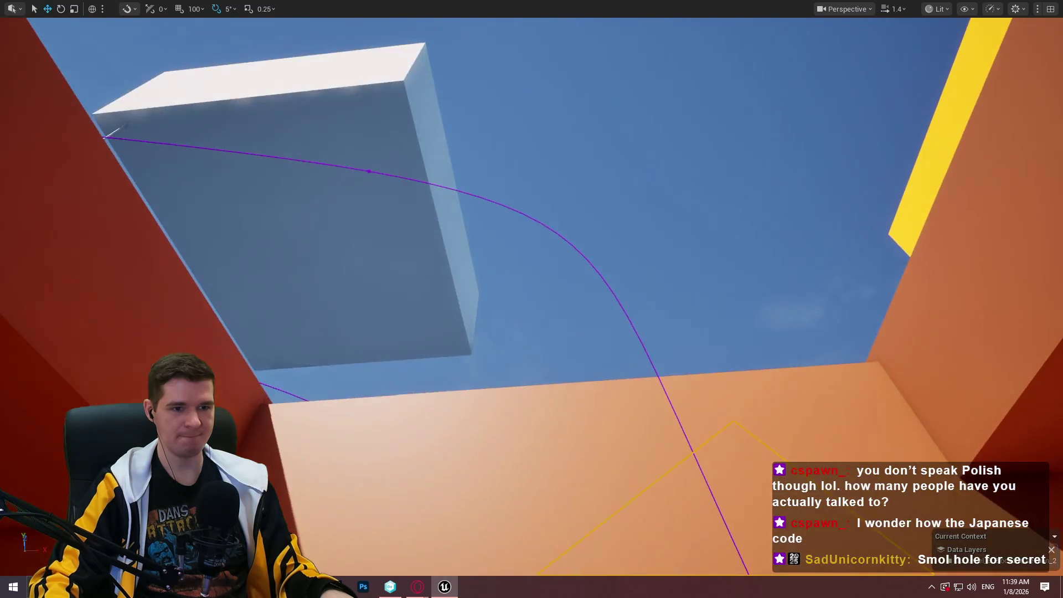
mouse_move(813, 166)
mouse_down()
mouse_move(814, 285)
mouse_move(774, 388)
mouse_up()
mouse_move(587, 231)
mouse_down()
mouse_move(586, 266)
mouse_move(587, 231)
mouse_up()
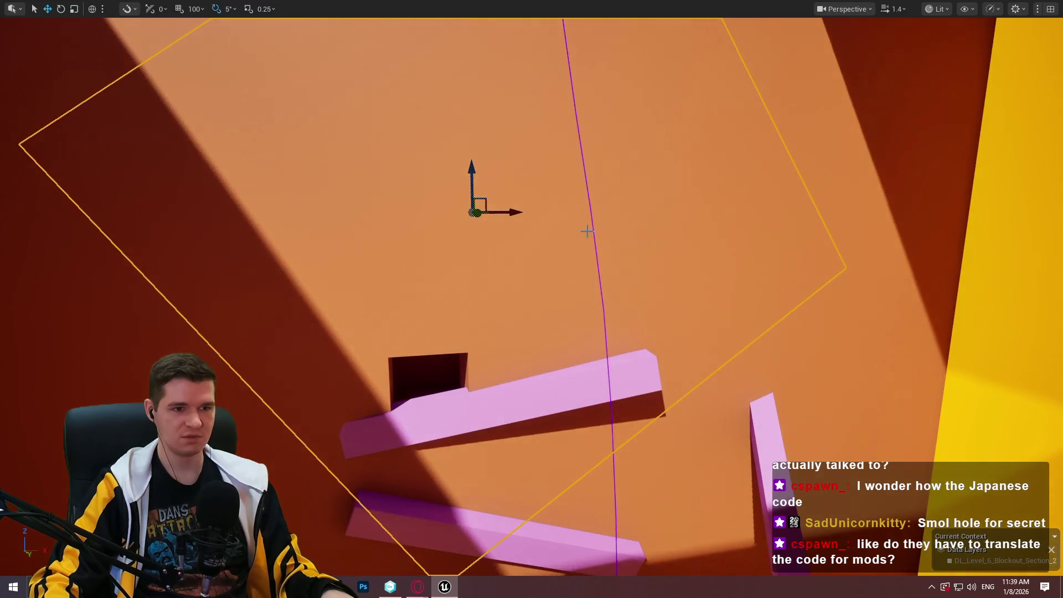
drag(472, 210, 383, 114)
drag(606, 341, 575, 388)
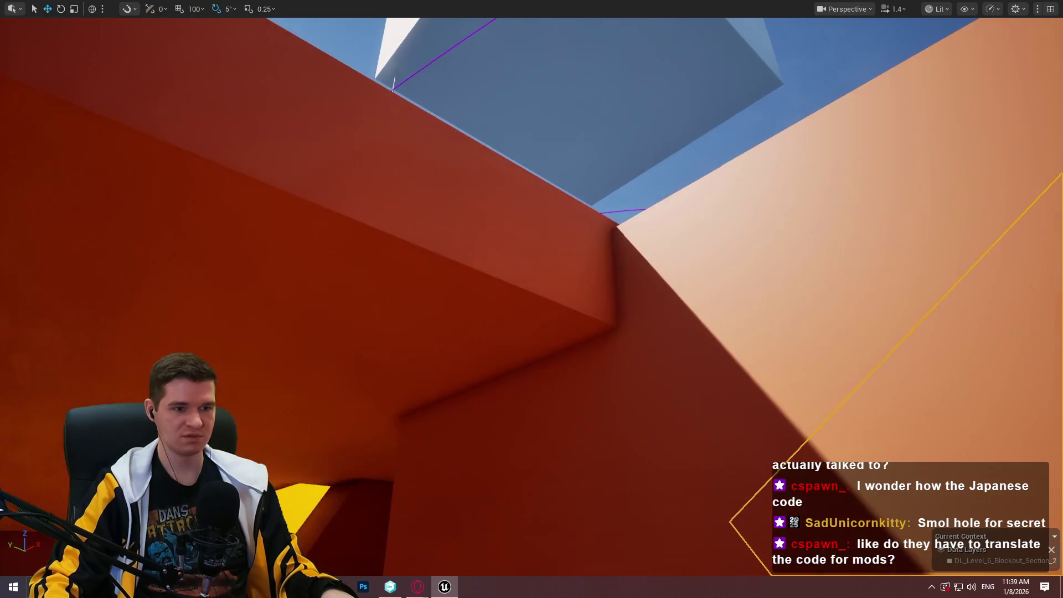
drag(499, 161, 499, 113)
mouse_move(531, 299)
mouse_down()
mouse_move(531, 343)
mouse_move(498, 355)
mouse_move(482, 337)
mouse_move(481, 299)
mouse_move(492, 366)
mouse_move(492, 299)
mouse_move(493, 360)
mouse_move(640, 174)
mouse_up()
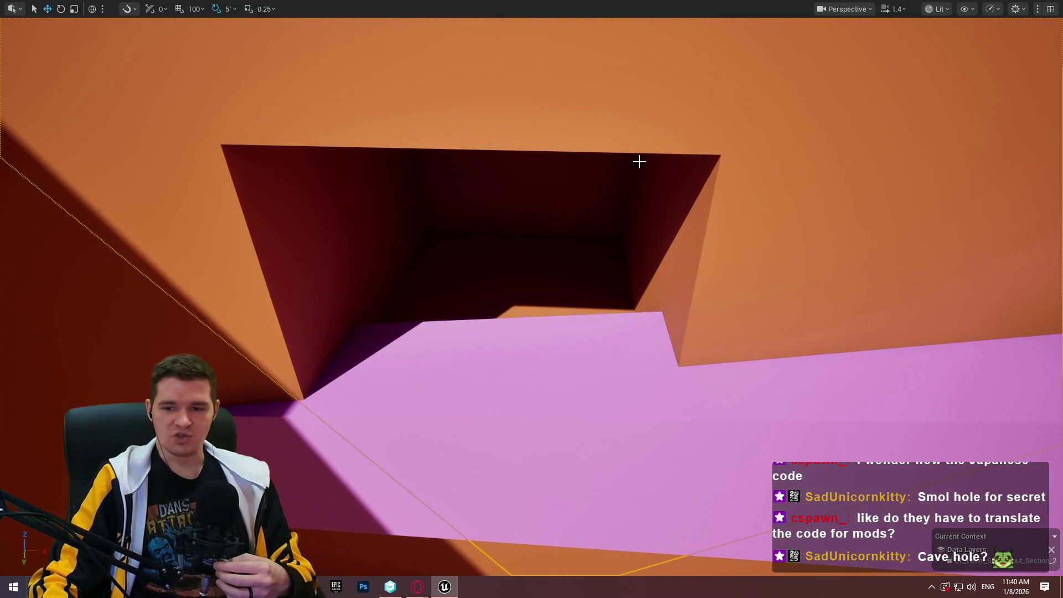
mouse_move(695, 157)
mouse_down()
mouse_move(554, 161)
mouse_move(696, 166)
mouse_up()
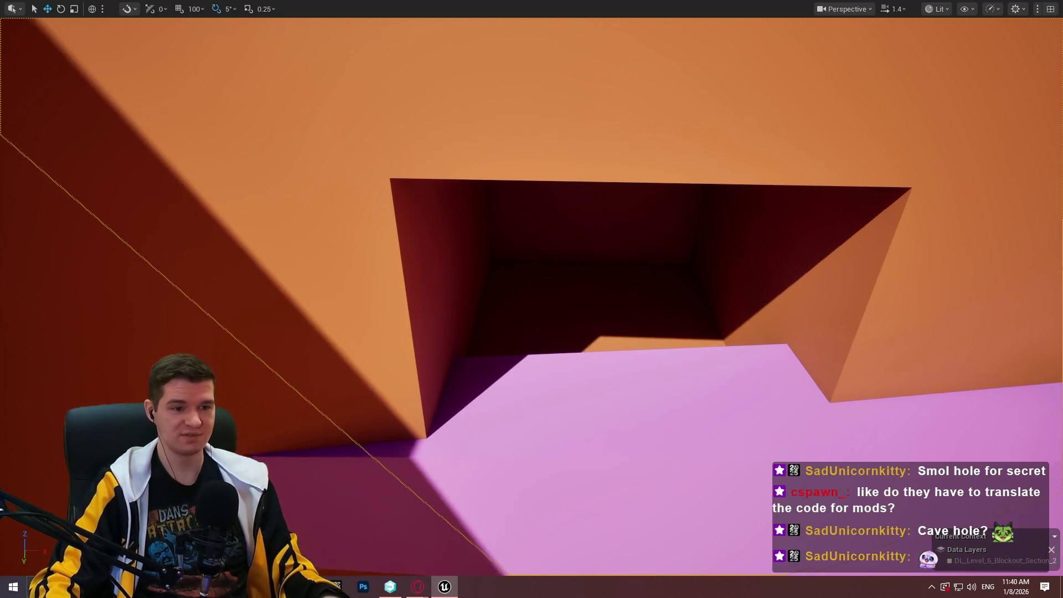
scroll(481, 205, down, 5)
scroll(581, 281, down, 5)
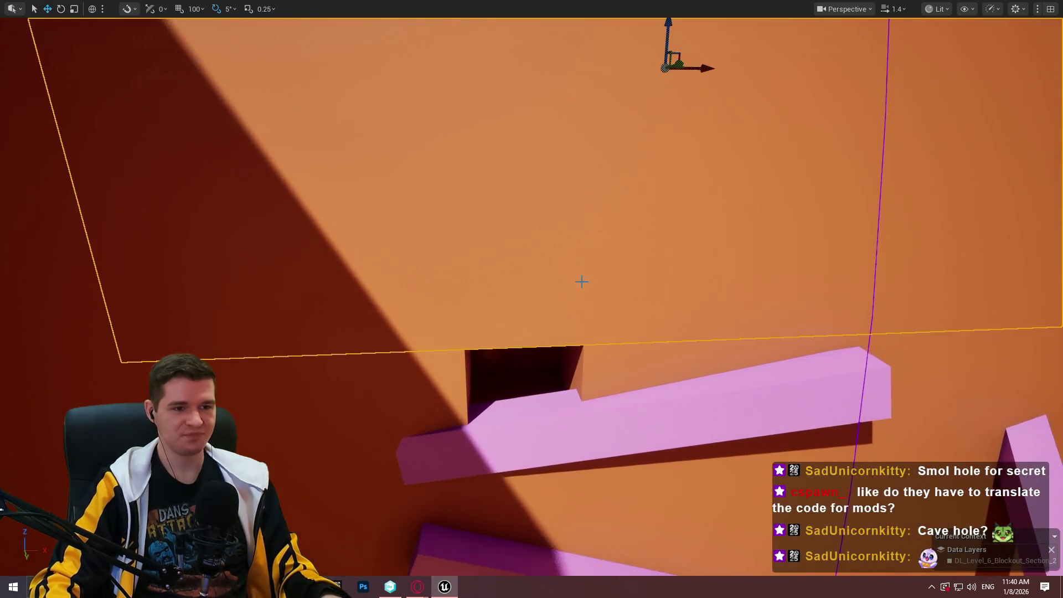
Slide the orange box beside the yellow wall down-right along one gizmo axis.
mouse_move(531, 409)
mouse_down()
mouse_move(530, 376)
mouse_move(530, 404)
mouse_move(620, 399)
mouse_move(592, 395)
mouse_move(575, 410)
mouse_move(397, 181)
mouse_up()
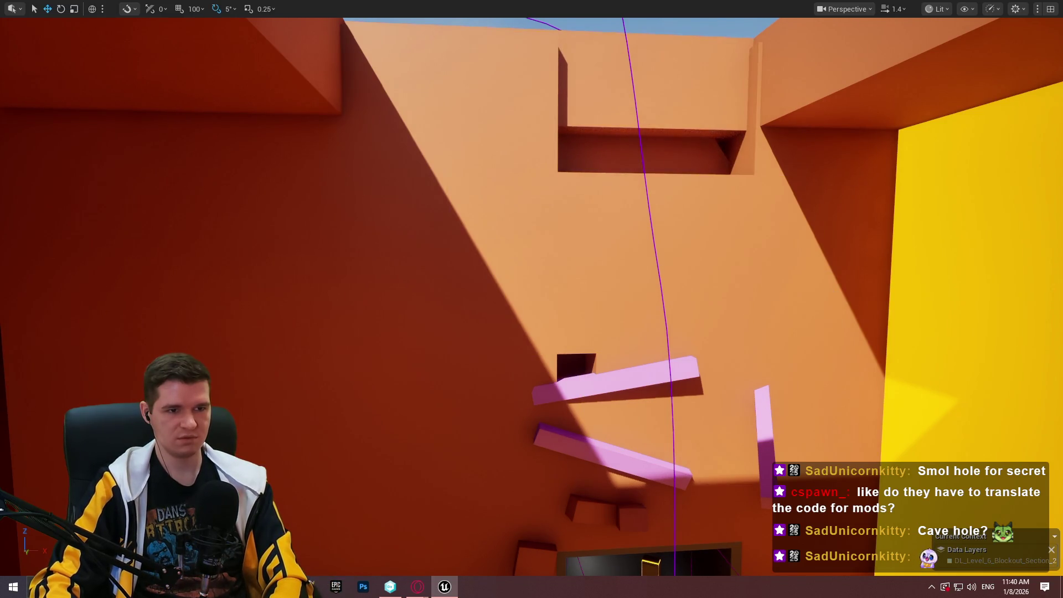
mouse_move(628, 248)
mouse_down()
mouse_move(629, 177)
mouse_move(614, 183)
mouse_move(609, 332)
mouse_up()
drag(526, 279, 509, 278)
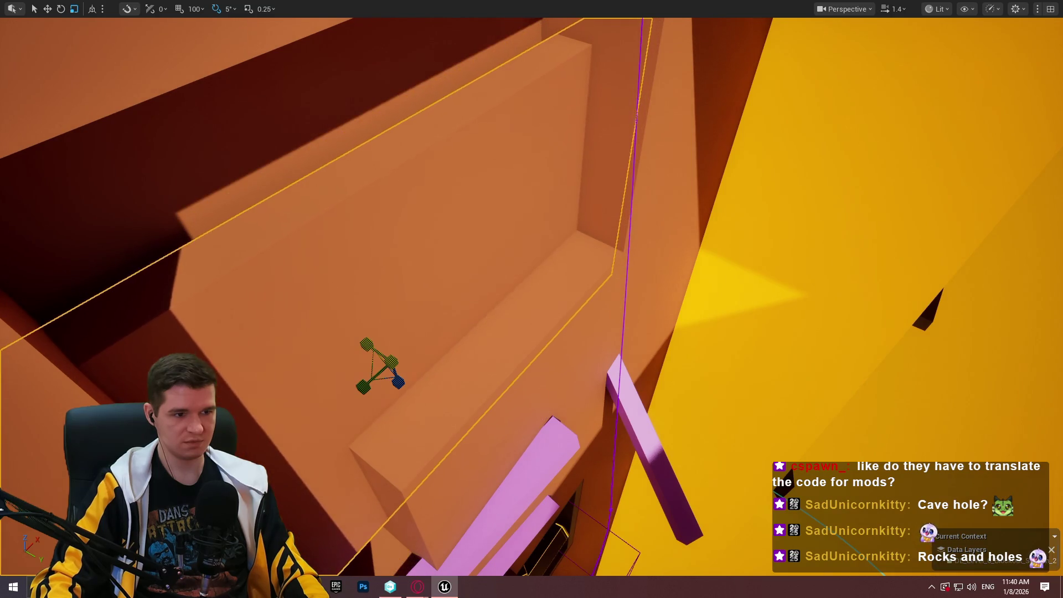
mouse_move(419, 382)
mouse_down()
mouse_move(475, 404)
mouse_move(482, 388)
mouse_move(465, 332)
mouse_move(470, 354)
mouse_move(462, 349)
mouse_move(482, 355)
mouse_move(463, 339)
mouse_move(670, 225)
mouse_move(643, 230)
mouse_move(629, 188)
mouse_up()
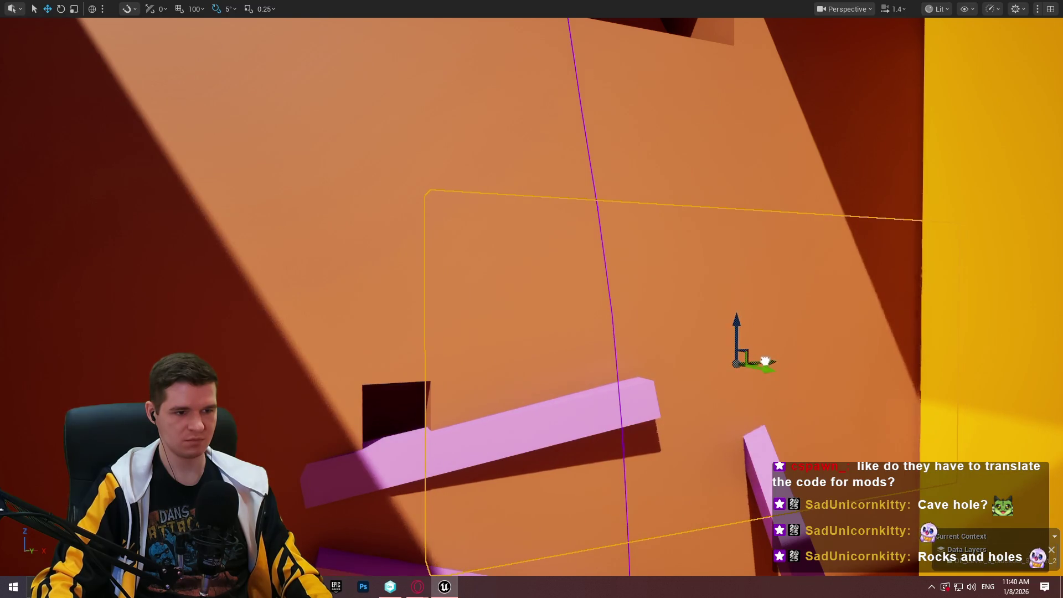
mouse_move(765, 361)
mouse_down()
mouse_move(753, 309)
mouse_move(756, 330)
mouse_up()
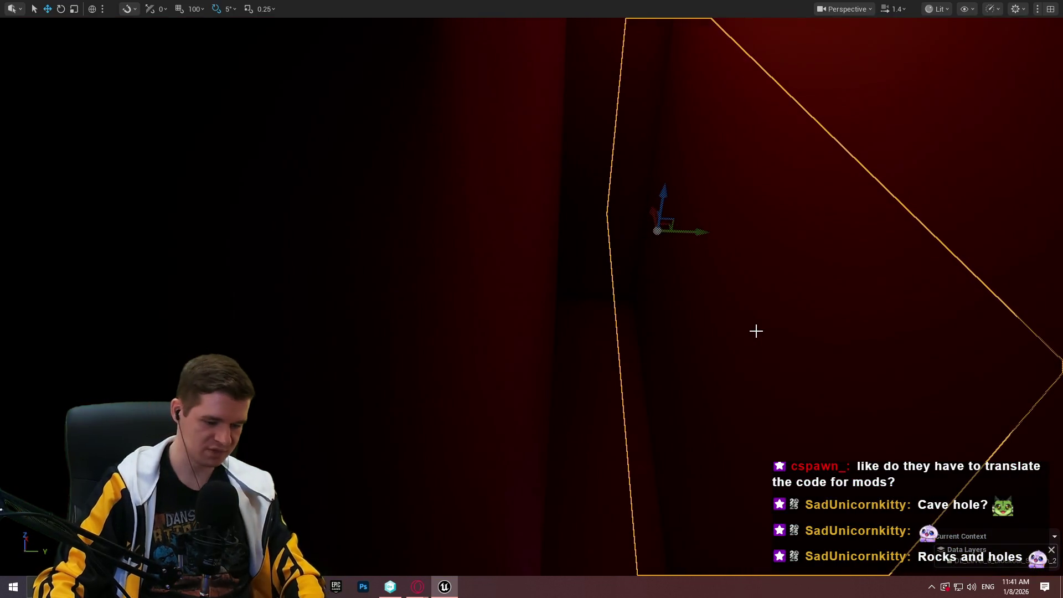
Select the tall tunnel wall piece and inspect the dark opening and the shaft above it.
mouse_move(665, 381)
mouse_down()
mouse_move(615, 353)
mouse_move(593, 315)
mouse_move(662, 336)
mouse_move(633, 369)
mouse_move(620, 354)
mouse_move(664, 154)
mouse_up()
drag(615, 179, 615, 179)
click(614, 179)
drag(624, 349, 623, 349)
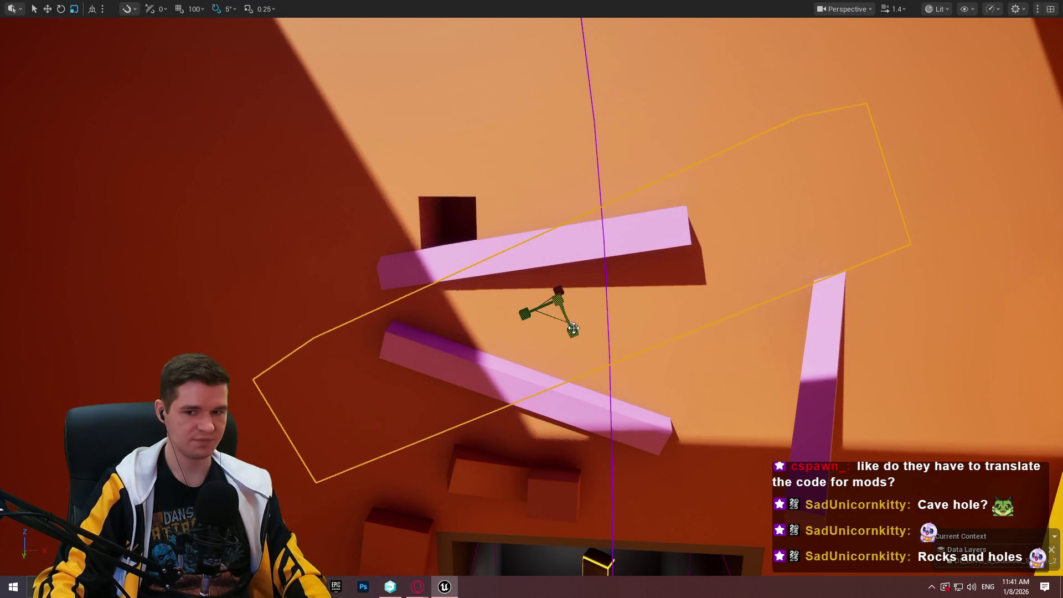
mouse_move(573, 328)
mouse_down()
mouse_move(559, 249)
mouse_move(543, 238)
mouse_move(575, 243)
mouse_move(559, 238)
mouse_move(564, 301)
mouse_up()
scroll(565, 301, up, 3)
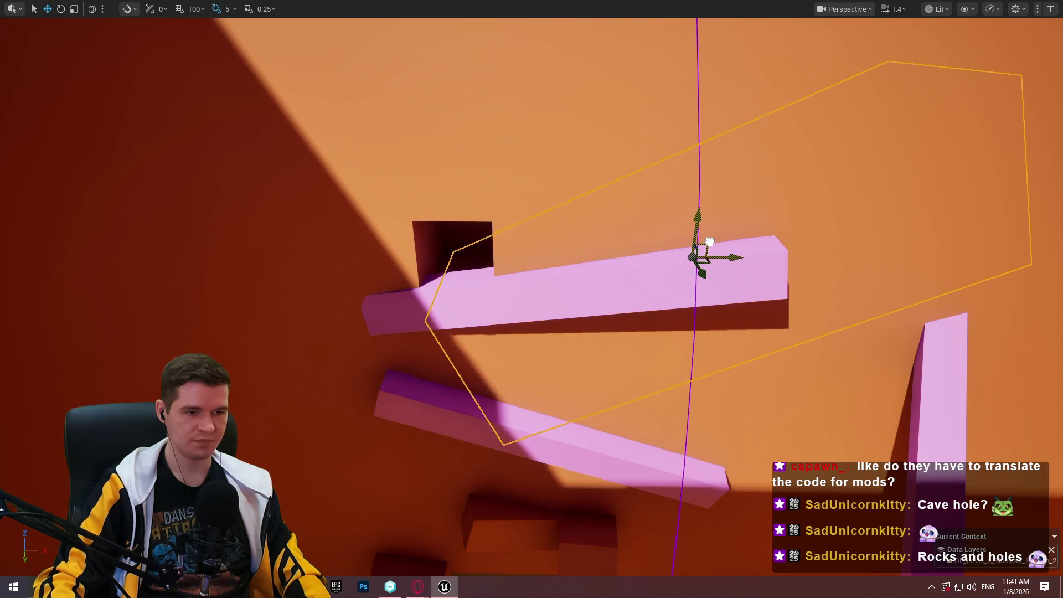
mouse_move(715, 239)
mouse_down()
mouse_move(719, 252)
mouse_move(794, 229)
mouse_up()
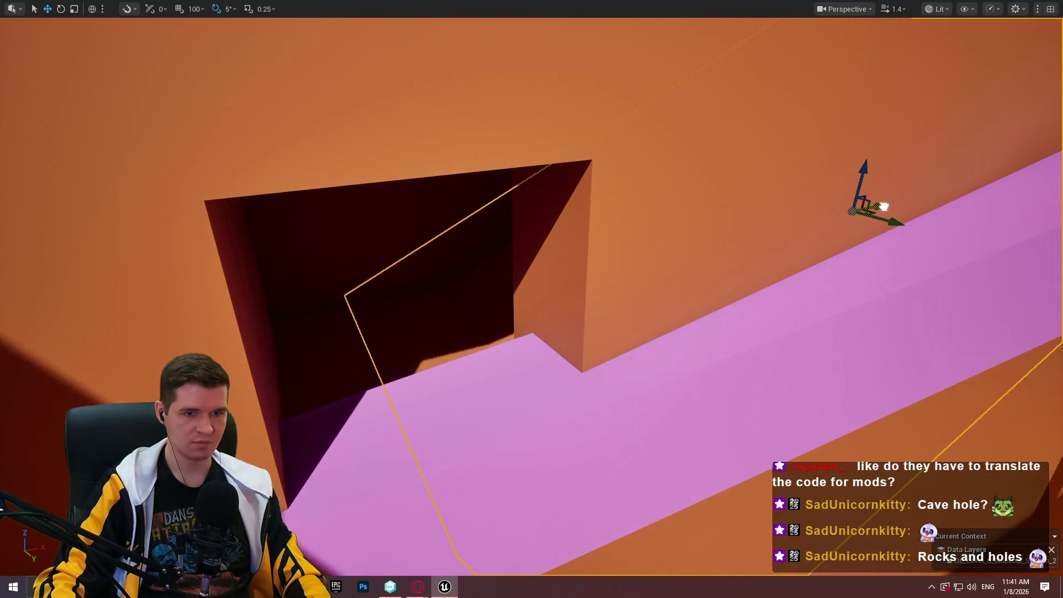
drag(883, 206, 884, 246)
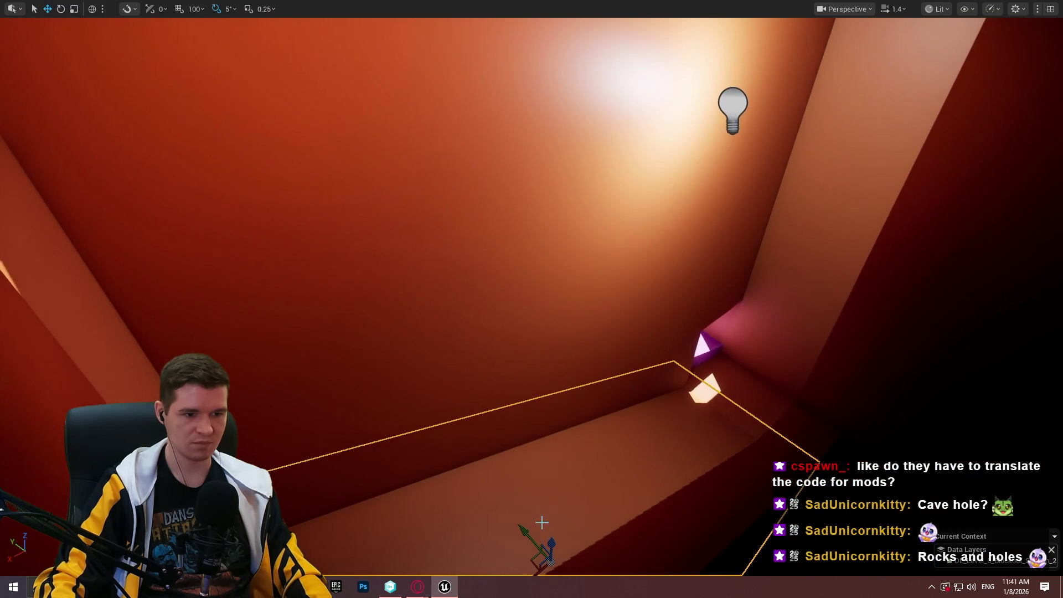
Shift the tunnel room's walls with the scale gizmo while its light stays in place.
mouse_move(548, 267)
mouse_down()
mouse_move(557, 288)
mouse_move(568, 277)
mouse_up()
key(e)
key(r)
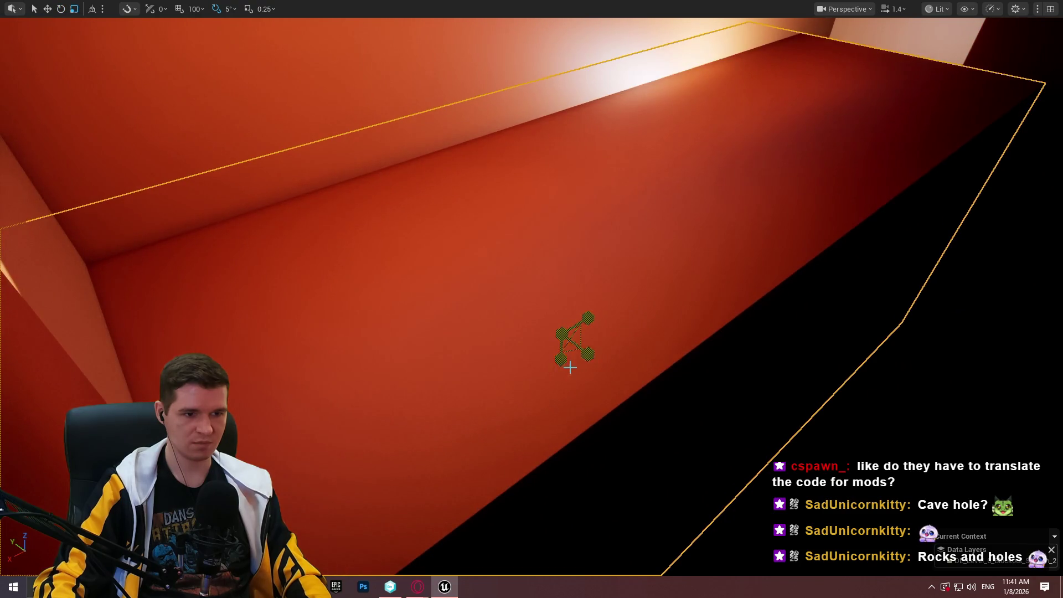
mouse_move(562, 366)
mouse_down()
mouse_move(579, 334)
mouse_move(505, 368)
mouse_move(512, 373)
mouse_up()
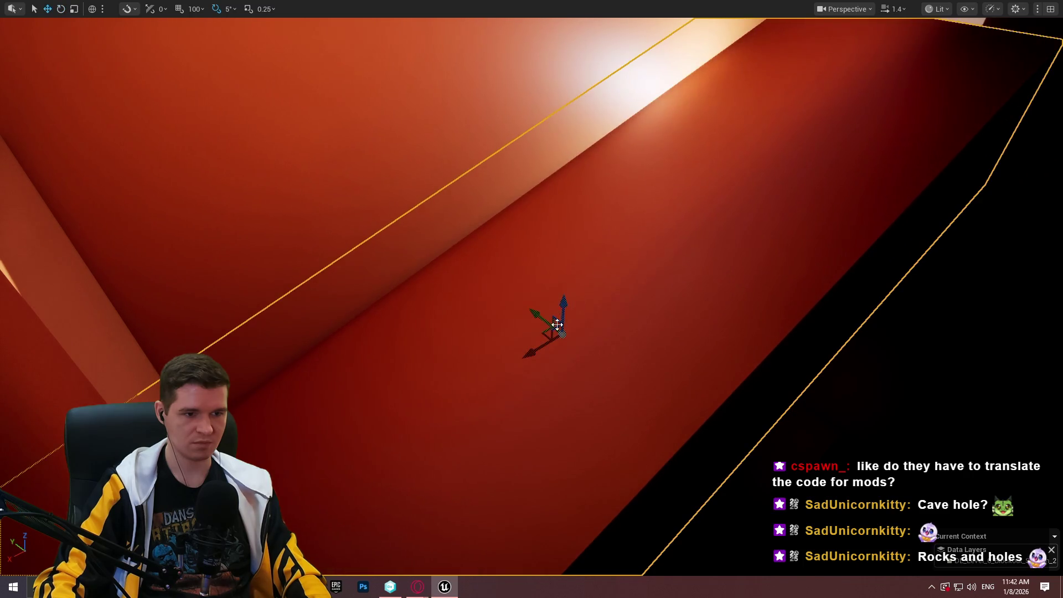
mouse_move(546, 337)
mouse_down()
mouse_move(703, 190)
mouse_move(784, 209)
mouse_move(568, 332)
mouse_move(773, 196)
mouse_move(797, 193)
mouse_move(837, 126)
mouse_move(642, 434)
mouse_move(626, 243)
mouse_move(587, 310)
mouse_move(598, 299)
mouse_move(604, 310)
mouse_move(575, 277)
mouse_move(587, 260)
mouse_move(598, 266)
mouse_move(592, 277)
mouse_move(570, 244)
mouse_move(587, 277)
mouse_move(575, 249)
mouse_move(756, 417)
mouse_up()
Play From Here on the pink ledge, walking through the opening and climbing up the lit tunnel.
right_click(788, 398)
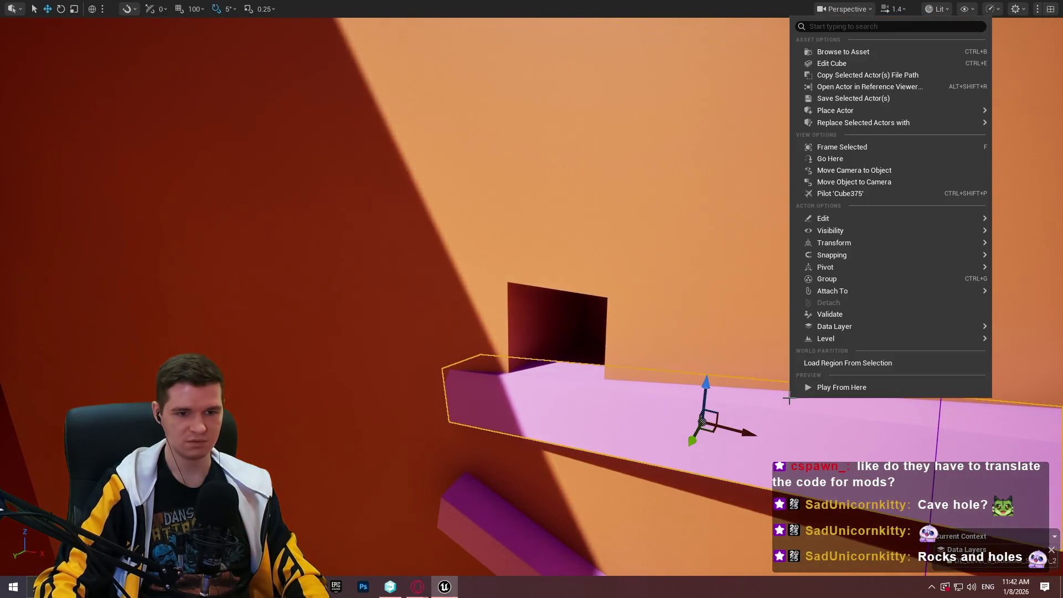
click(863, 388)
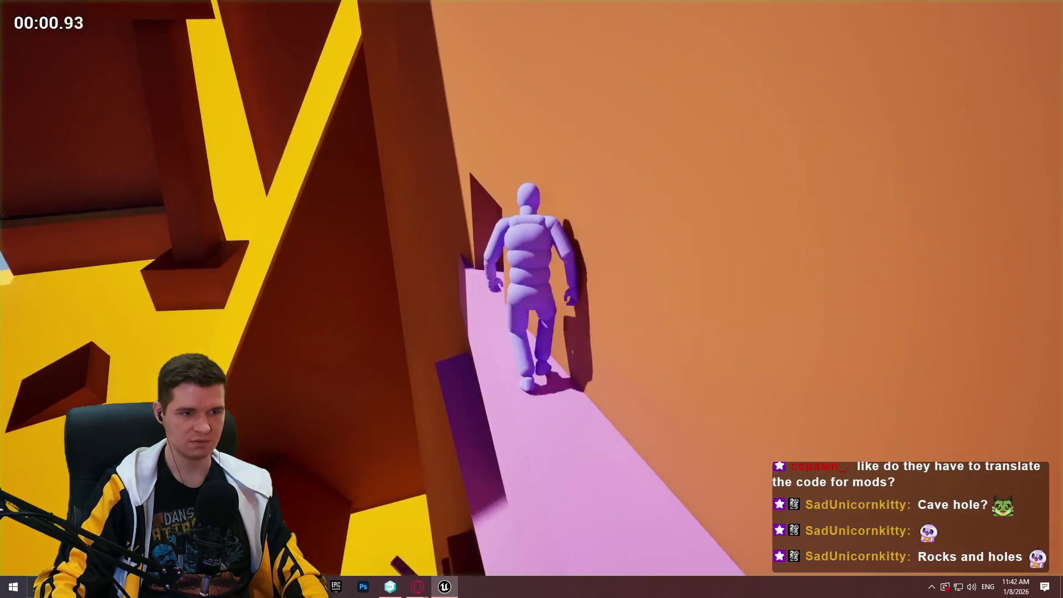
key(w)
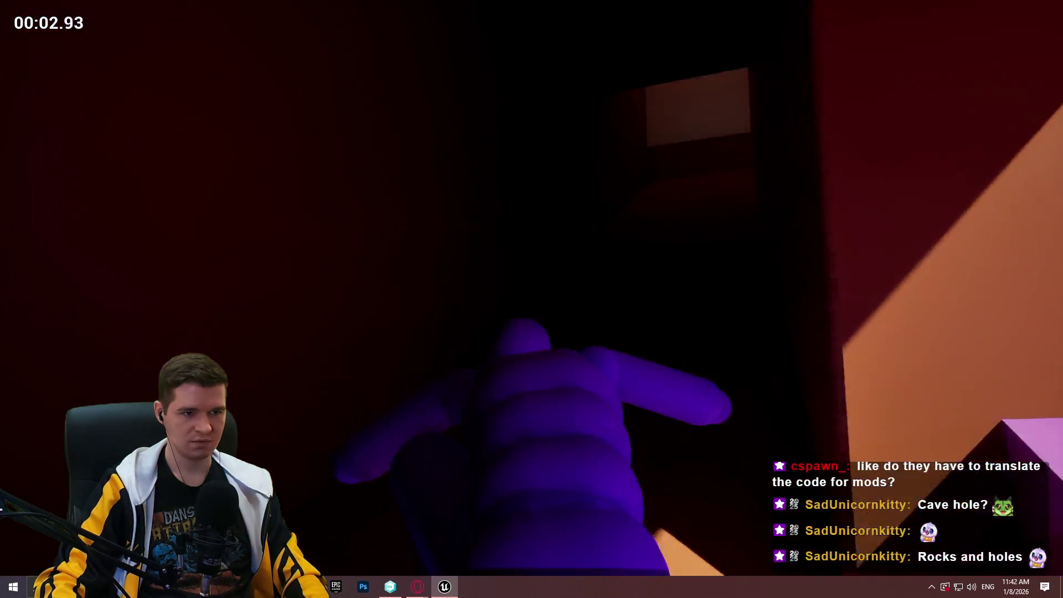
key(w)
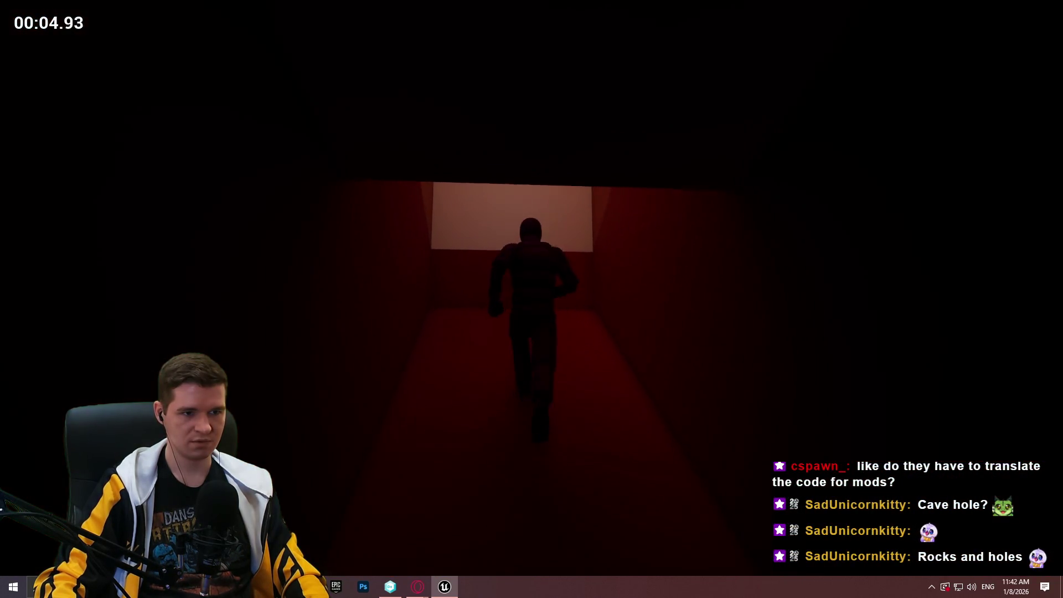
key(w)
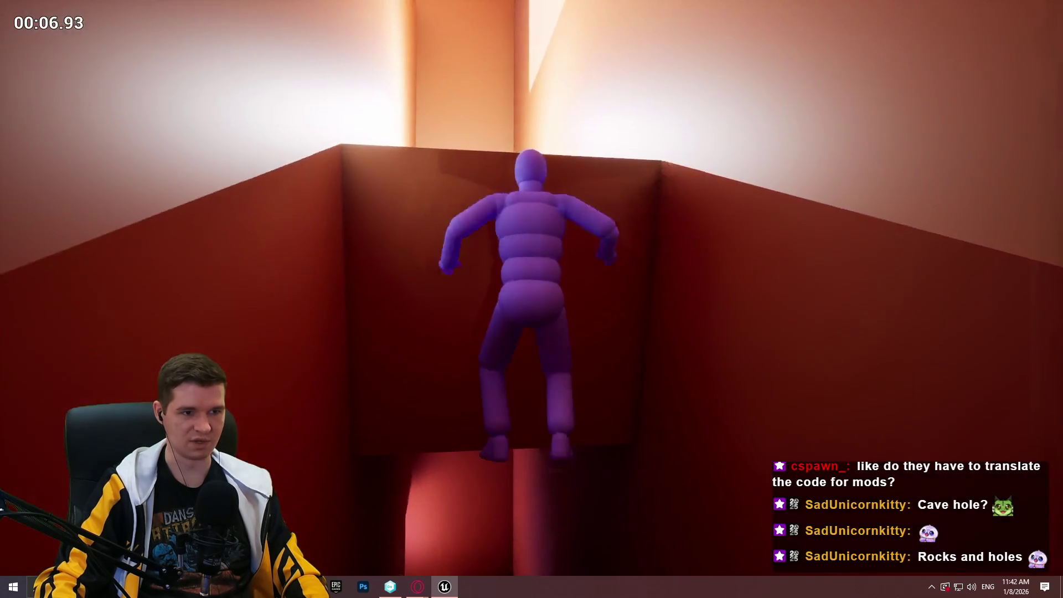
key(w)
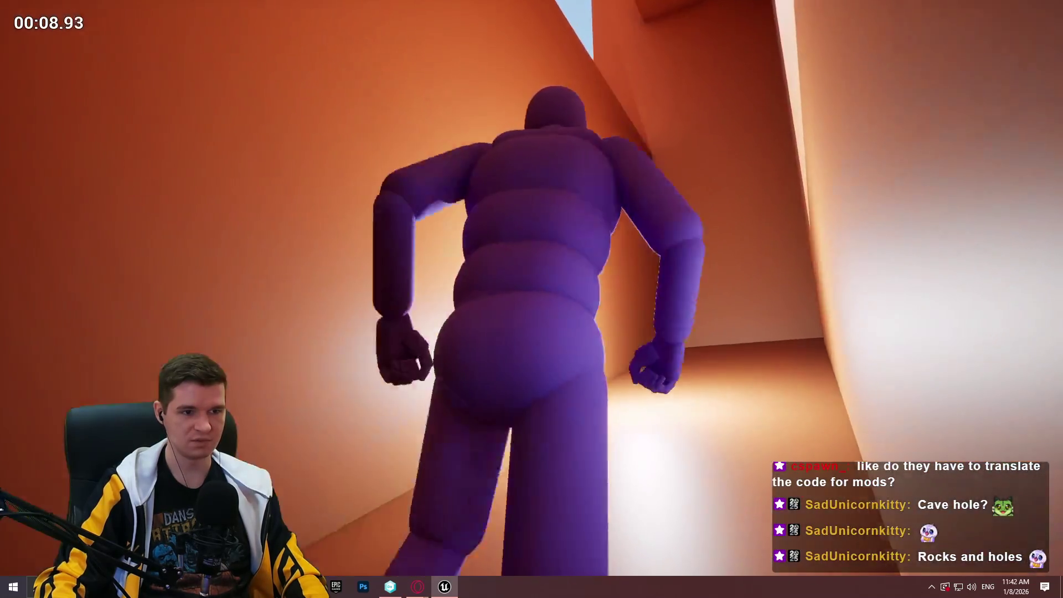
key(w)
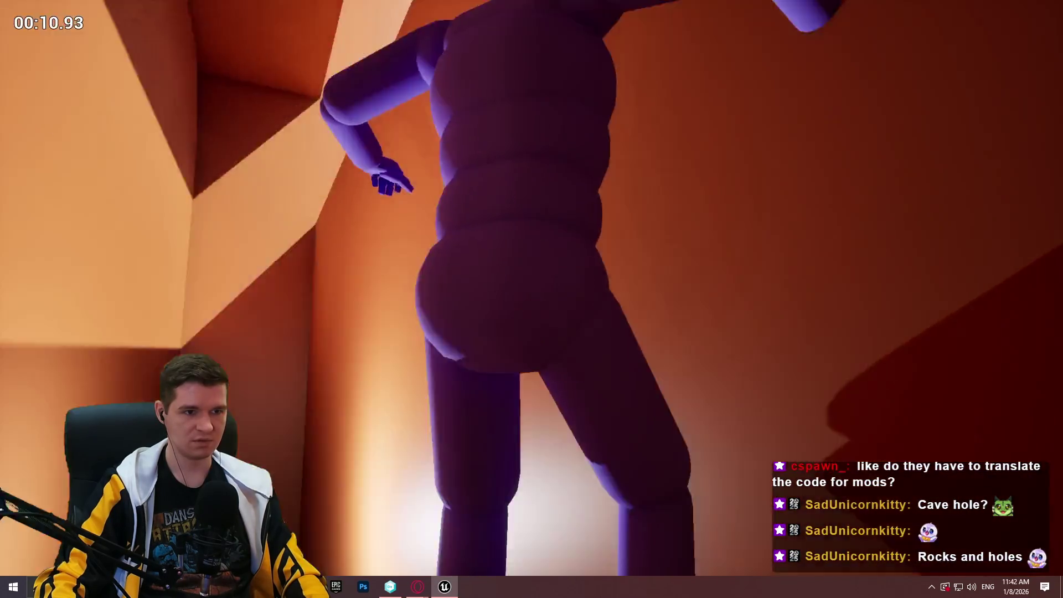
key(w)
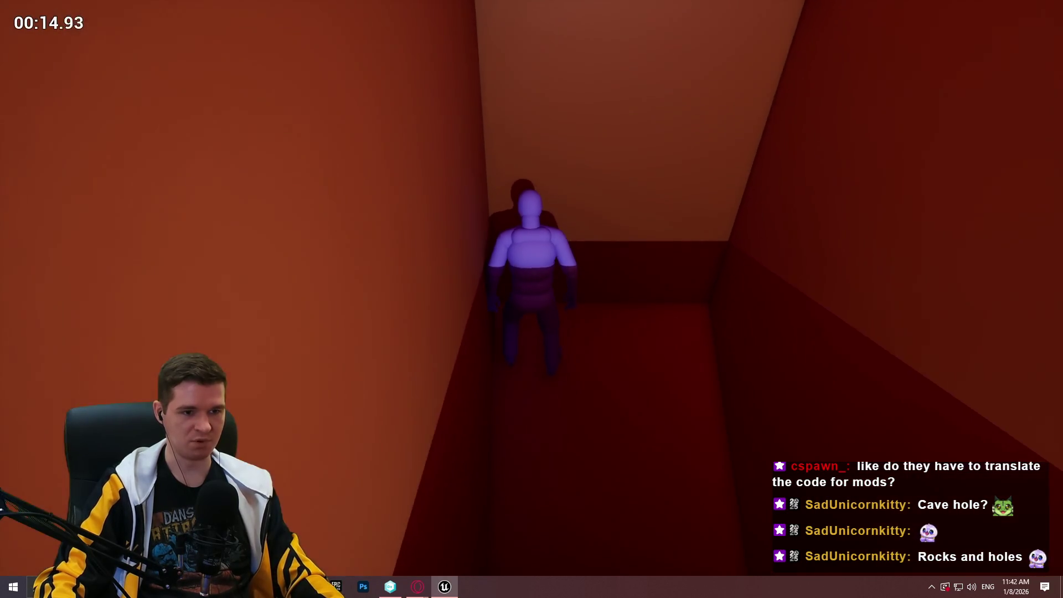
Stop the play-test and move the point light down the tunnel toward the corridor's far end.
key(Escape)
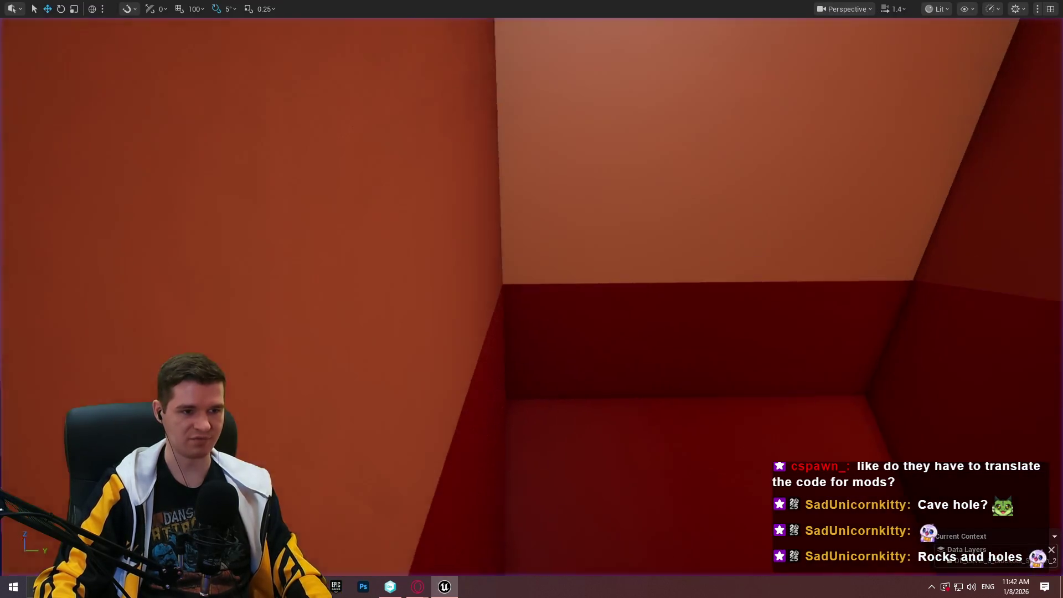
mouse_move(526, 277)
mouse_down()
mouse_move(527, 476)
mouse_move(283, 279)
mouse_up()
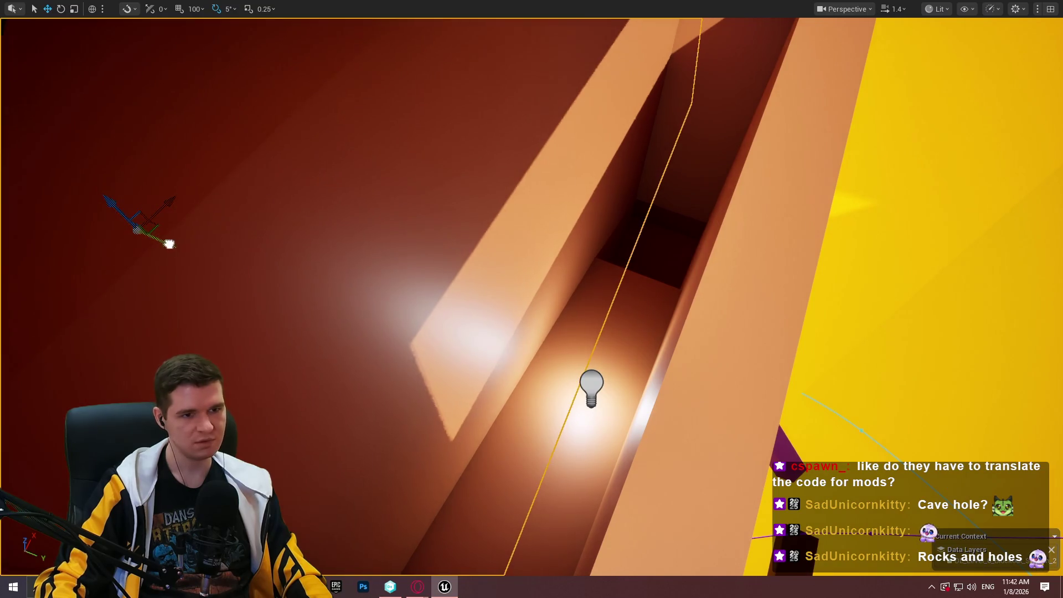
drag(169, 244, 200, 249)
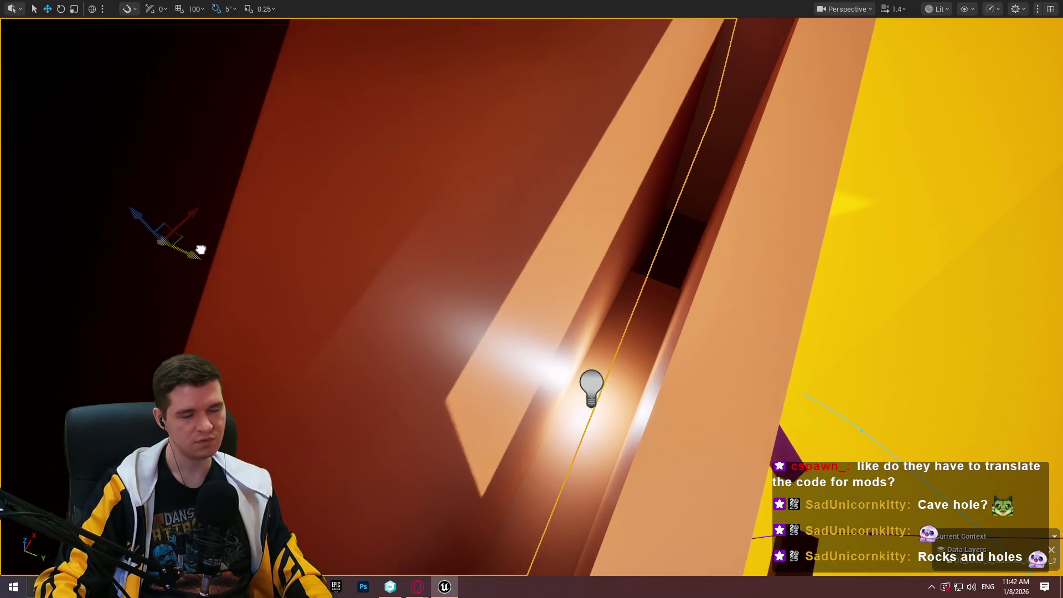
drag(417, 297, 438, 293)
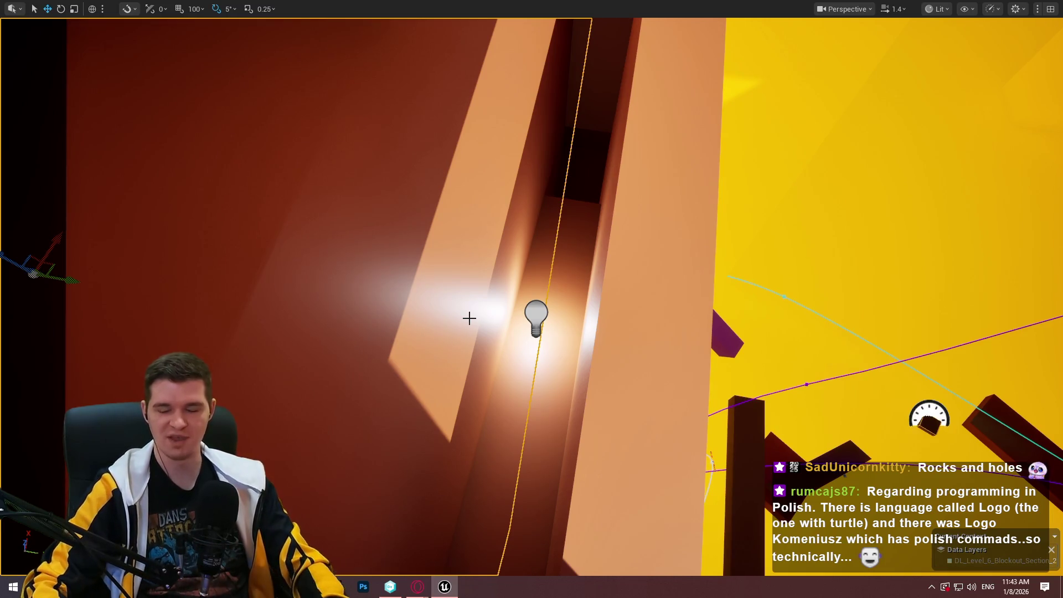
mouse_move(437, 294)
mouse_down()
mouse_move(421, 299)
mouse_move(479, 287)
mouse_up()
drag(299, 198, 299, 198)
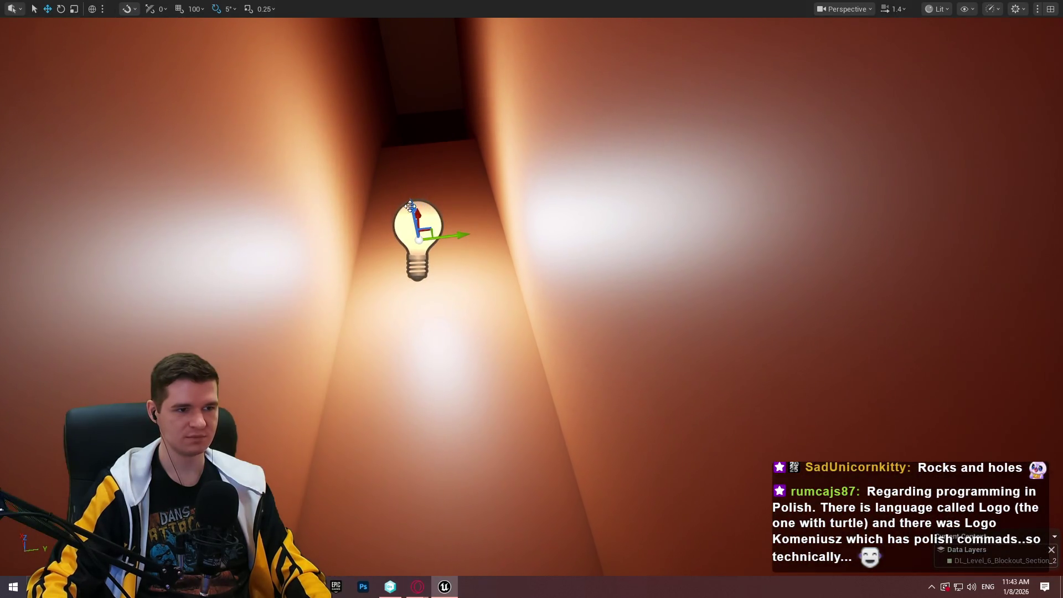
drag(411, 208, 411, 208)
drag(496, 325, 495, 325)
mouse_move(512, 174)
mouse_down()
mouse_move(492, 316)
mouse_move(489, 468)
mouse_up()
Frame the point light and move it down the wall.
key(f)
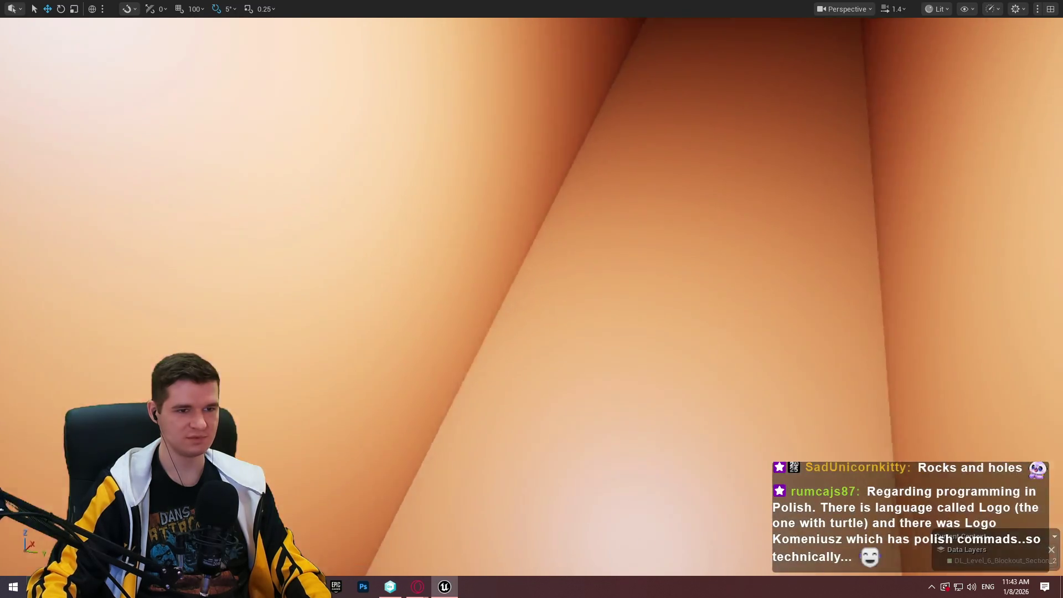
scroll(458, 175, down, 3)
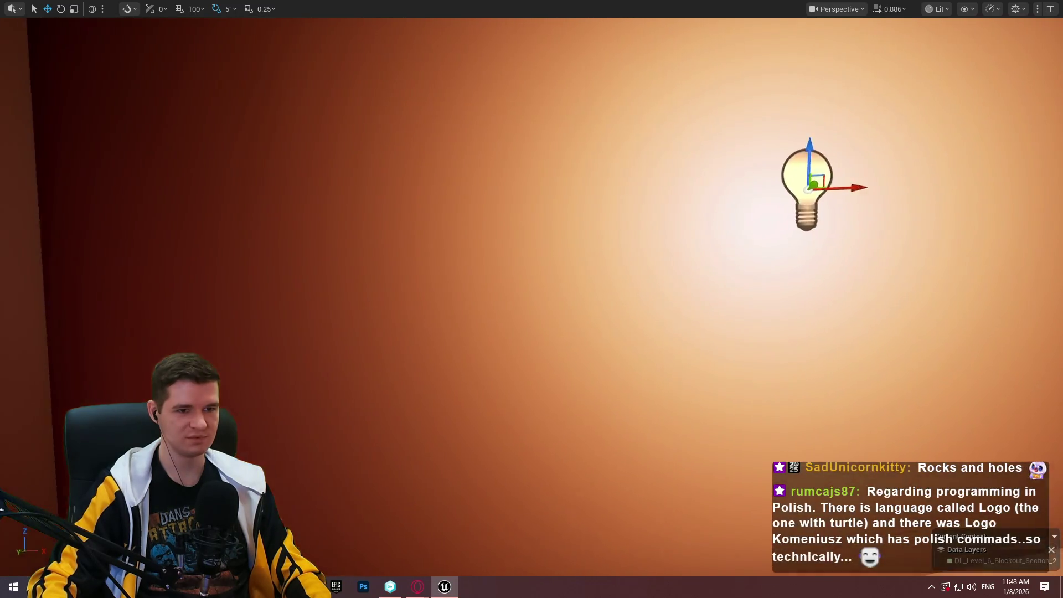
mouse_move(448, 57)
mouse_down()
mouse_move(447, 233)
mouse_move(447, 219)
mouse_move(456, 219)
mouse_up()
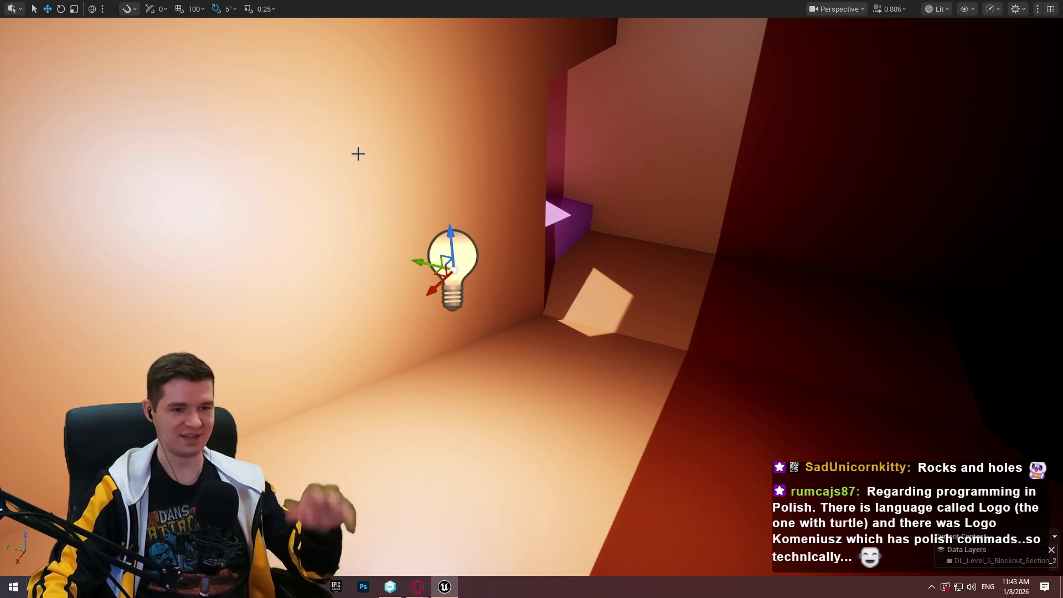
Select the dark block above the light and scale it narrower.
mouse_move(488, 183)
mouse_down()
mouse_move(442, 183)
mouse_move(421, 138)
mouse_move(387, 133)
mouse_move(520, 308)
mouse_move(635, 317)
mouse_up()
click(489, 308)
mouse_move(533, 277)
mouse_down()
mouse_move(548, 310)
mouse_move(534, 401)
mouse_up()
key(r)
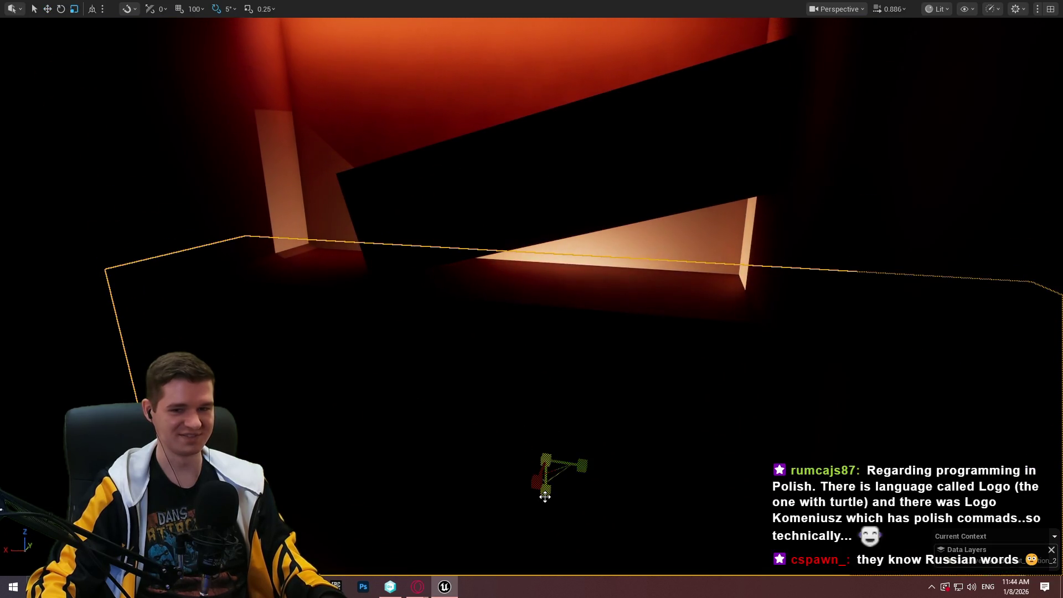
drag(545, 496, 545, 520)
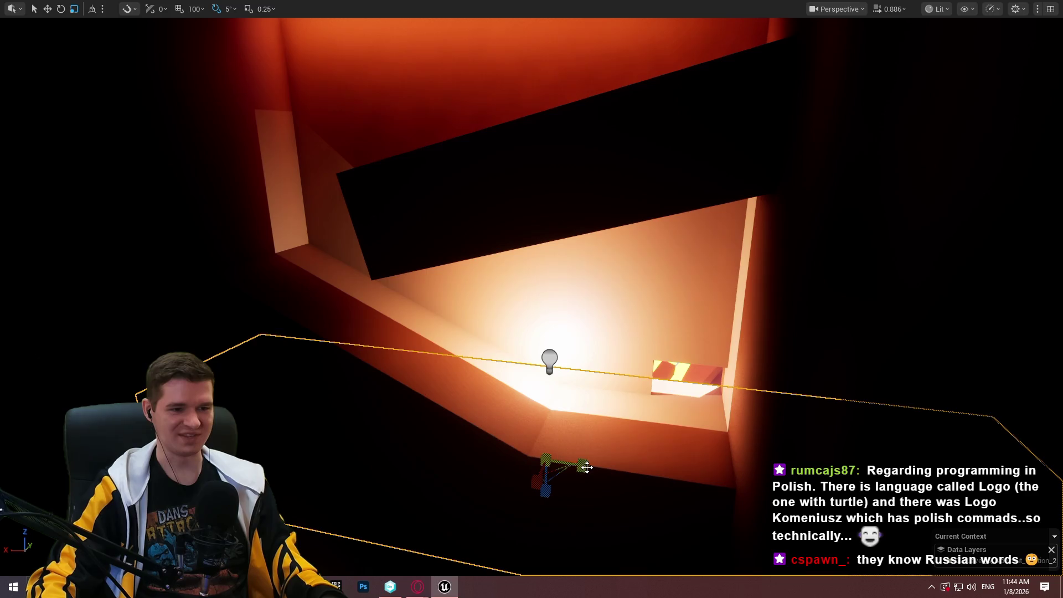
drag(587, 467, 593, 455)
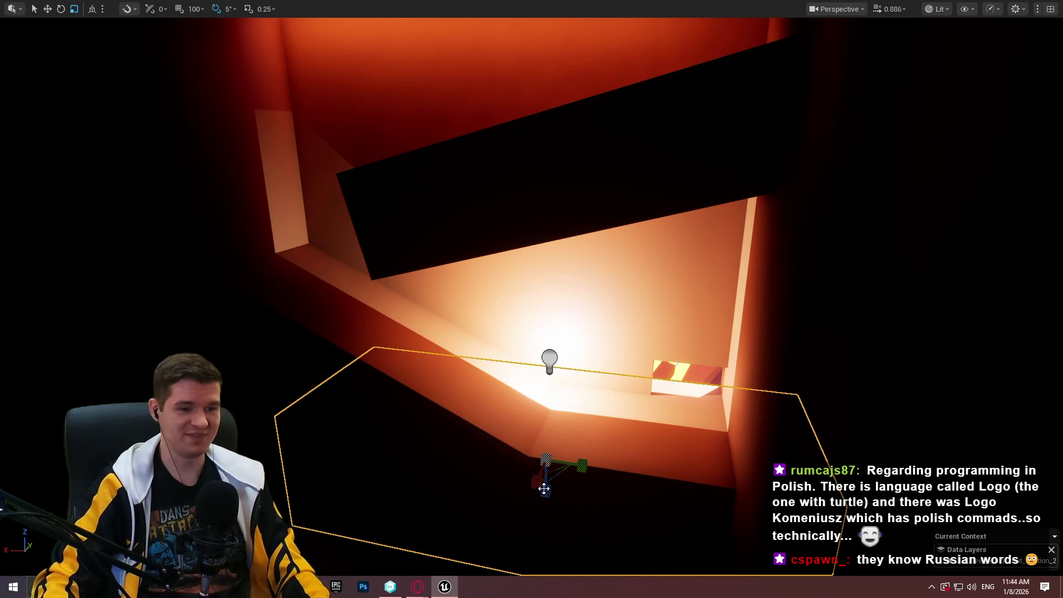
Raise the dark block above the light, shift it over the tunnel, and fine-tune its height.
key(w)
drag(546, 420, 547, 186)
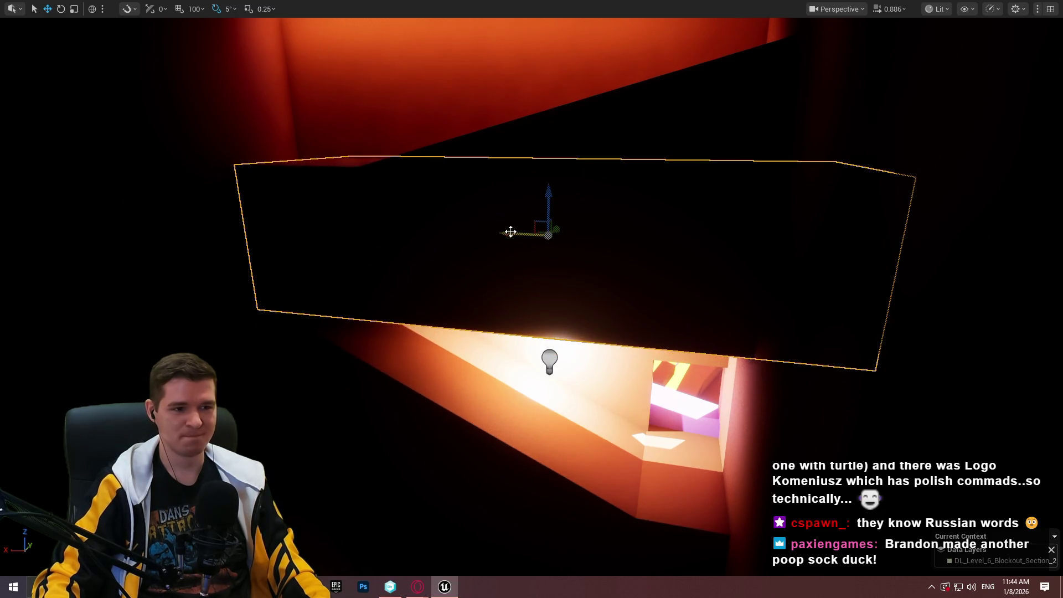
mouse_move(511, 232)
mouse_down()
mouse_move(640, 249)
mouse_move(532, 247)
mouse_move(818, 192)
mouse_up()
key(r)
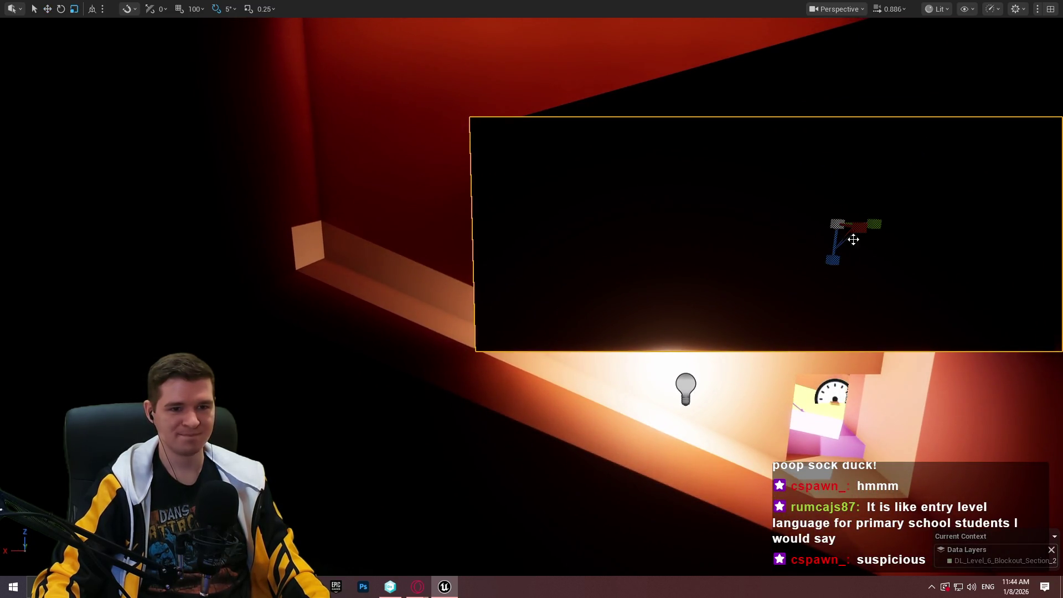
drag(834, 258, 835, 240)
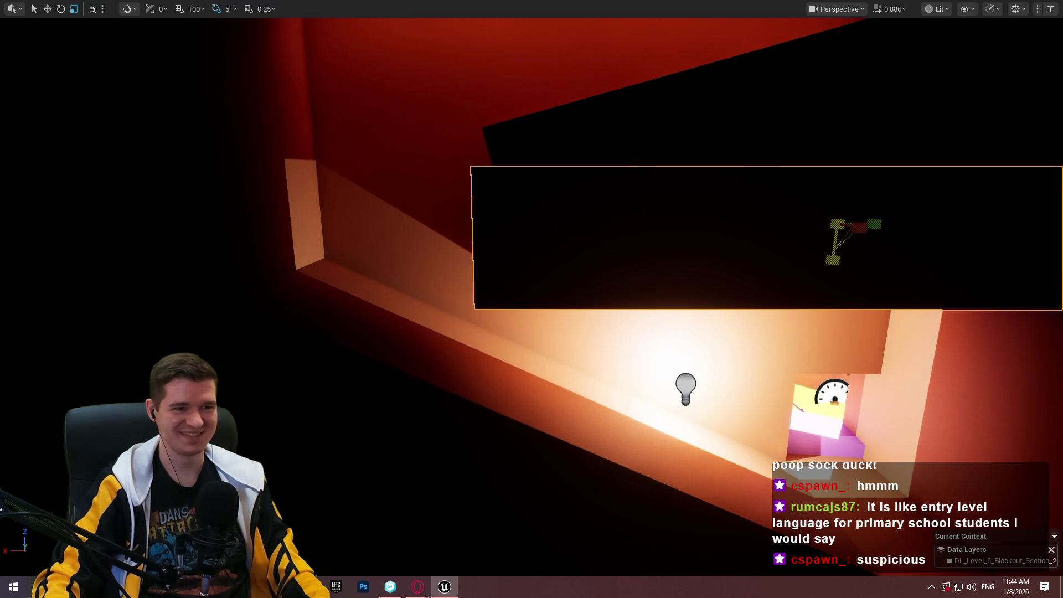
drag(839, 186, 838, 153)
key(r)
mouse_move(834, 235)
mouse_down()
mouse_move(835, 251)
mouse_move(834, 238)
mouse_up()
mouse_move(840, 177)
mouse_down()
mouse_move(841, 185)
mouse_move(845, 165)
mouse_up()
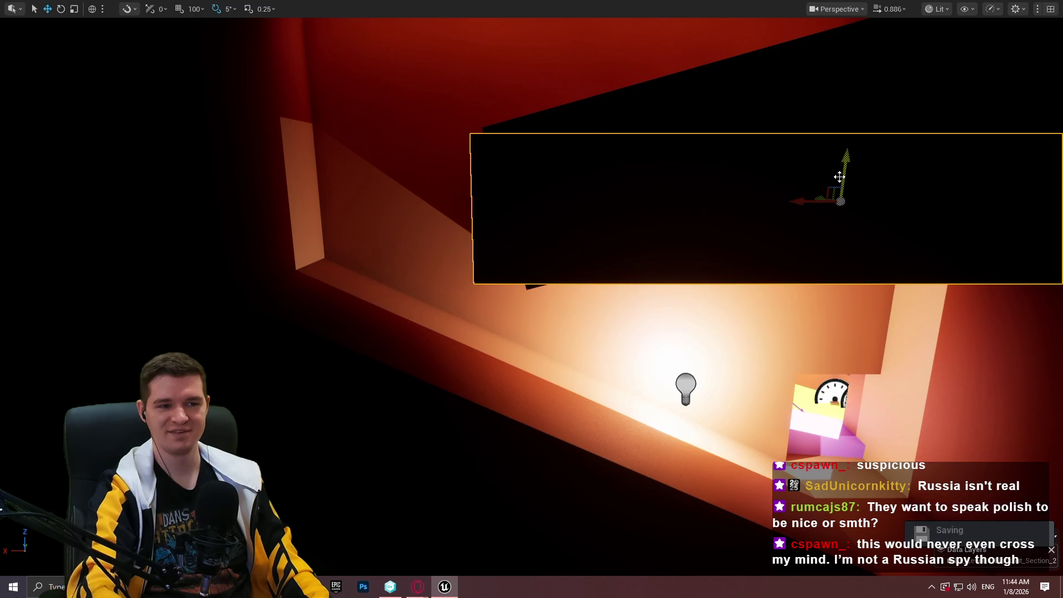
Tilt the dark block and lower it over the tunnel.
mouse_move(747, 188)
mouse_down()
mouse_move(775, 139)
mouse_move(719, 166)
mouse_move(728, 142)
mouse_move(729, 161)
mouse_move(664, 189)
mouse_up()
key(e)
key(w)
mouse_move(716, 164)
mouse_down()
mouse_move(714, 227)
mouse_move(687, 241)
mouse_move(719, 237)
mouse_move(745, 260)
mouse_up()
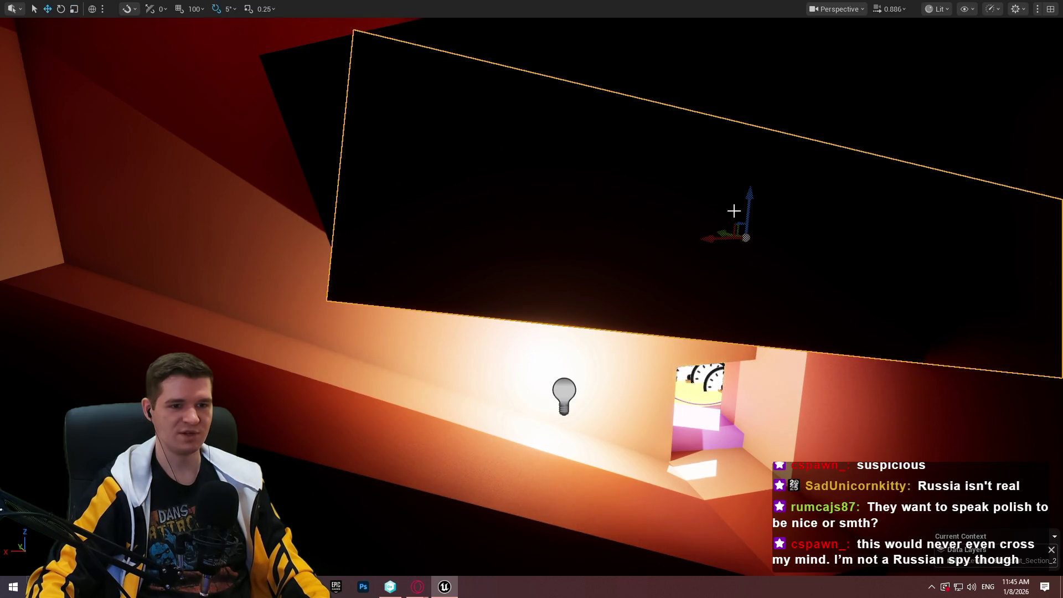
key(Left)
key(Left)
key(Left)
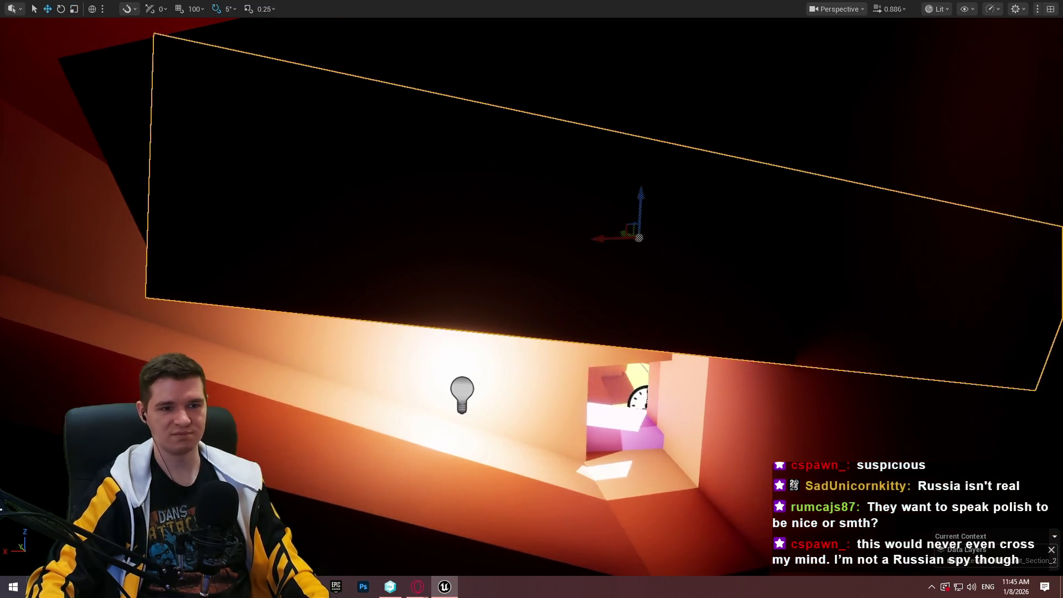
Adjust the dark slab's height above the tunnel light.
key(ctrl+Tab)
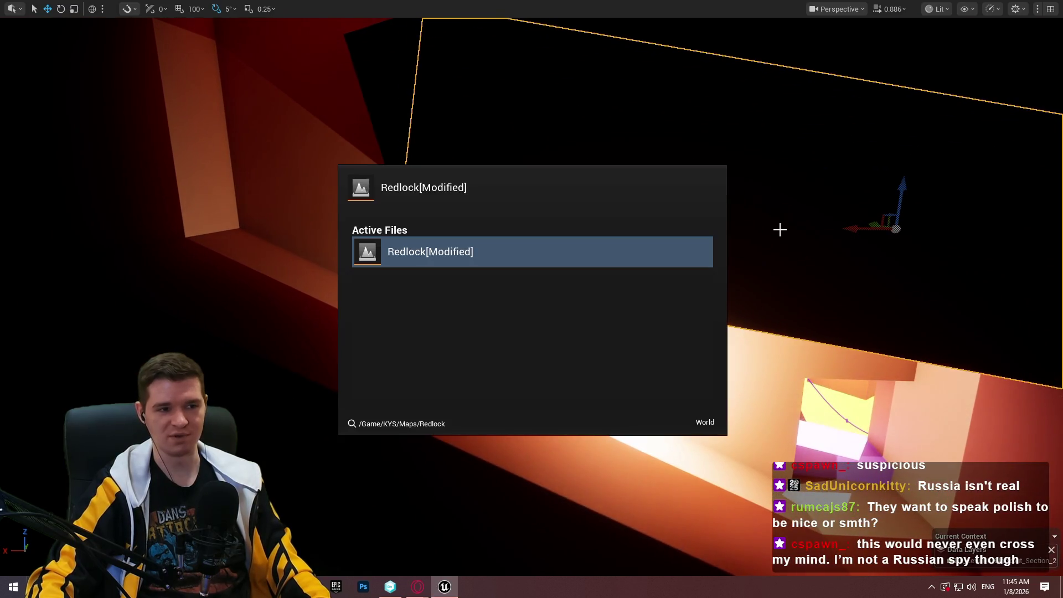
key(Right)
key(Right)
key(Right)
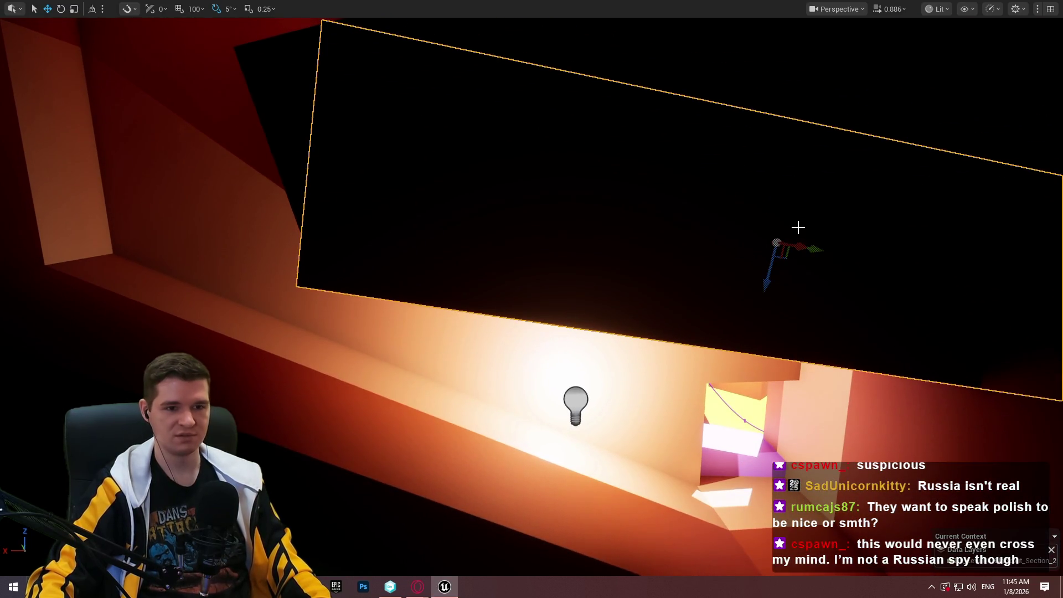
drag(772, 274, 824, 258)
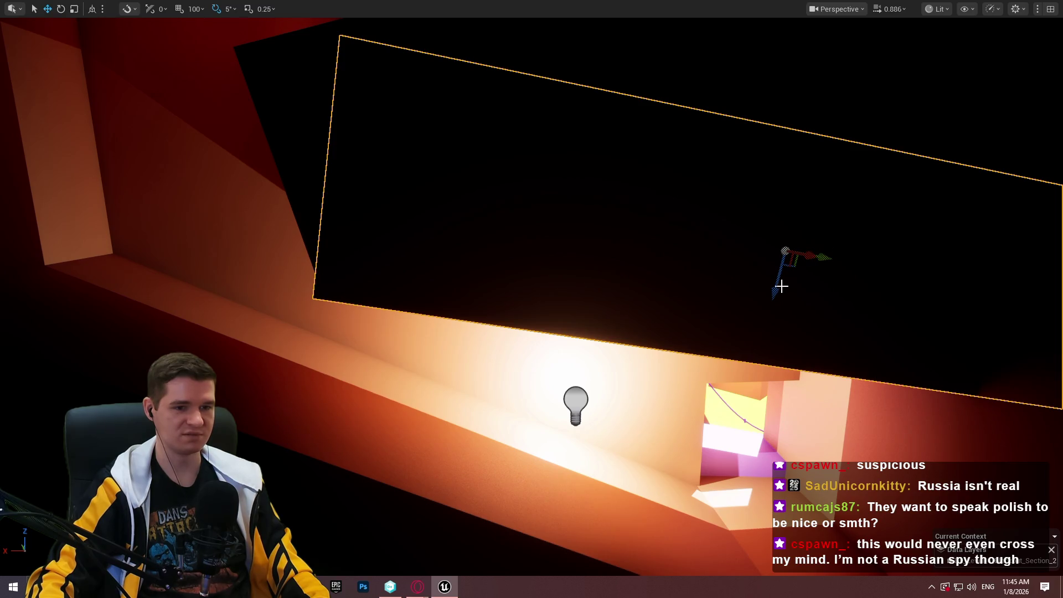
mouse_move(781, 285)
mouse_down()
mouse_move(778, 273)
mouse_move(863, 421)
mouse_up()
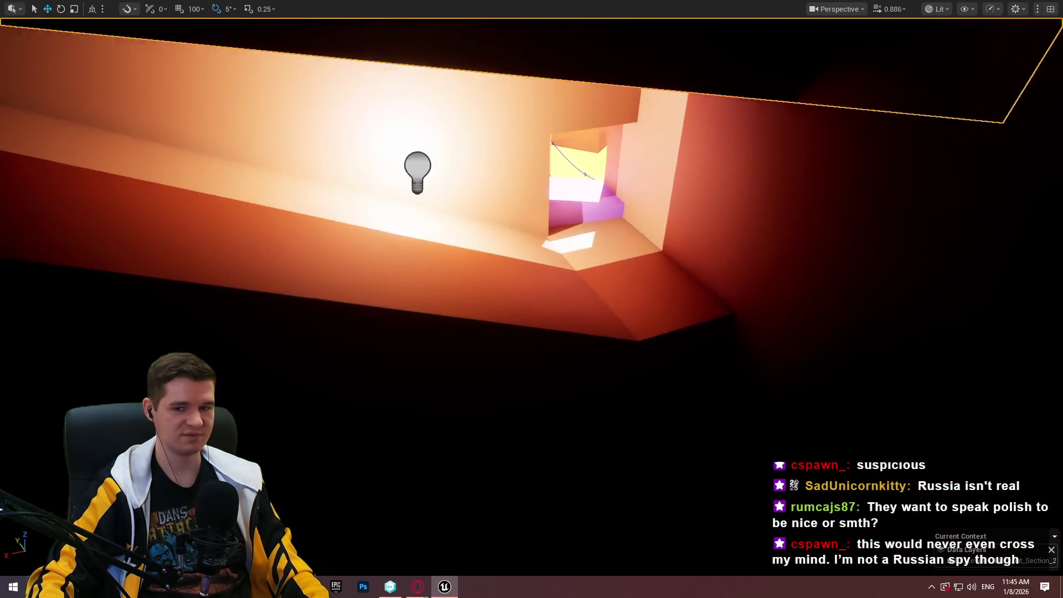
drag(785, 199, 774, 166)
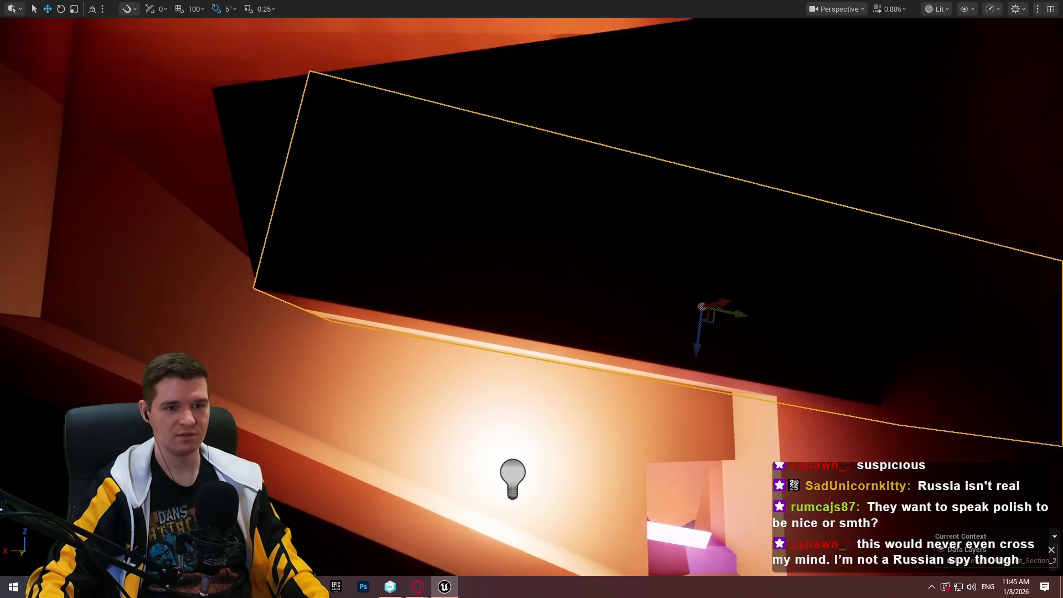
mouse_move(703, 254)
mouse_down()
mouse_move(719, 232)
mouse_move(646, 304)
mouse_move(626, 305)
mouse_move(655, 313)
mouse_move(636, 304)
mouse_move(603, 343)
mouse_move(612, 361)
mouse_move(684, 354)
mouse_up()
Rotate the slab to an angle and lower it slightly over the tunnel.
key(e)
key(w)
key(a)
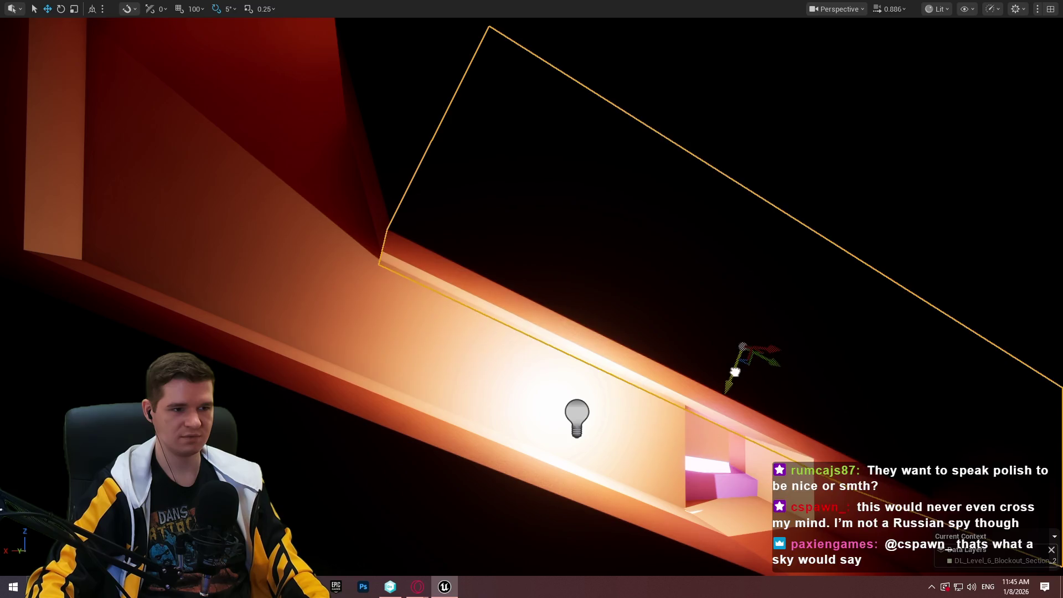
key(d)
mouse_move(731, 369)
mouse_down()
mouse_move(802, 417)
mouse_move(793, 440)
mouse_move(765, 451)
mouse_up()
Deselect the slab and move the point light further down along the tunnel.
key(Escape)
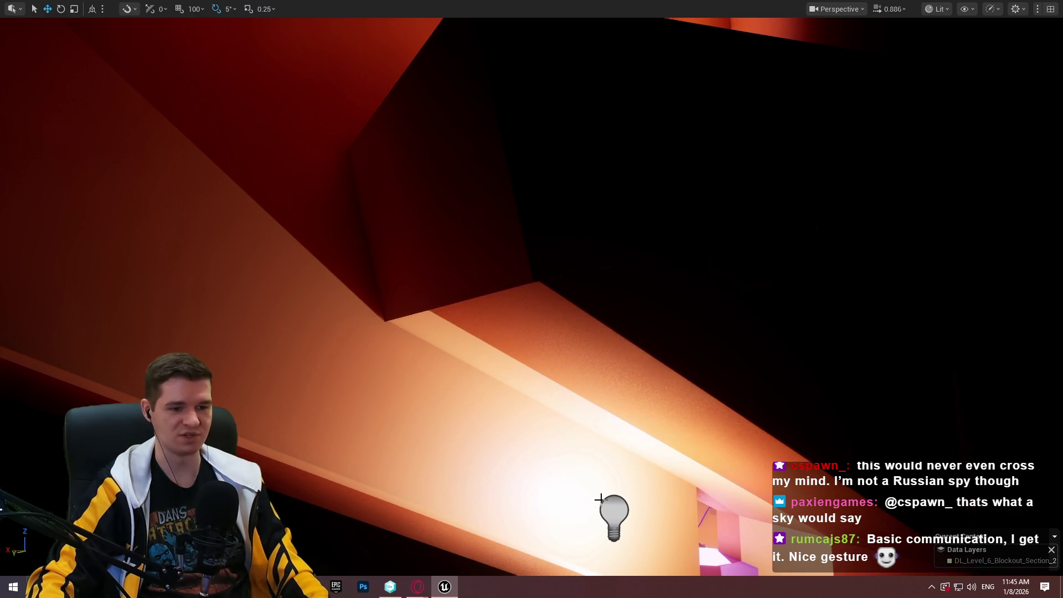
drag(642, 464, 535, 425)
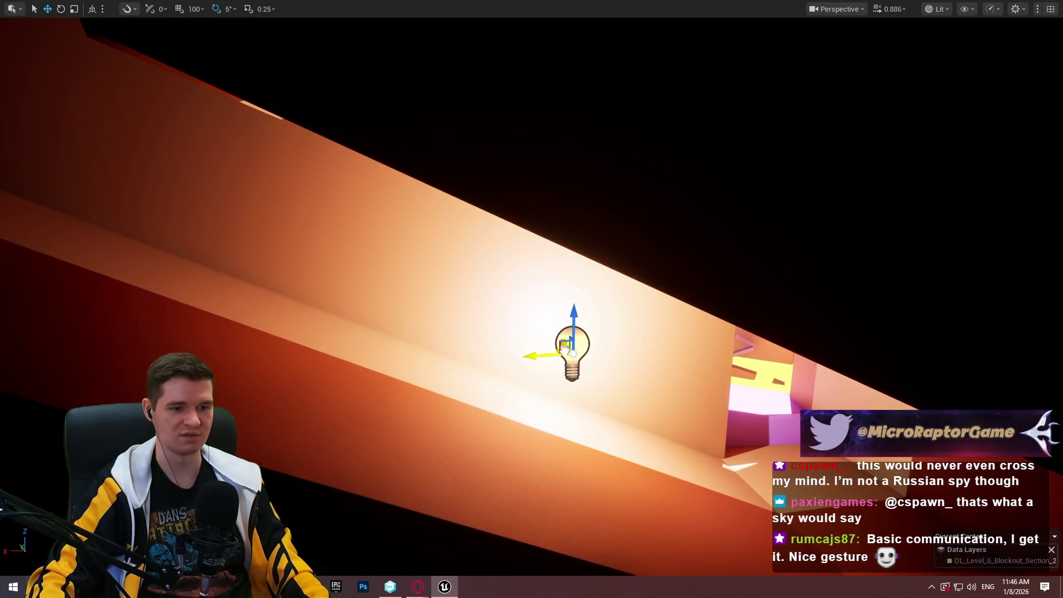
mouse_move(561, 347)
mouse_down()
mouse_move(528, 382)
mouse_move(697, 444)
mouse_move(692, 421)
mouse_move(637, 393)
mouse_move(545, 253)
mouse_move(515, 266)
mouse_move(487, 260)
mouse_up()
Select and frame the dark ceiling block, lower it slightly, then fly to the pink ledge.
click(545, 253)
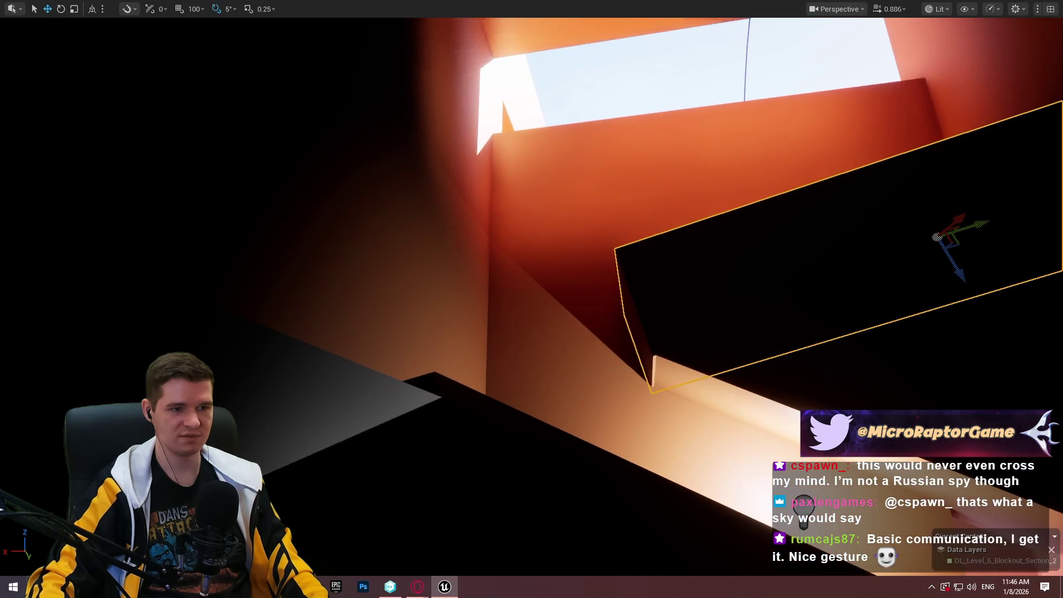
mouse_move(374, 269)
mouse_down()
mouse_move(360, 357)
mouse_move(421, 283)
mouse_move(462, 287)
mouse_up()
scroll(360, 357, up, 3)
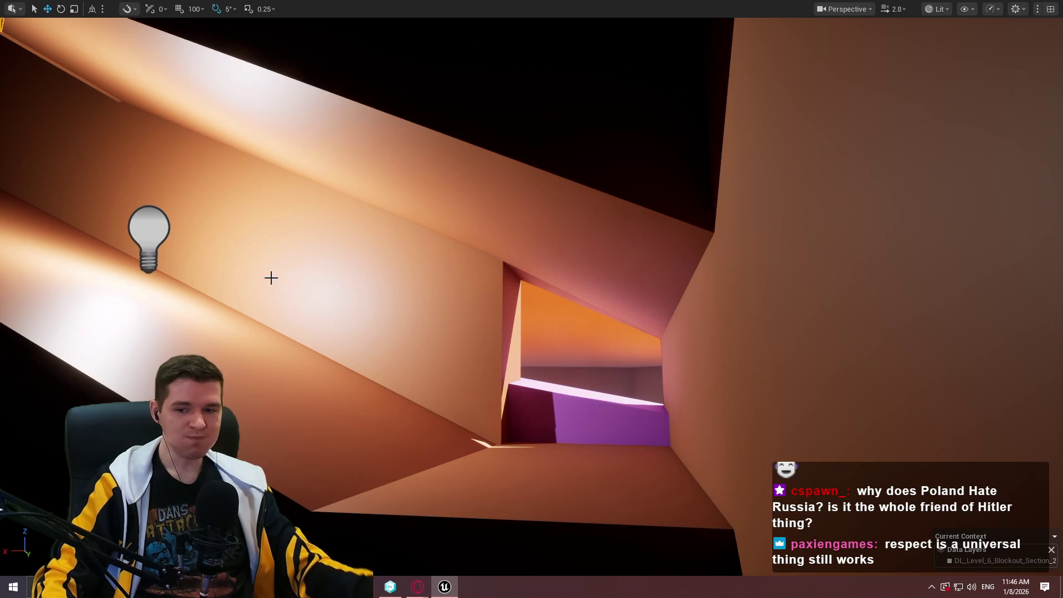
mouse_move(388, 358)
mouse_down()
mouse_move(387, 199)
mouse_move(354, 194)
mouse_move(327, 155)
mouse_move(419, 353)
mouse_move(554, 290)
mouse_up()
click(609, 233)
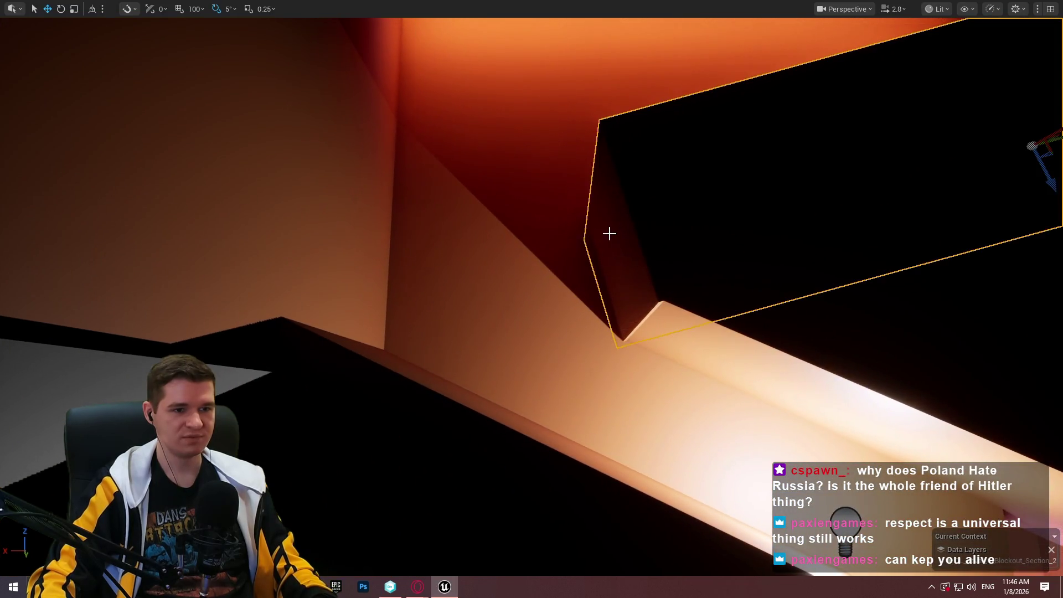
key(f)
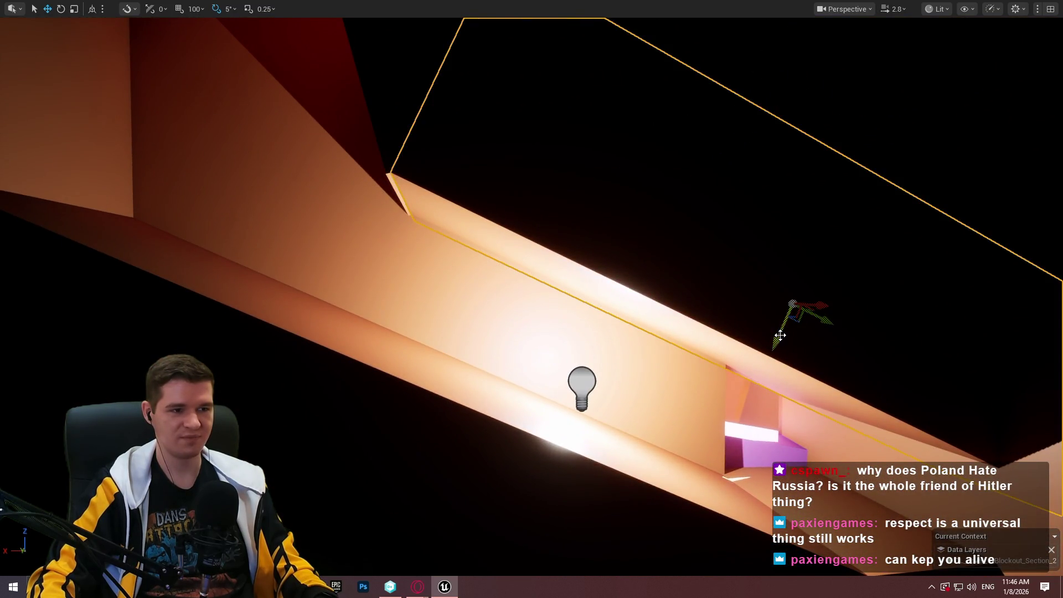
drag(780, 334, 777, 340)
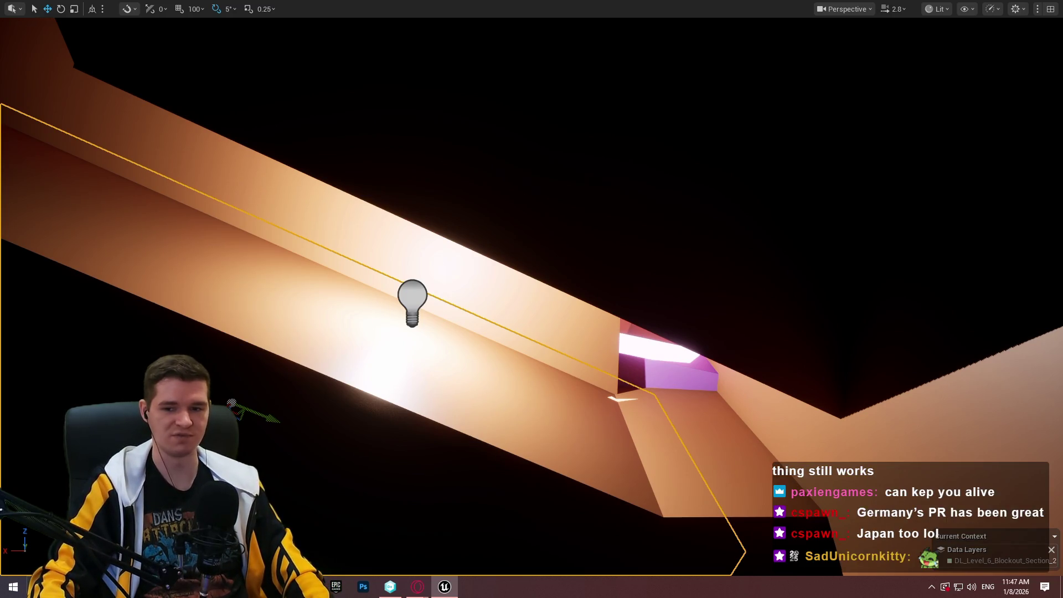
mouse_move(531, 298)
mouse_down()
mouse_move(476, 299)
mouse_move(570, 310)
mouse_move(521, 288)
mouse_move(542, 266)
mouse_move(531, 276)
mouse_move(549, 286)
mouse_up()
mouse_move(649, 289)
mouse_down()
mouse_move(609, 321)
mouse_move(554, 255)
mouse_up()
Start a quick play-test from the pink ledge, stop it, and lower the ledge slightly.
right_click(491, 250)
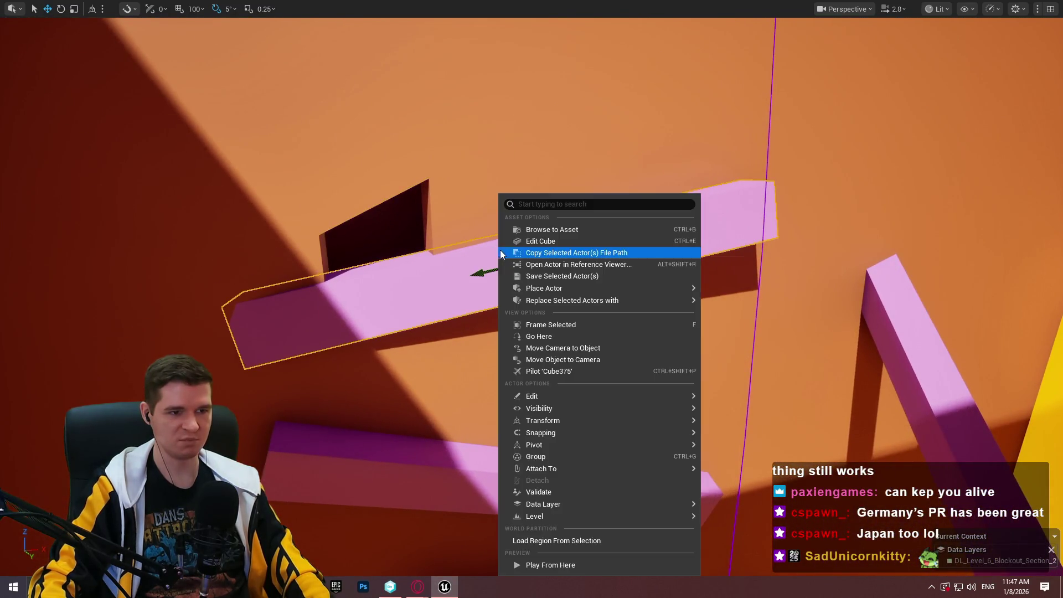
right_click(477, 247)
click(547, 565)
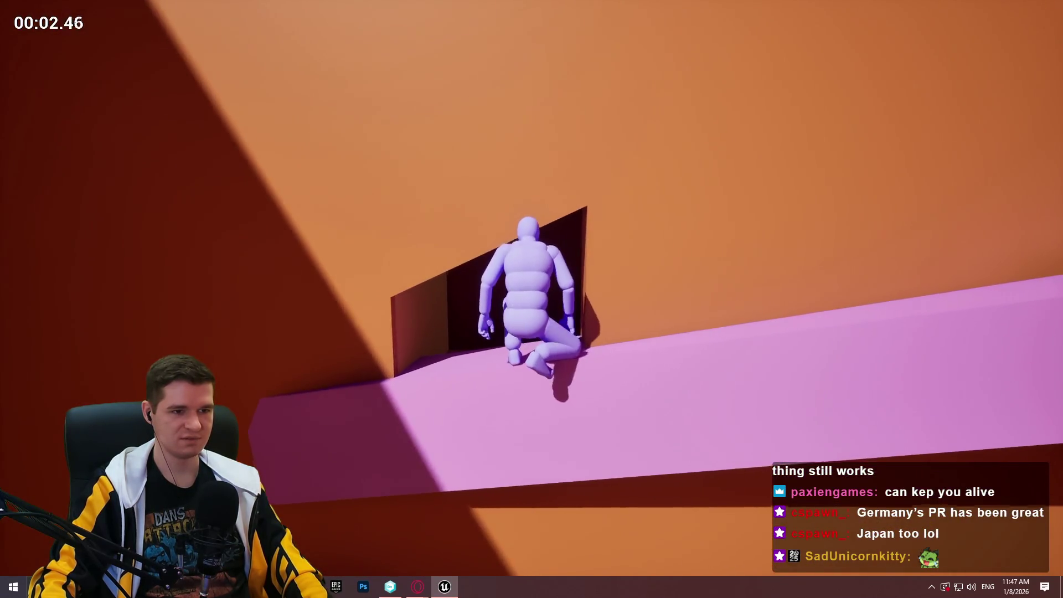
key(Escape)
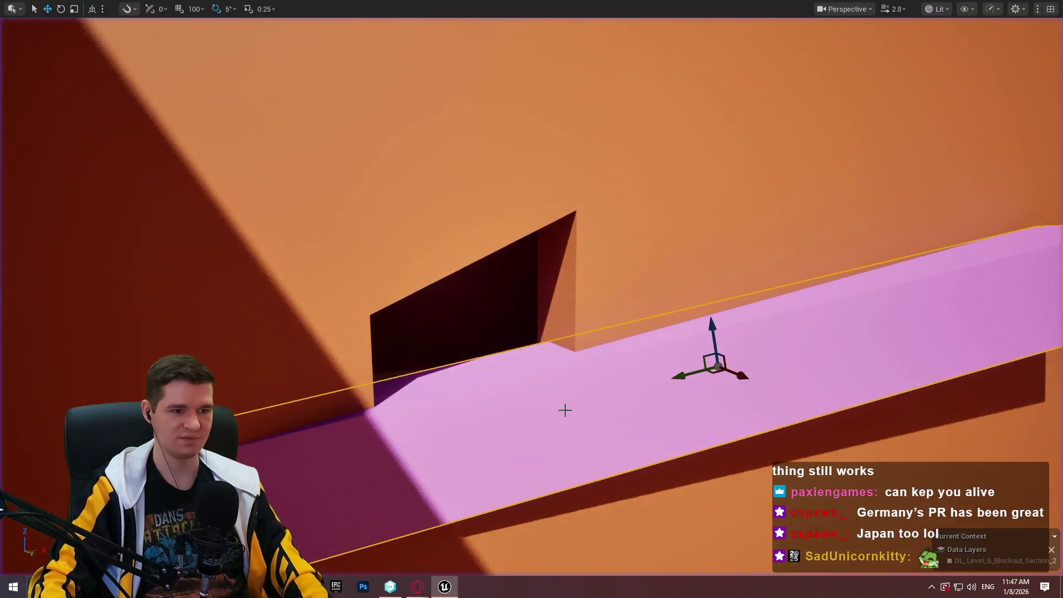
mouse_move(719, 327)
mouse_down()
mouse_move(729, 371)
mouse_move(647, 305)
mouse_move(687, 316)
mouse_move(740, 360)
mouse_up()
Play From Here on the pink ledge again, crawling through the corridor into the lit room.
right_click(646, 333)
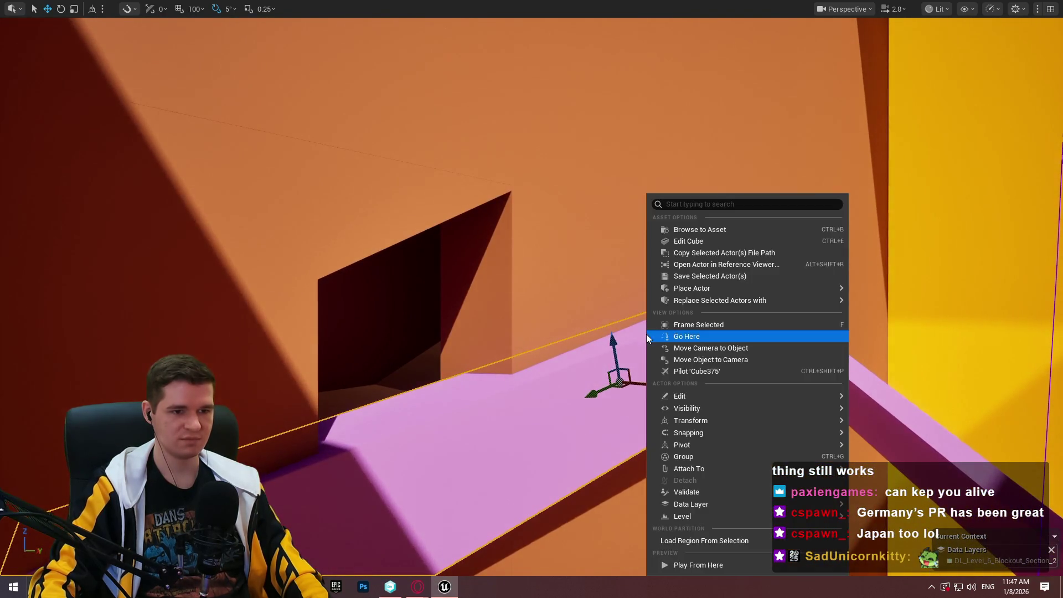
click(707, 565)
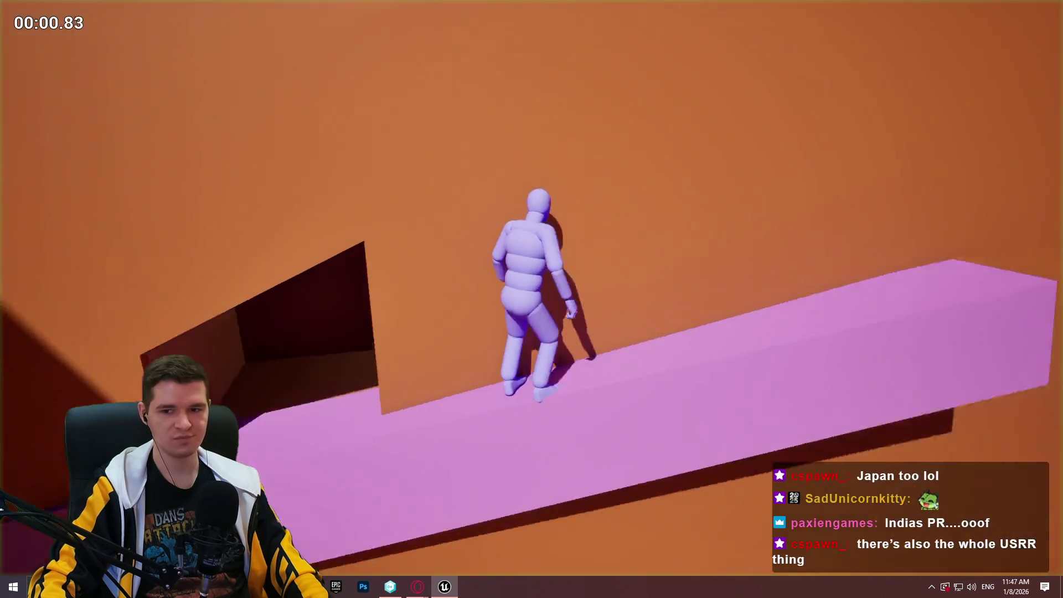
key(w)
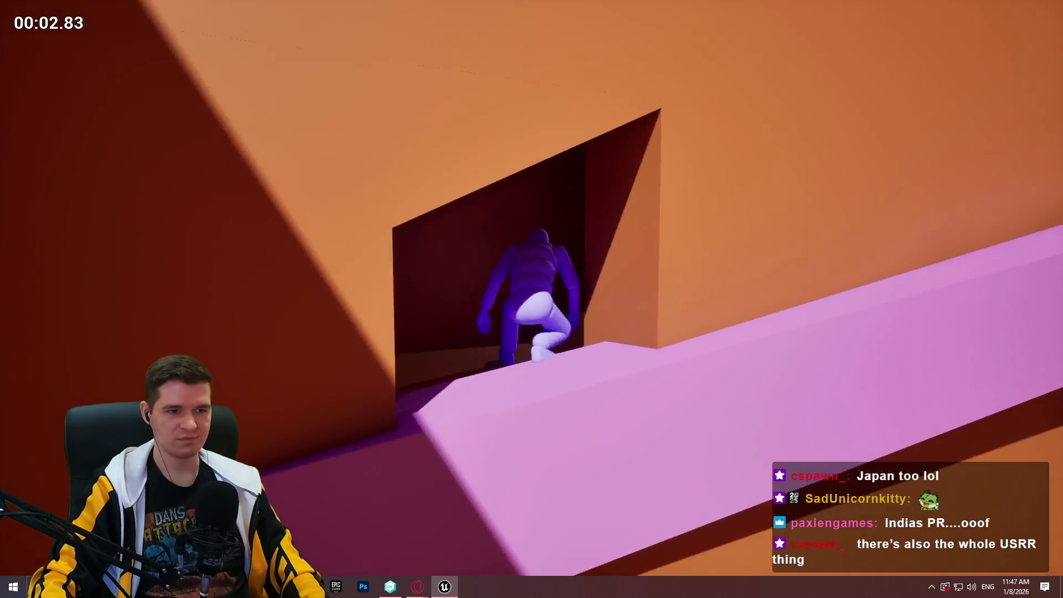
key(w)
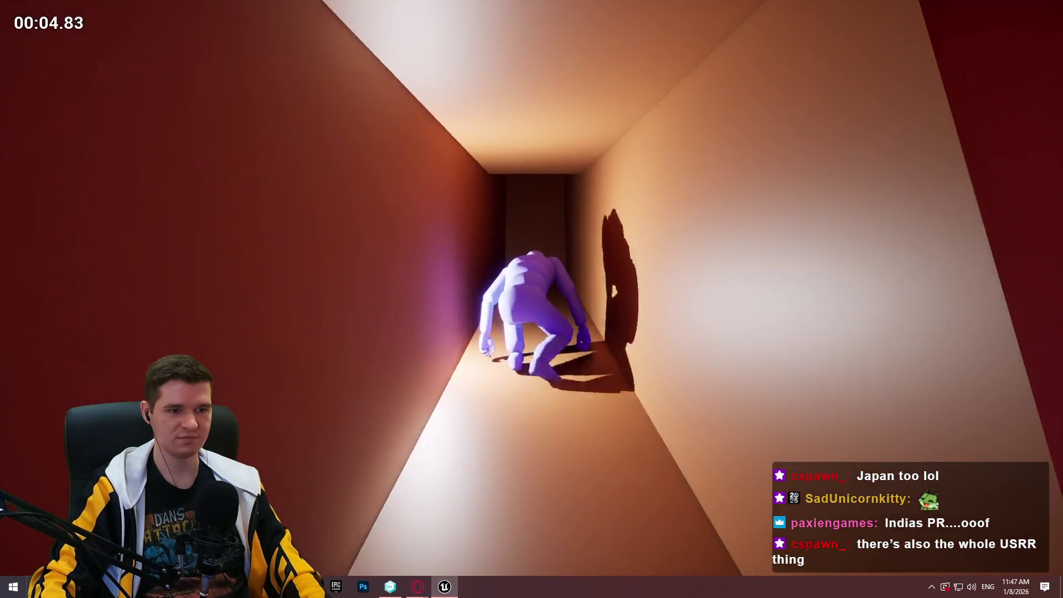
key(w)
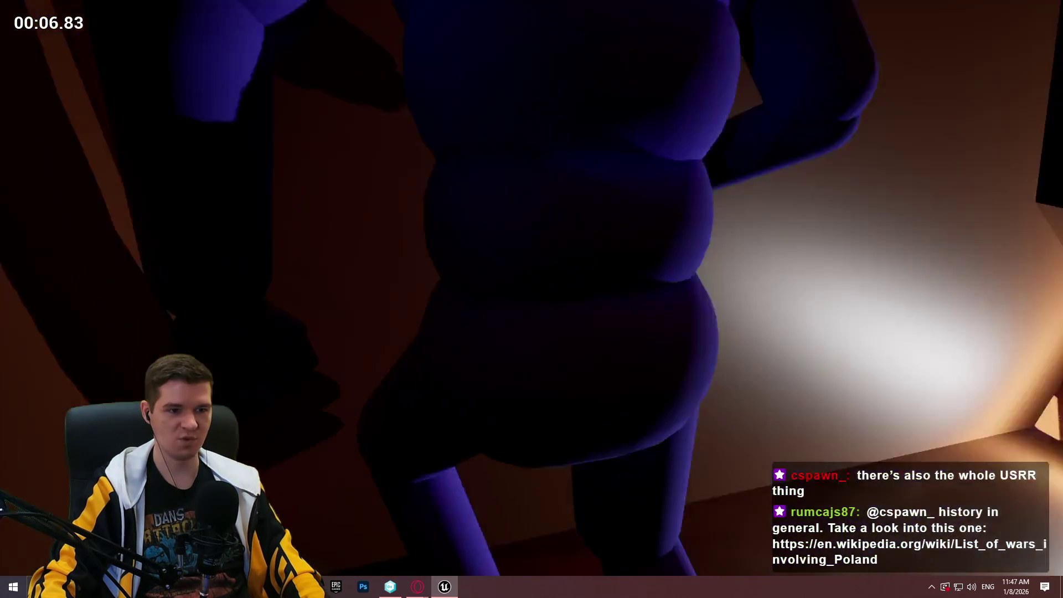
key(w)
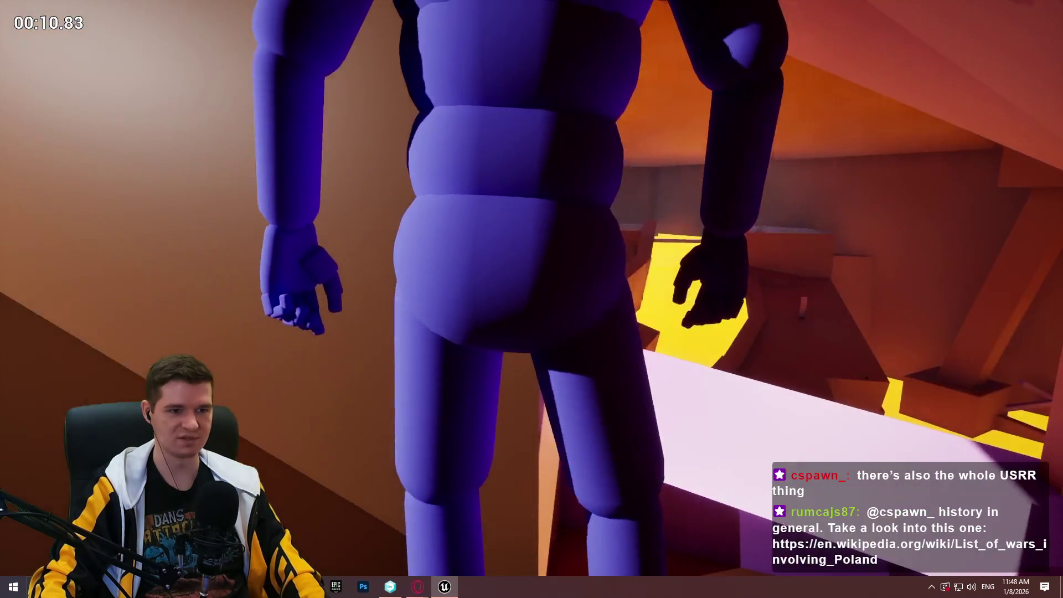
key(Escape)
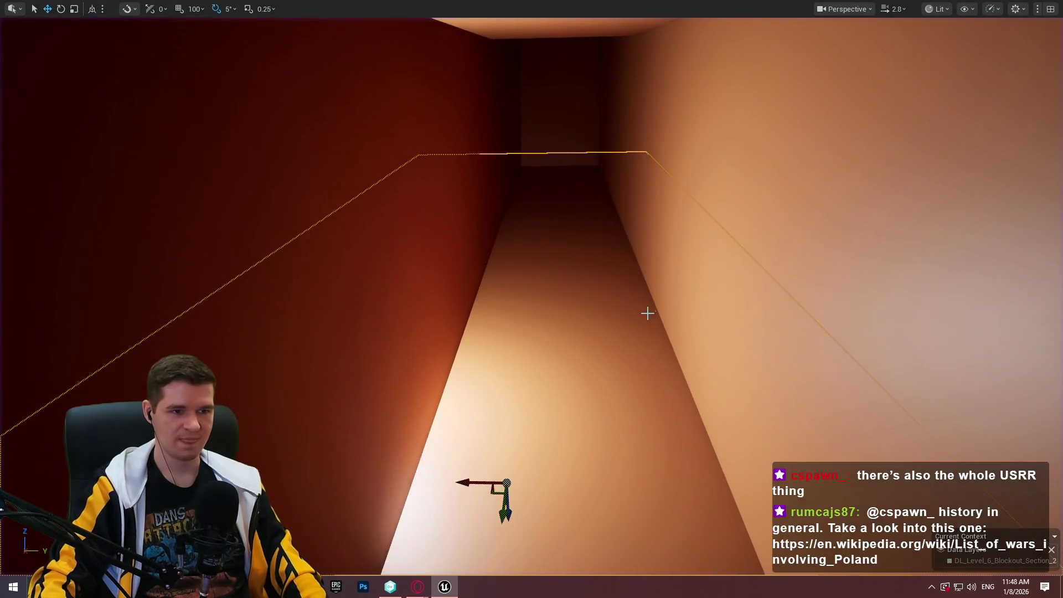
Frame the tunnel piece, then start Play From Here on the pink ledge.
key(f)
scroll(531, 299, down, 5)
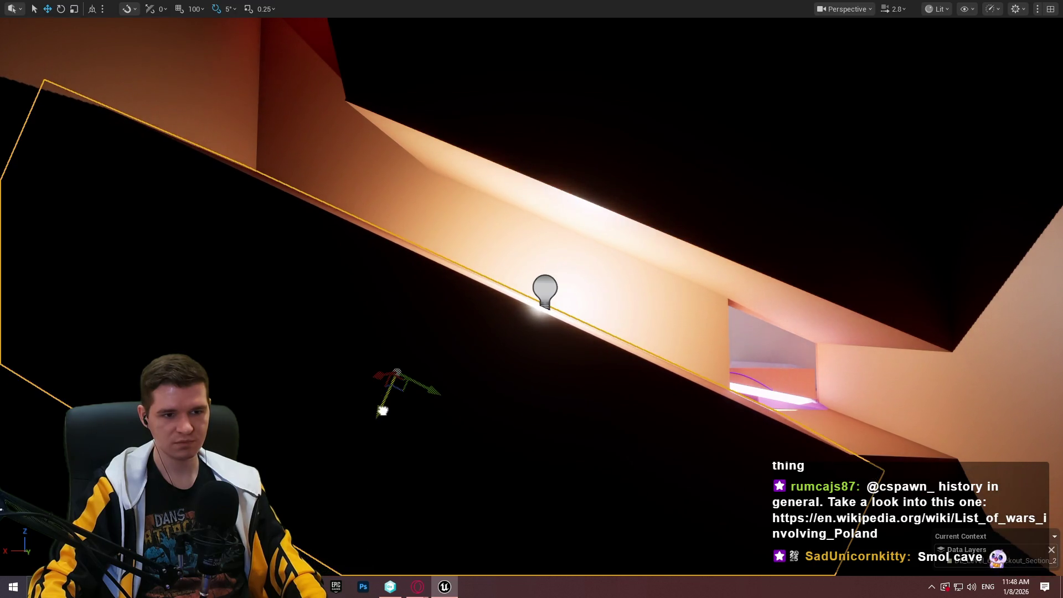
drag(710, 370, 646, 323)
right_click(646, 323)
click(673, 564)
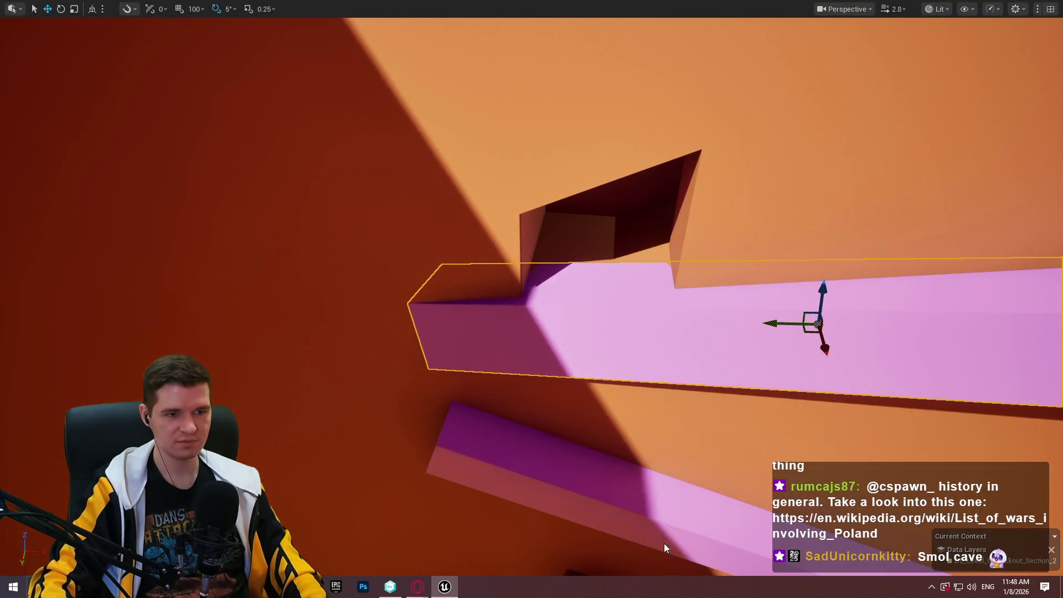
Crawl through the tunnel into the lit orange area, climb out and run down the red corridor.
key(w)
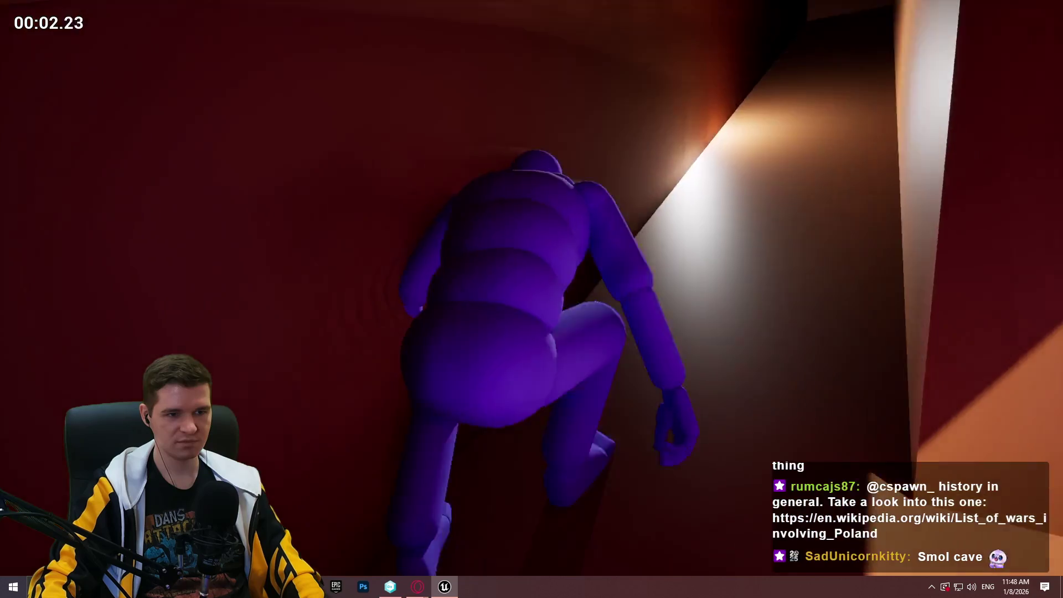
key(w)
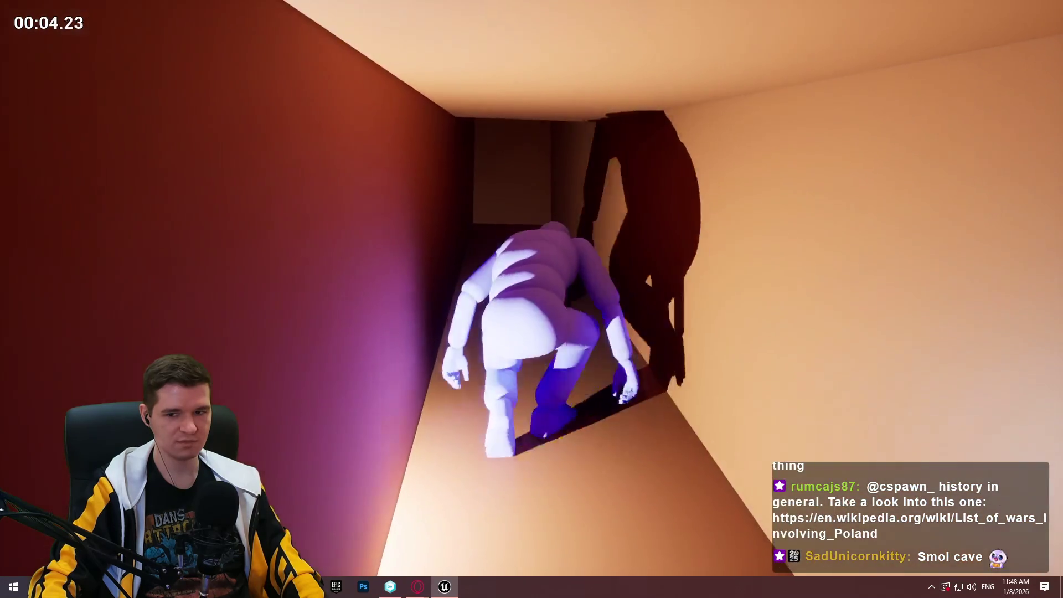
key(w)
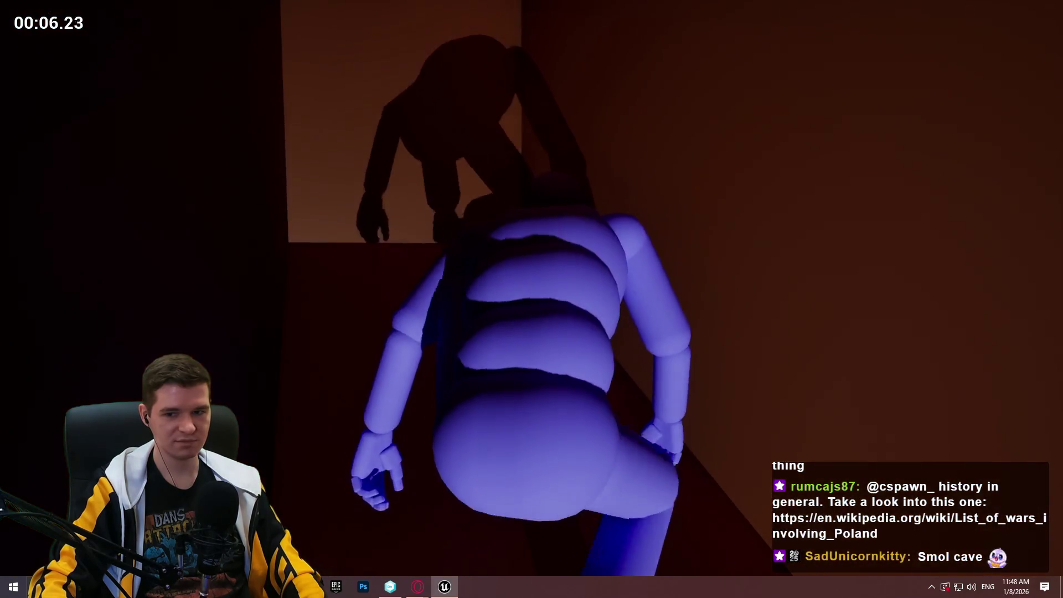
key(w)
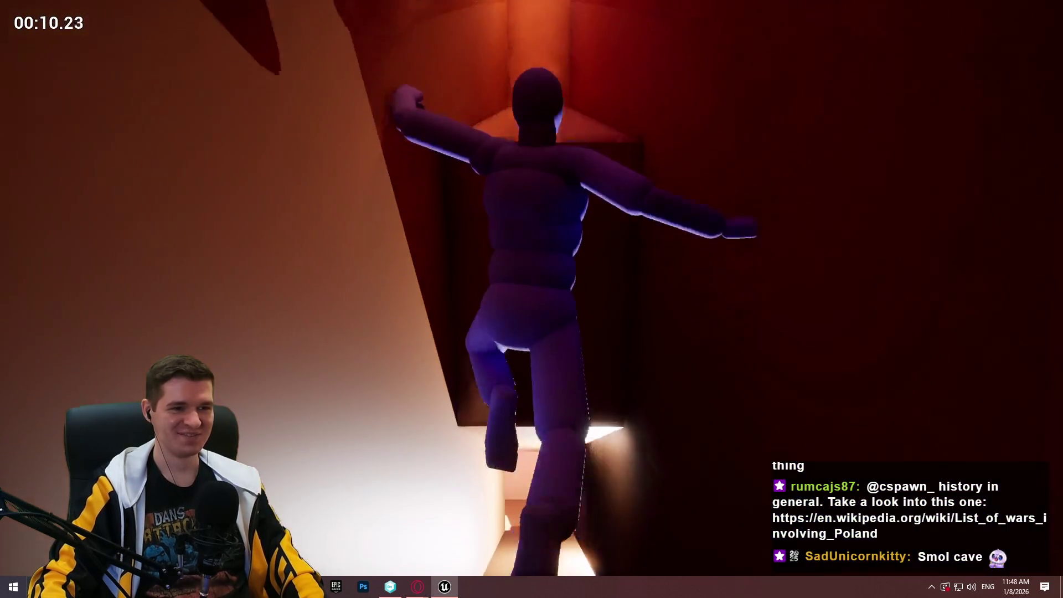
key(w)
key(w)
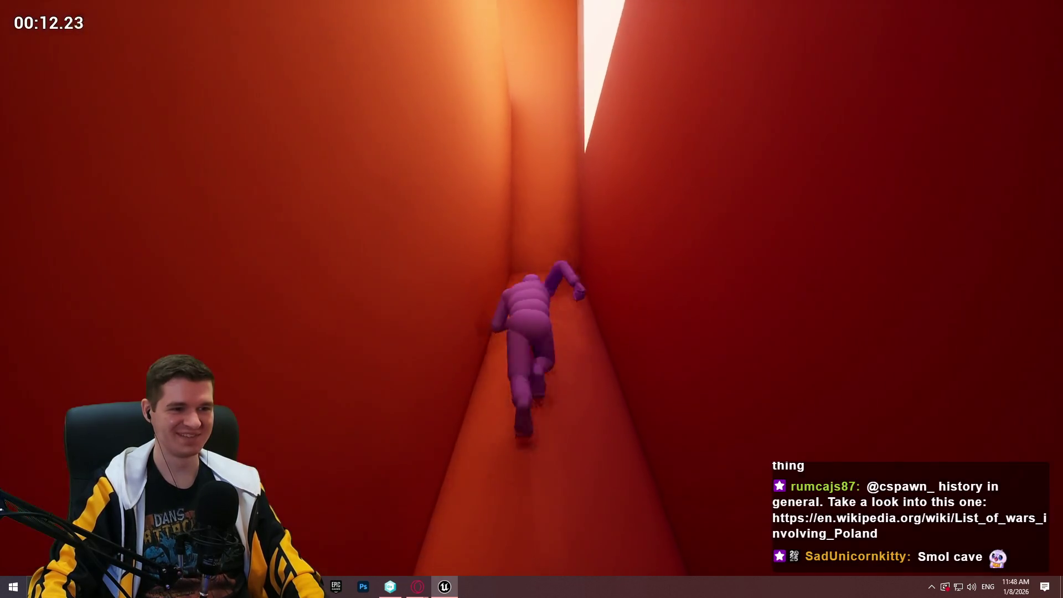
key(w)
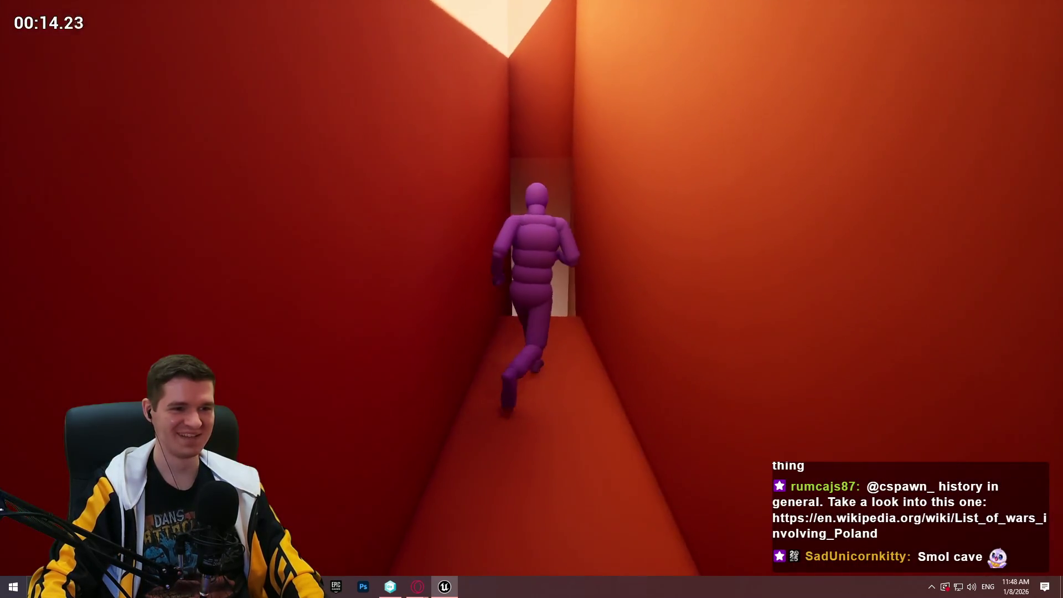
key(w)
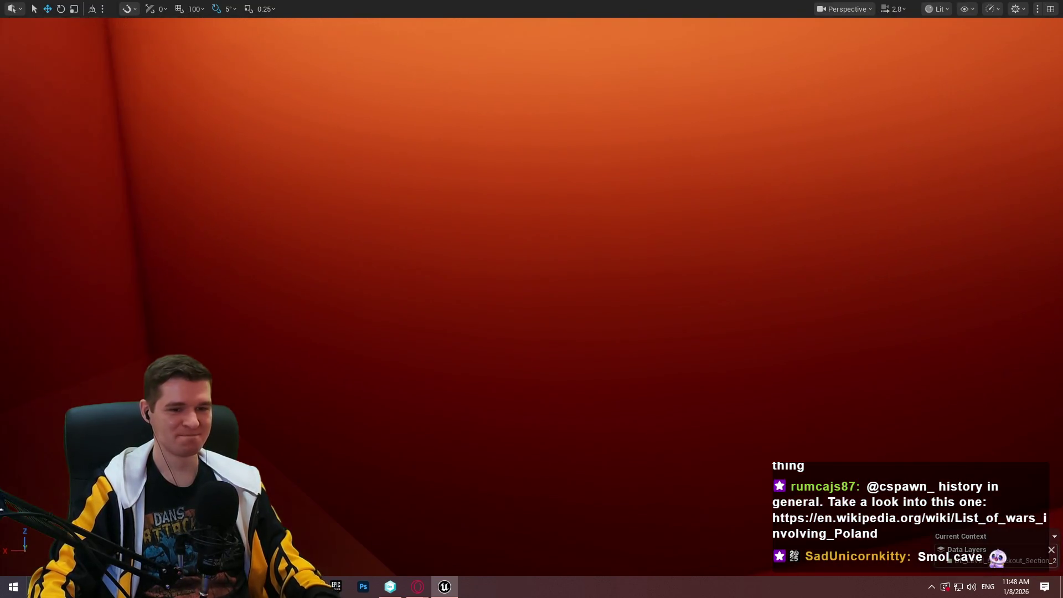
key(w)
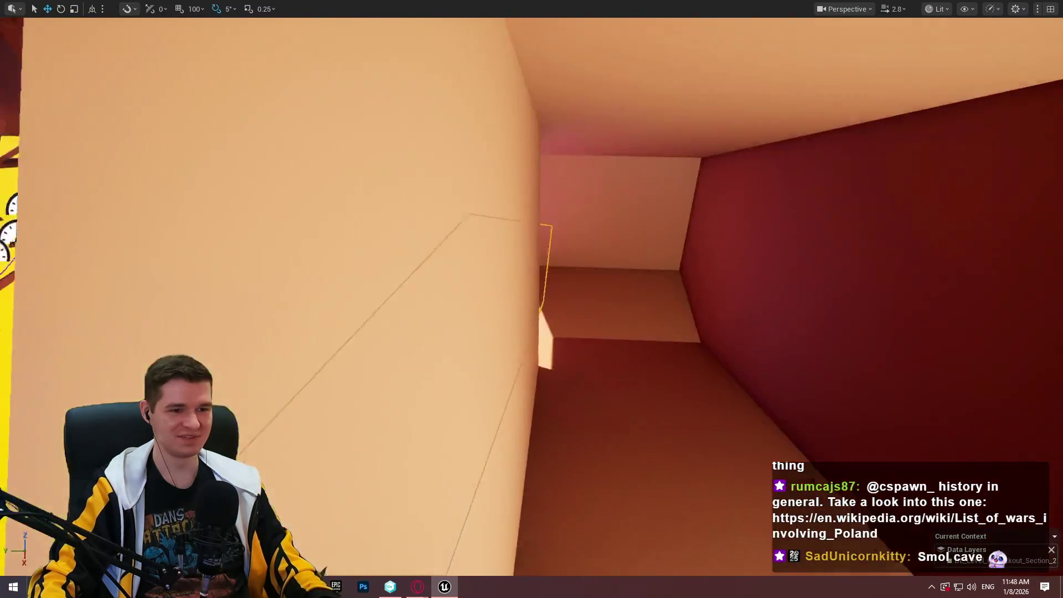
key(w)
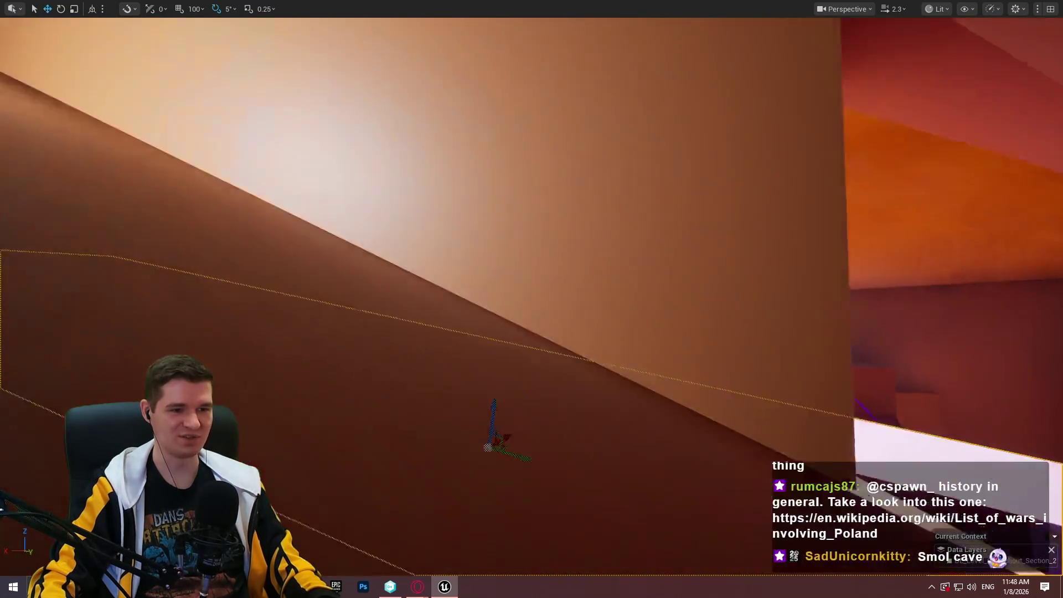
key(f)
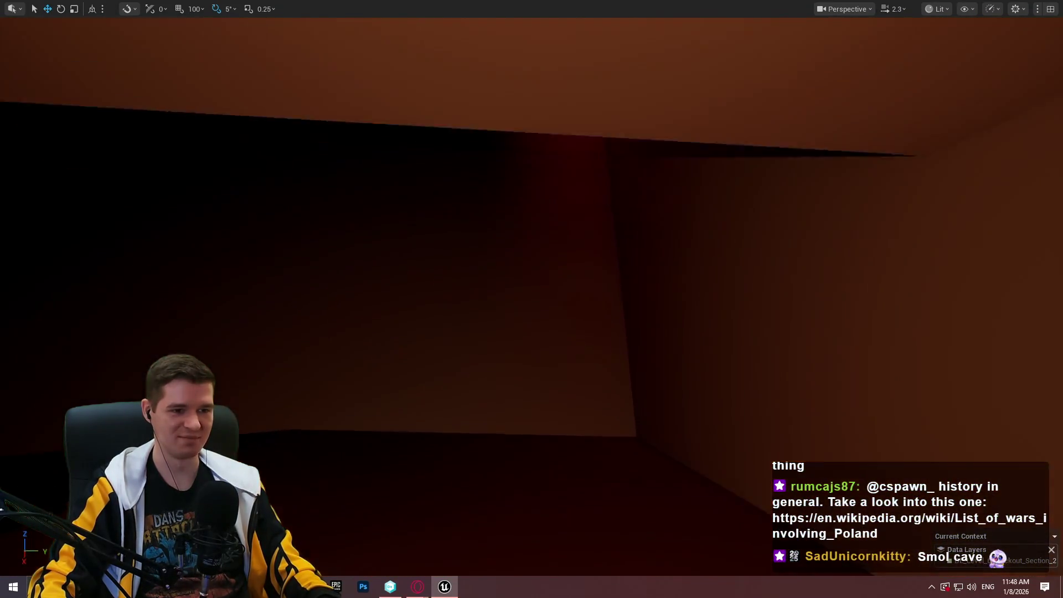
key(w)
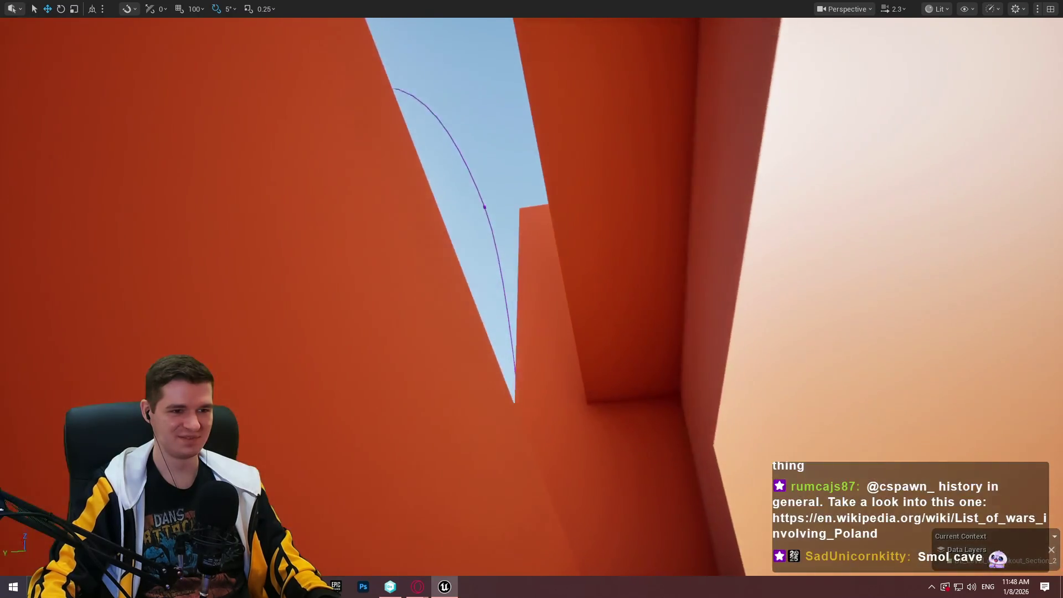
key(w)
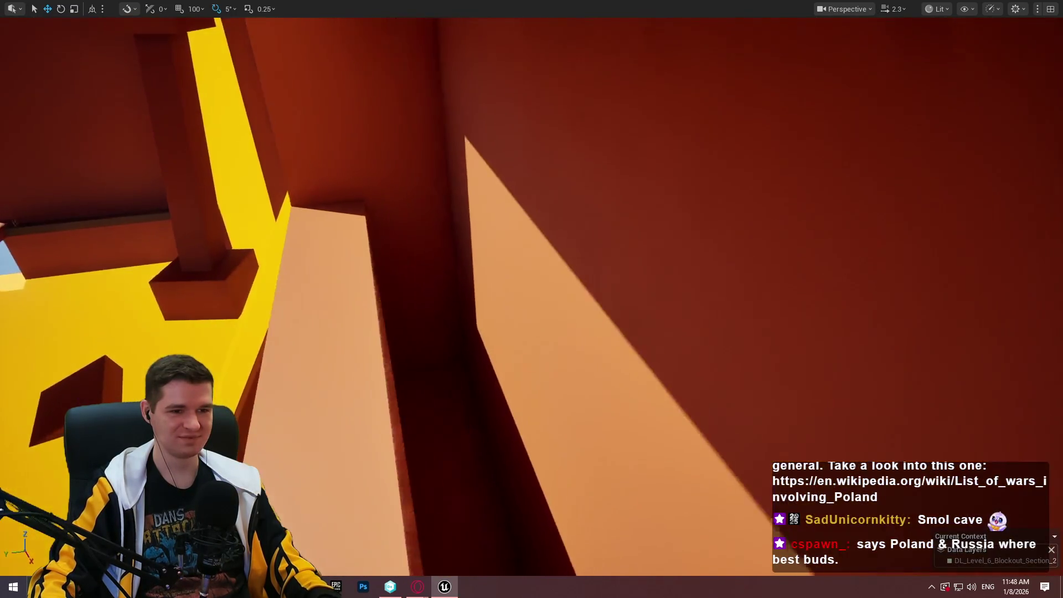
scroll(532, 298, down, 2)
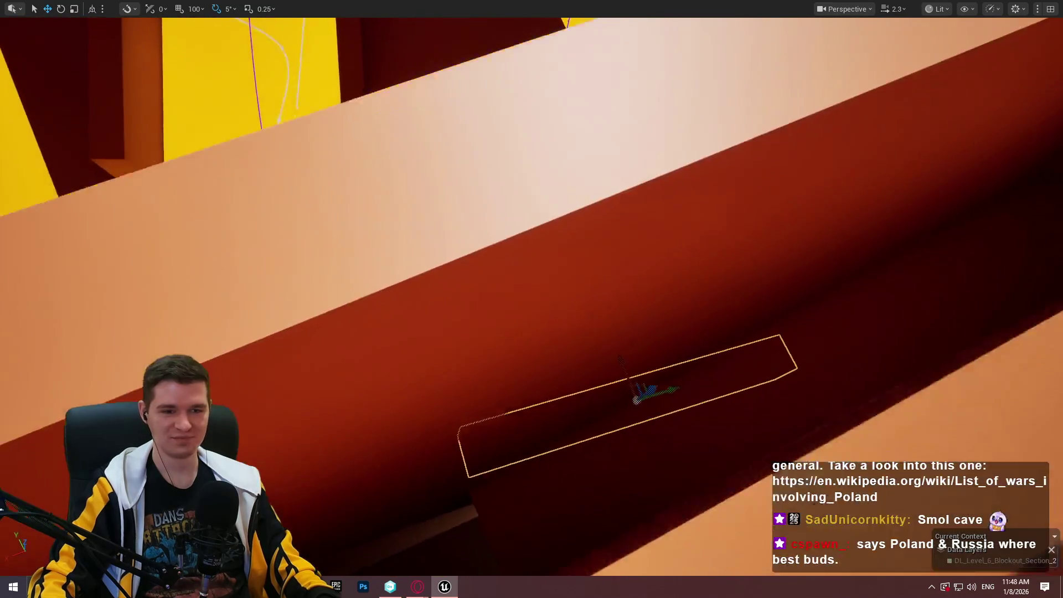
key(w)
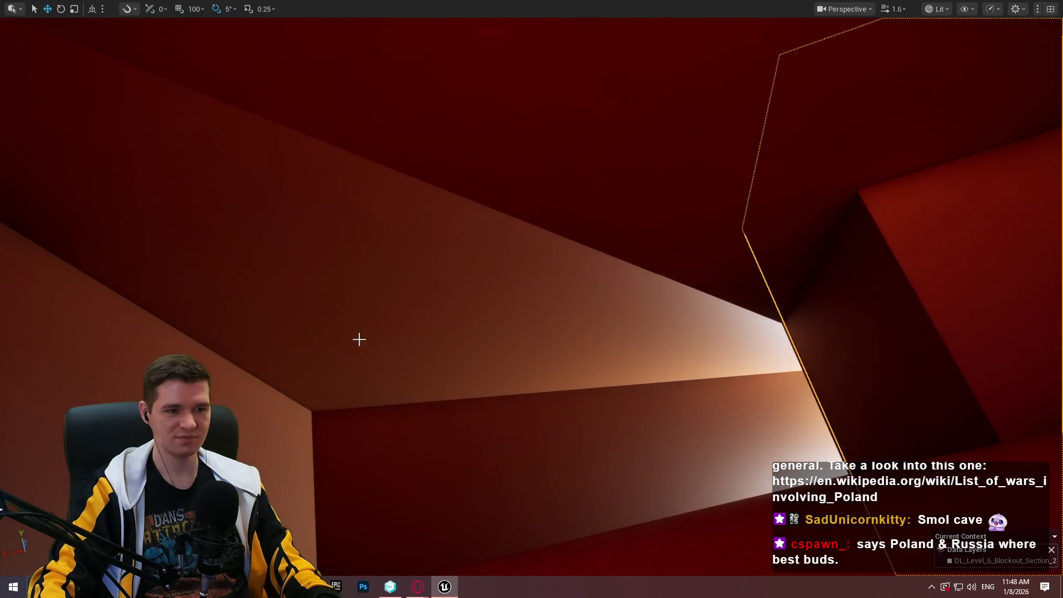
scroll(544, 397, up, 1)
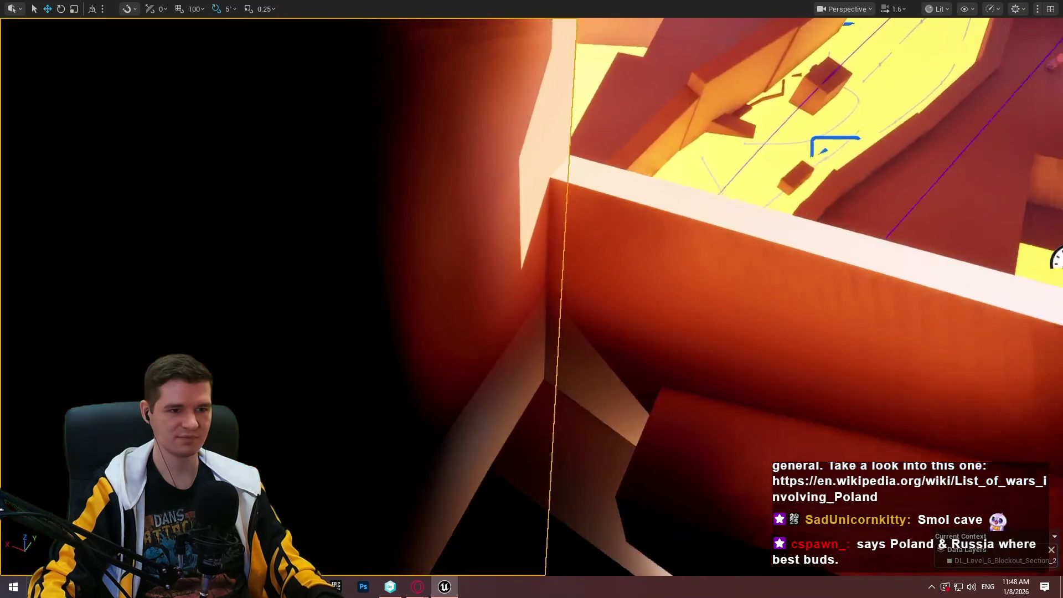
key(s)
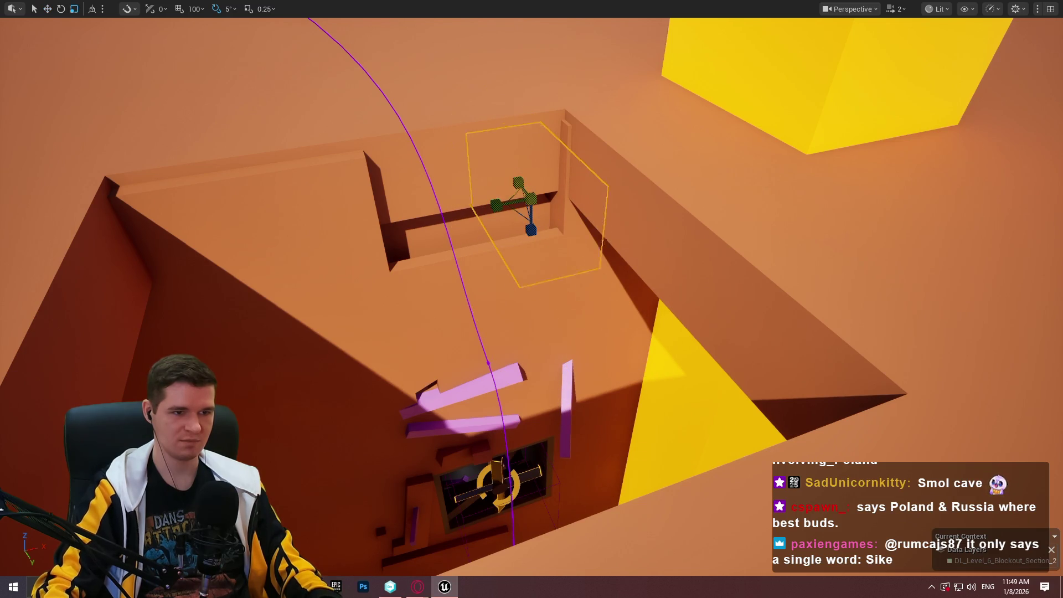
Move the box at the top of the hidden tunnel down and to the right.
mouse_move(517, 182)
mouse_down()
mouse_move(576, 249)
mouse_move(531, 299)
mouse_move(495, 239)
mouse_up()
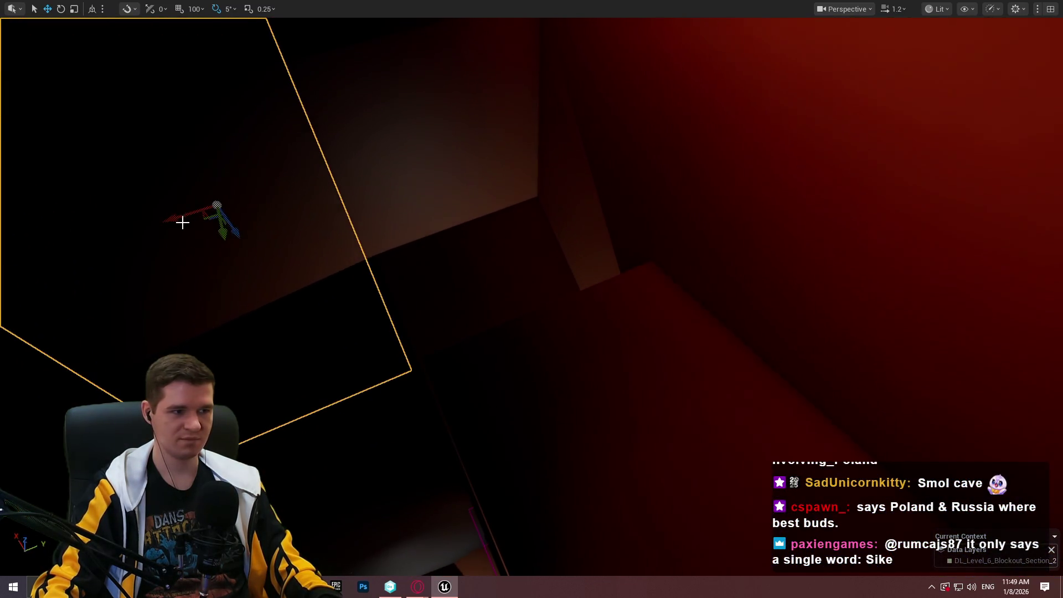
drag(392, 160, 387, 191)
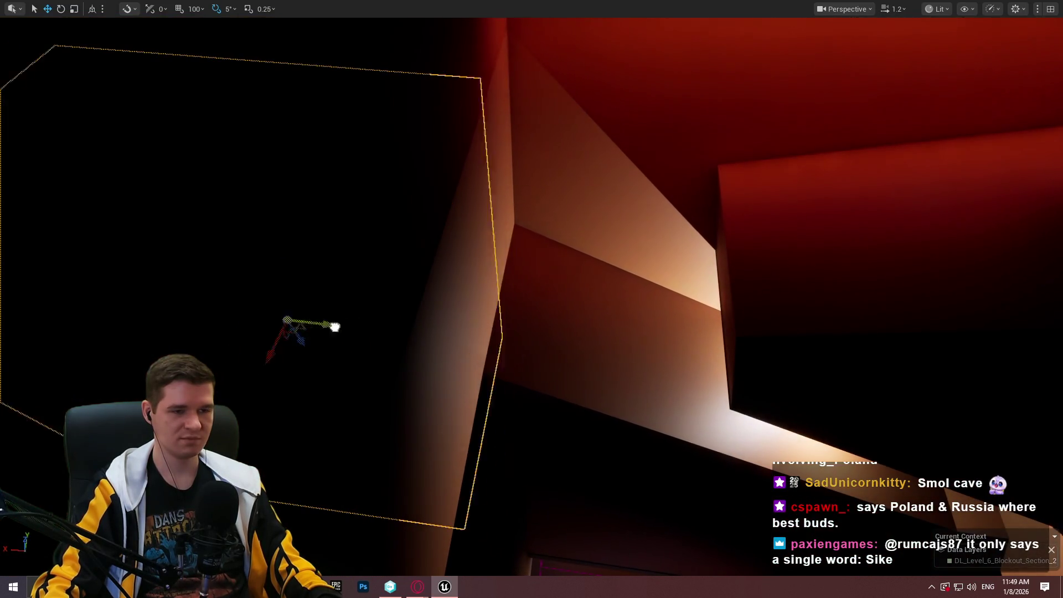
mouse_move(335, 326)
mouse_down()
mouse_move(463, 325)
mouse_move(444, 326)
mouse_up()
mouse_move(532, 299)
mouse_down()
mouse_move(501, 268)
mouse_move(512, 299)
mouse_move(454, 329)
mouse_move(482, 318)
mouse_up()
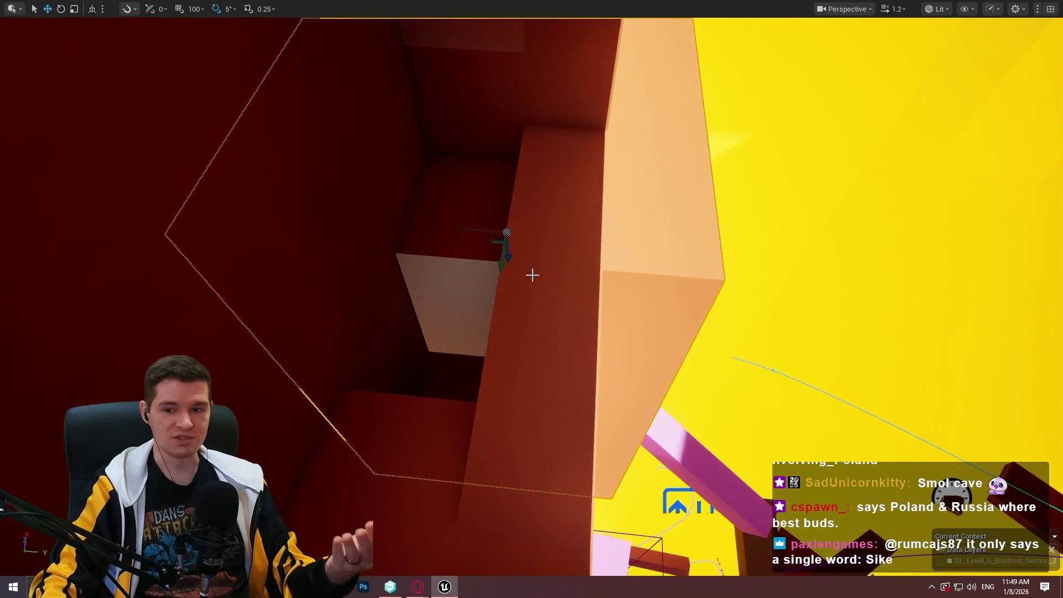
drag(529, 277, 530, 161)
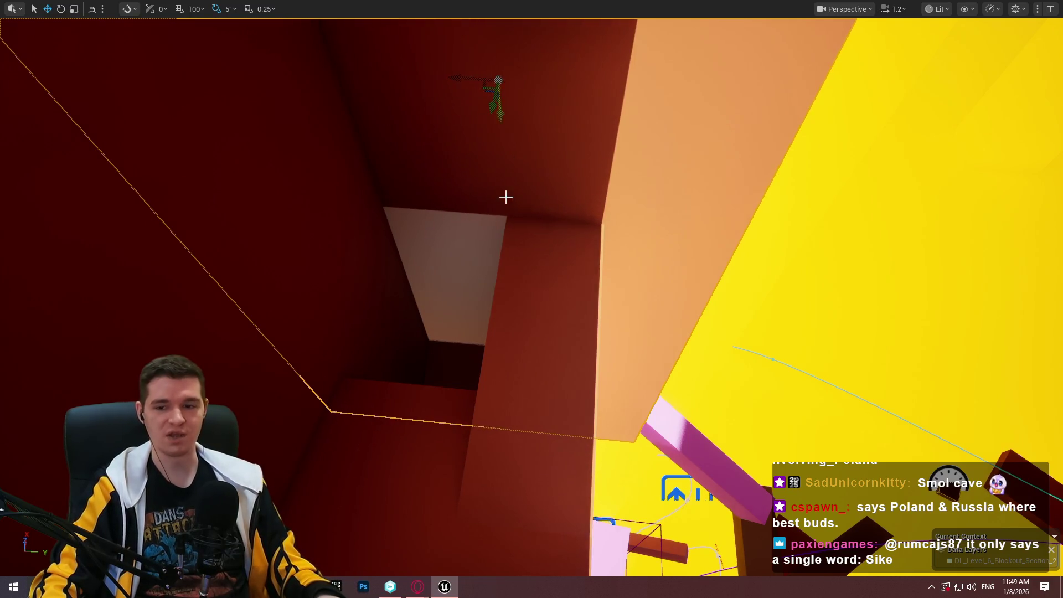
mouse_move(505, 197)
mouse_down()
mouse_move(626, 467)
mouse_move(498, 214)
mouse_move(502, 223)
mouse_up()
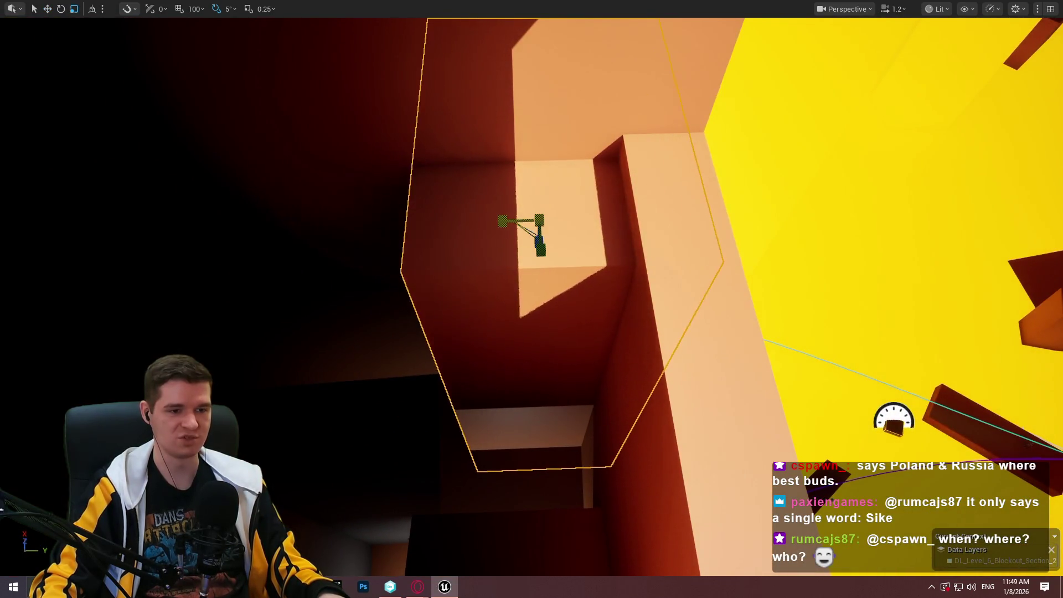
Drag the box downward, undo that move, then place it down and to the left.
drag(580, 263, 584, 270)
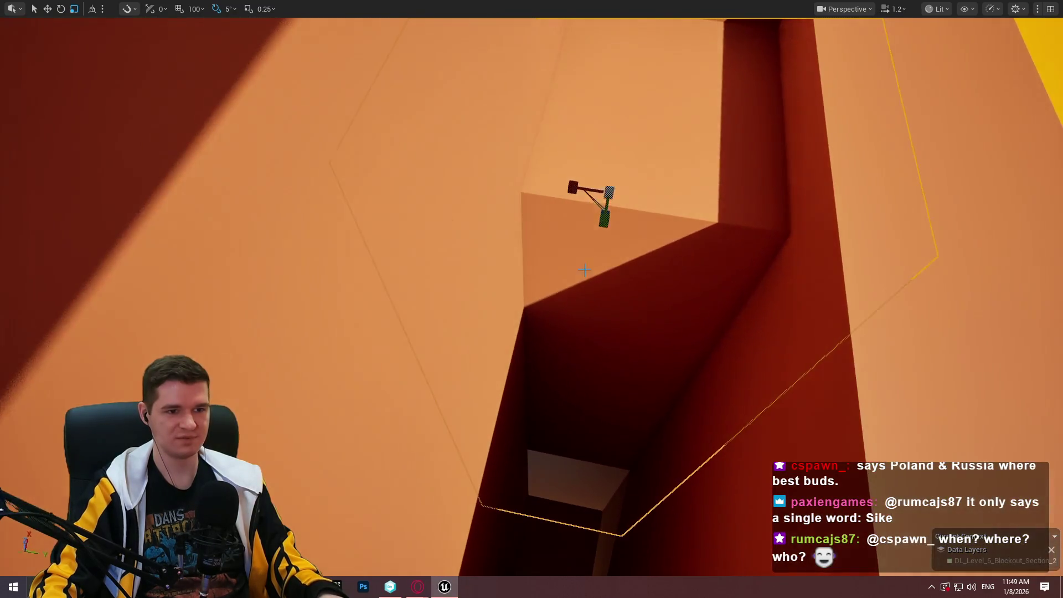
mouse_move(604, 221)
mouse_down()
mouse_move(603, 237)
mouse_move(646, 237)
mouse_up()
key(ctrl+z)
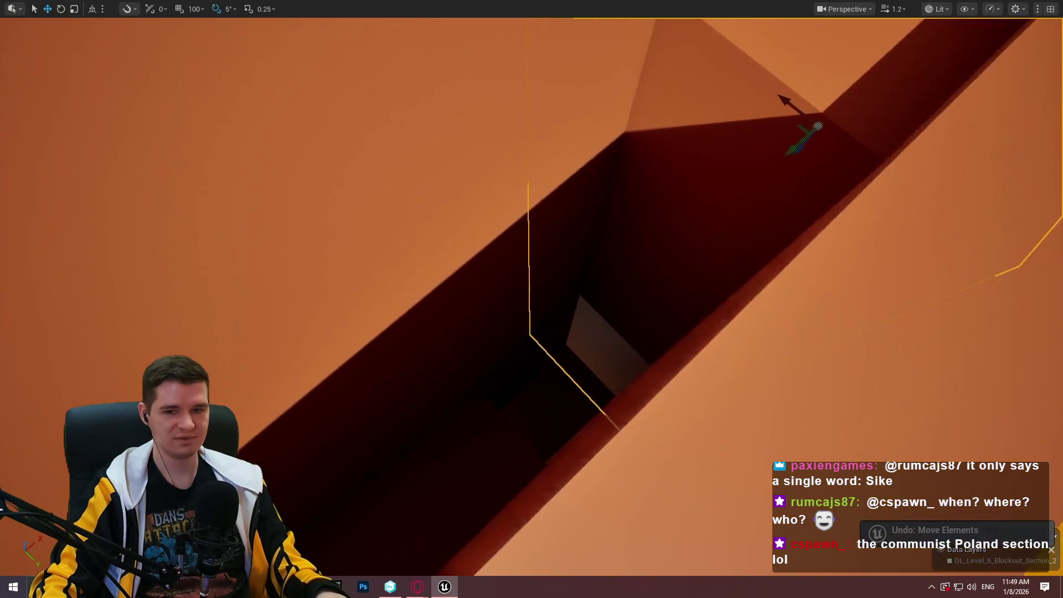
drag(895, 174, 894, 174)
drag(791, 149, 771, 169)
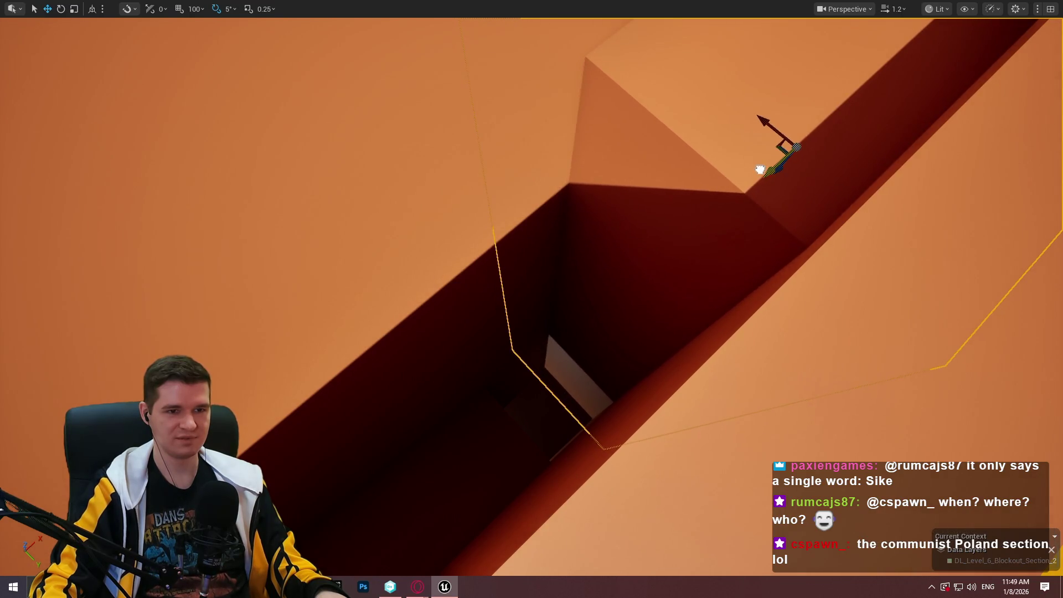
drag(757, 172, 873, 188)
Play From Here on the pink ledge, walk the mannequin into the wall opening, then stop.
right_click(873, 188)
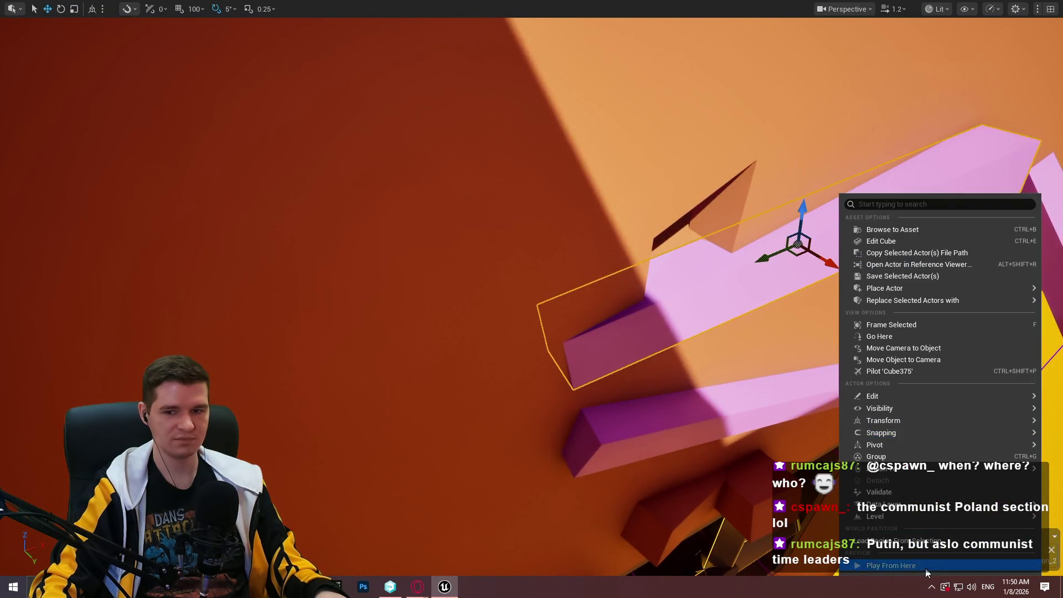
click(926, 567)
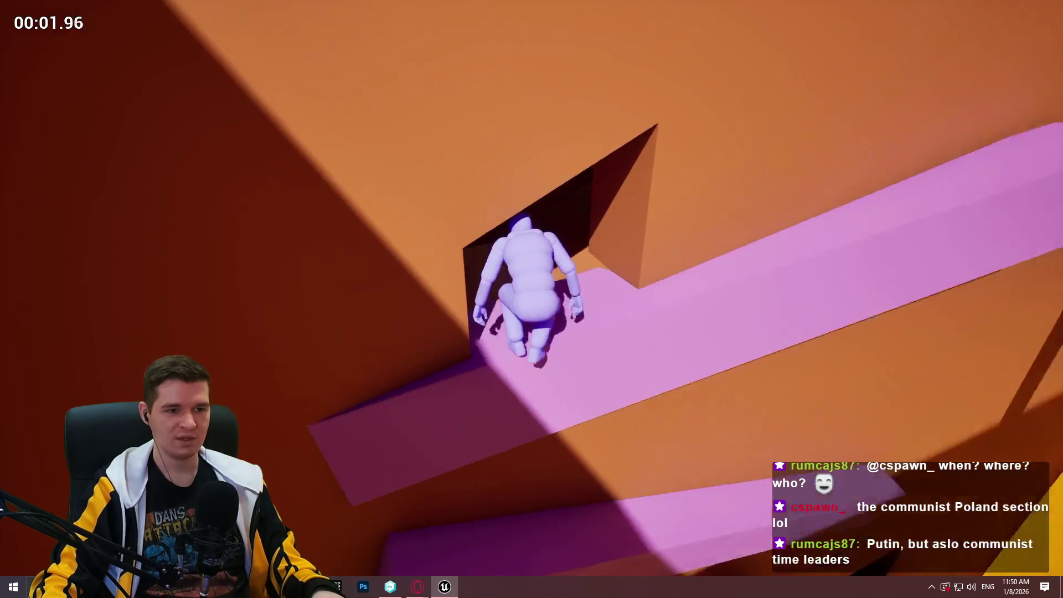
key(w)
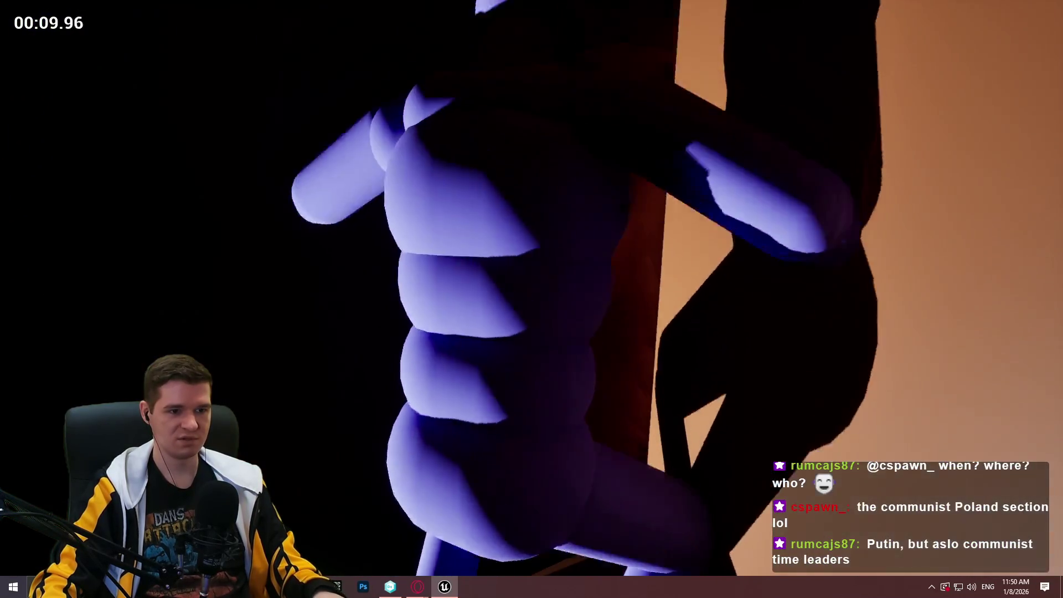
key(Escape)
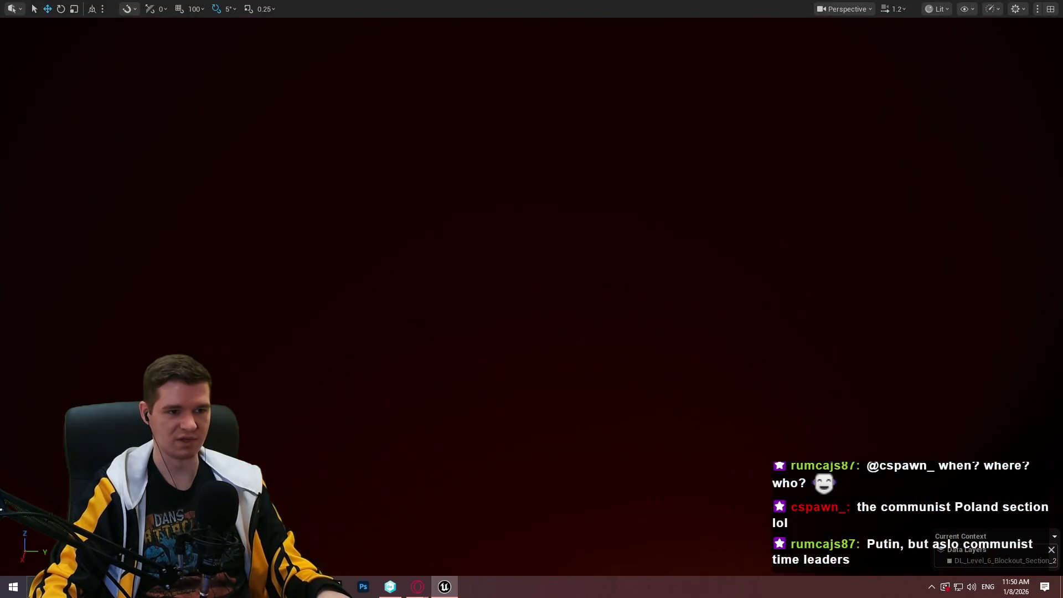
Fly into the tunnel and drag the point light further up the red corridor.
key(f)
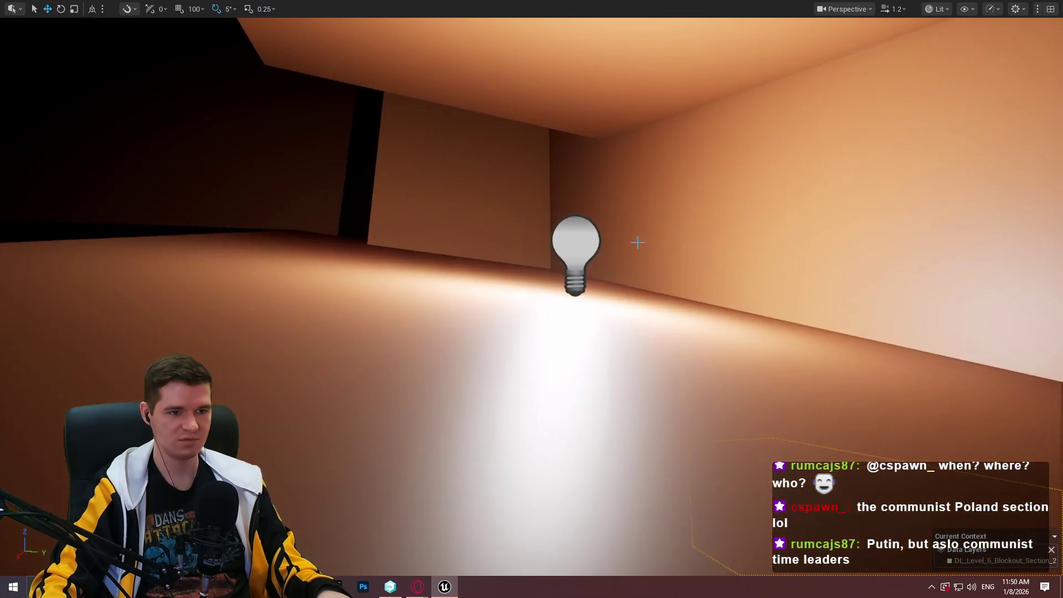
mouse_move(573, 254)
mouse_down()
mouse_move(483, 260)
mouse_move(683, 244)
mouse_move(693, 218)
mouse_up()
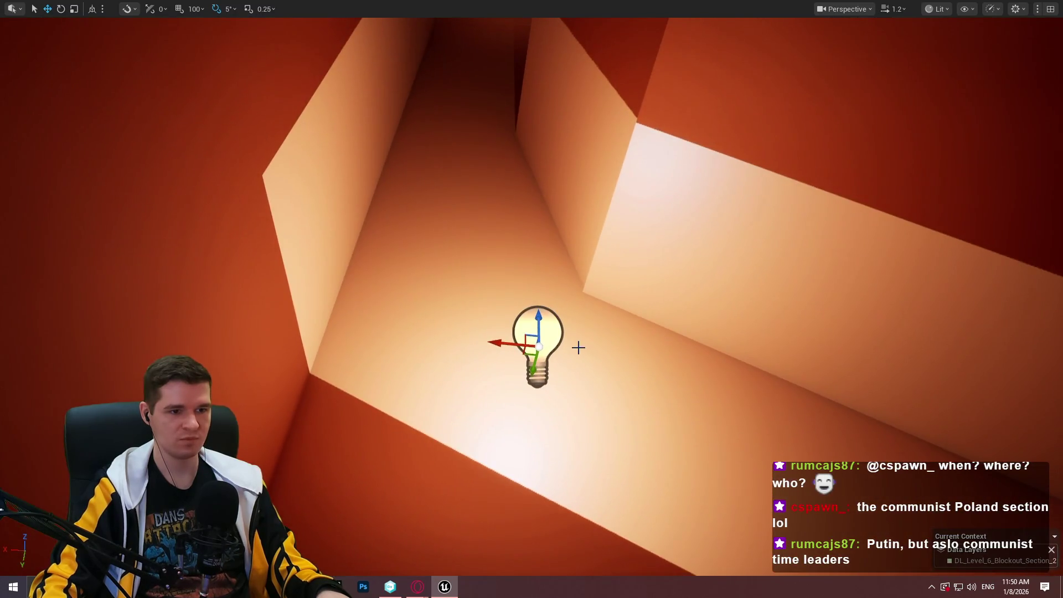
mouse_move(530, 334)
mouse_down()
mouse_move(444, 180)
mouse_move(426, 233)
mouse_up()
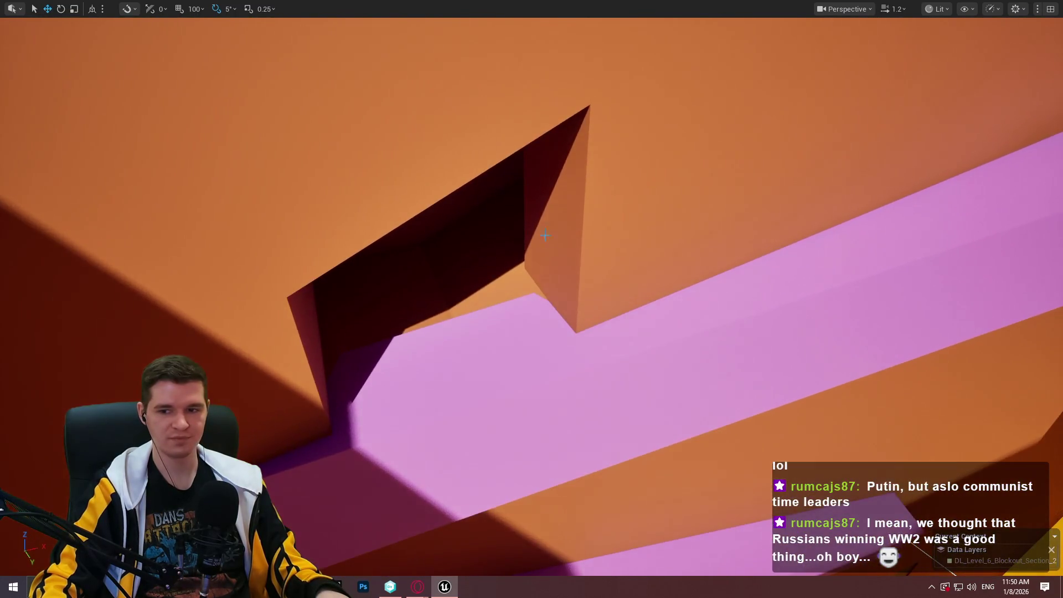
Play-test from the pink ledge, crouch-walking through the newly lit corridor, then end play.
right_click(688, 309)
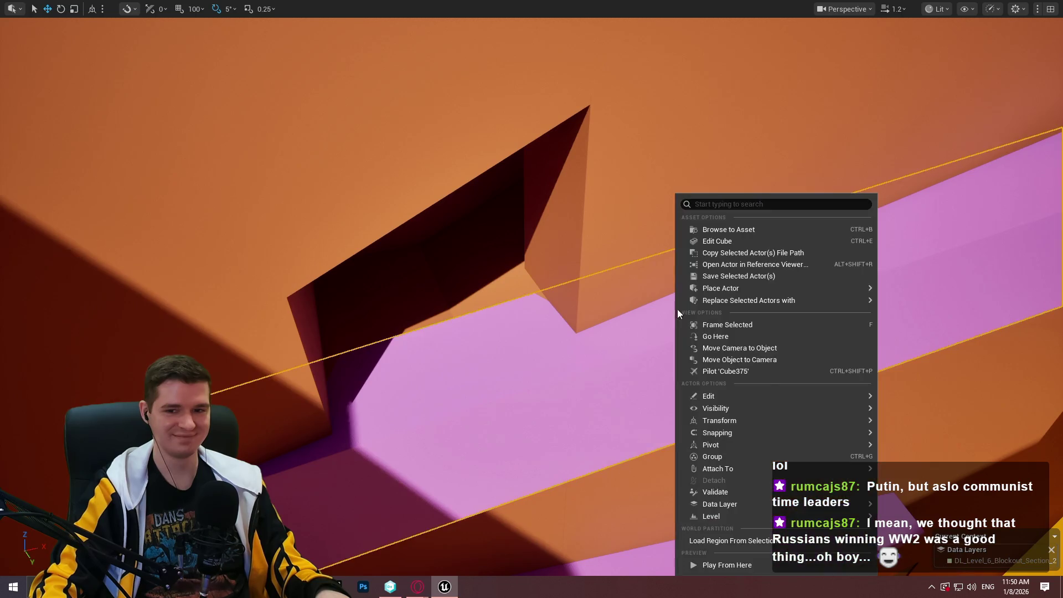
click(722, 562)
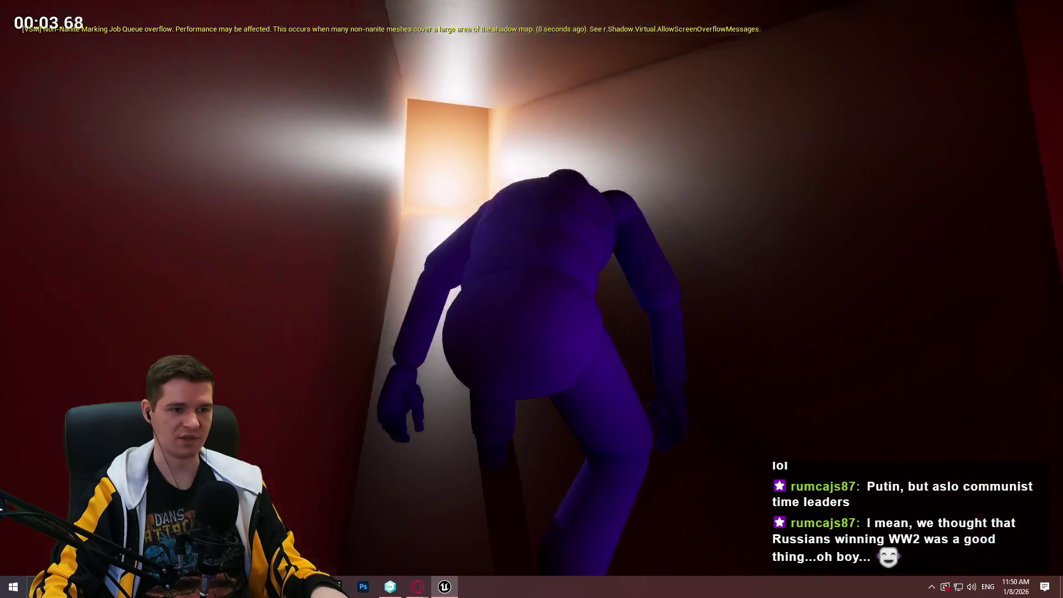
key(w)
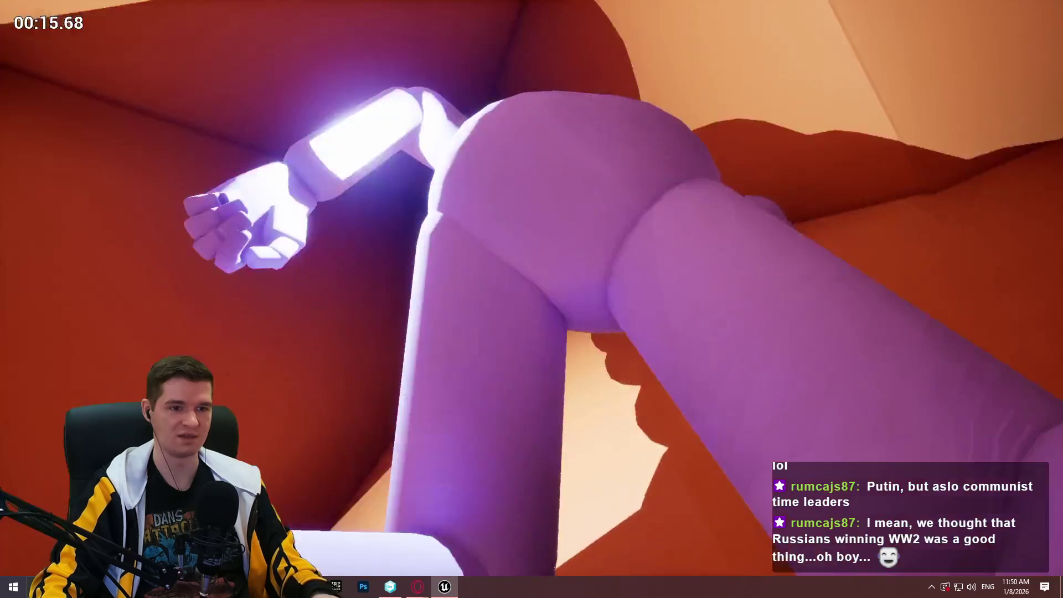
key(Escape)
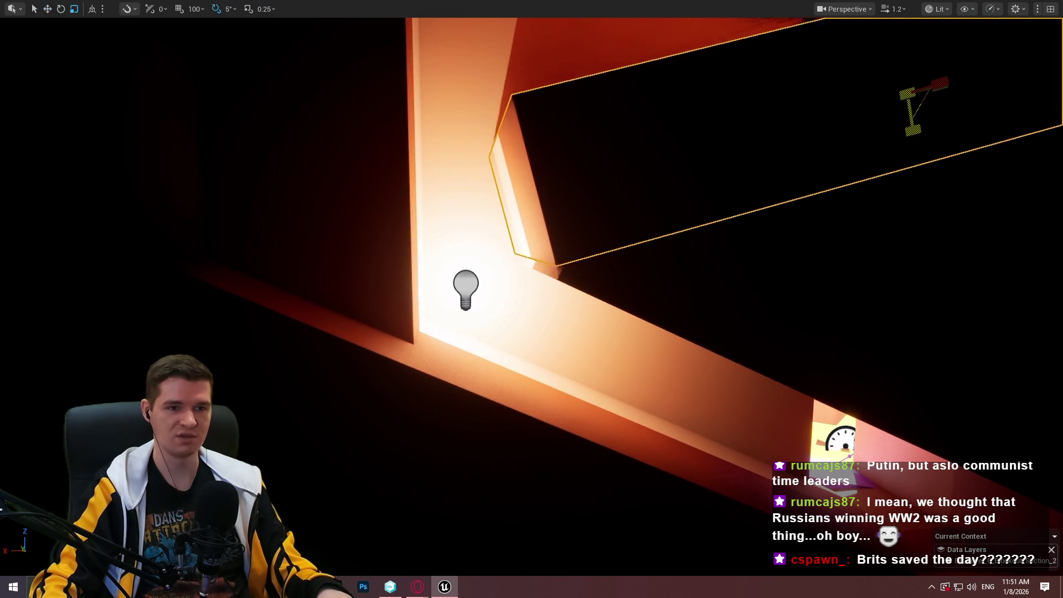
Scale the dark box over the tunnel thinner, then move it down and nudge it sideways.
drag(913, 130, 921, 113)
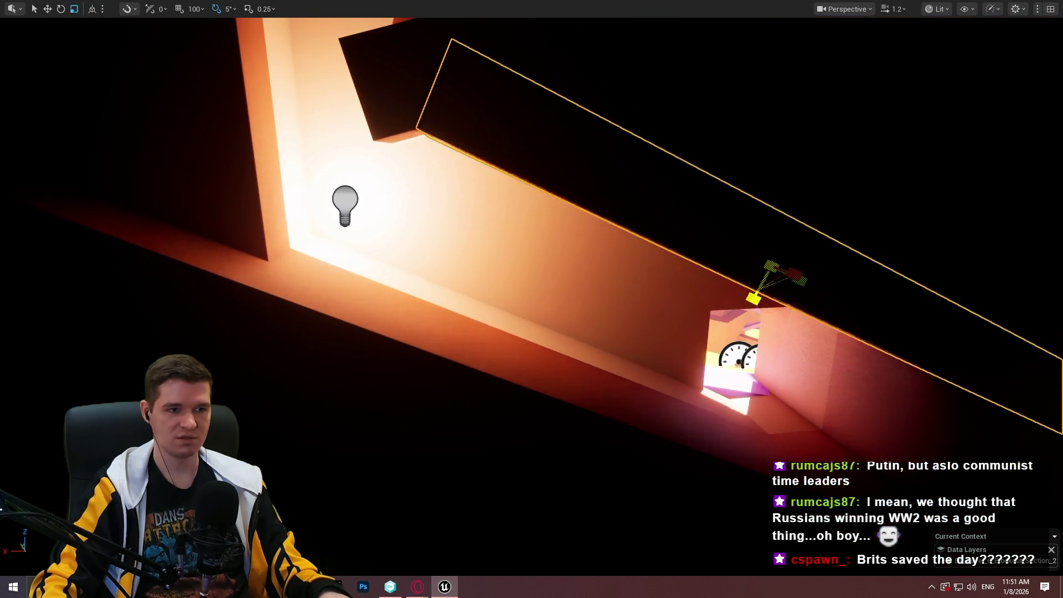
mouse_move(753, 299)
mouse_down()
mouse_move(764, 287)
mouse_move(796, 319)
mouse_up()
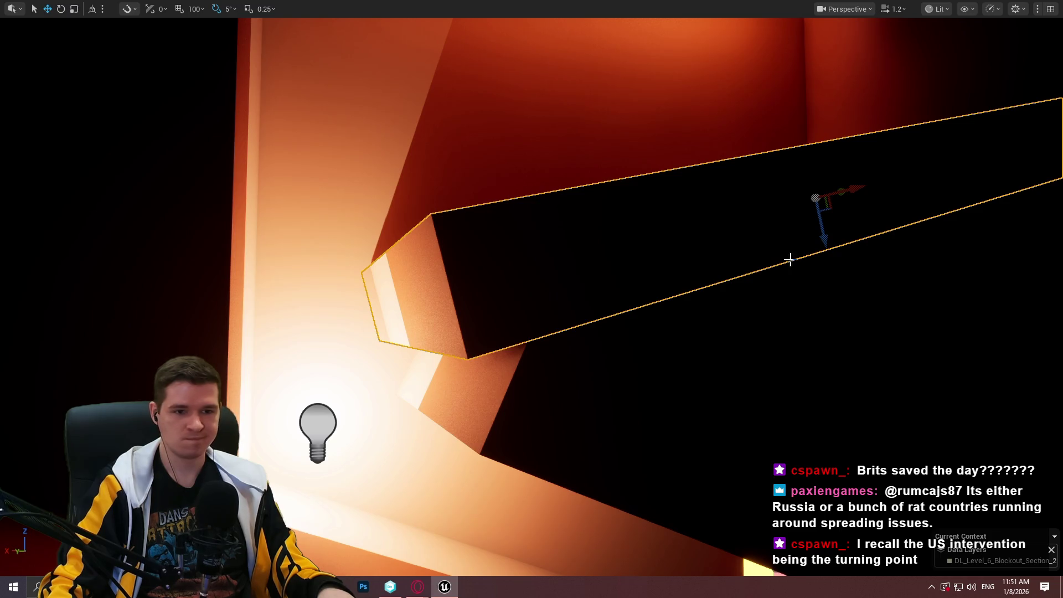
drag(823, 241, 828, 277)
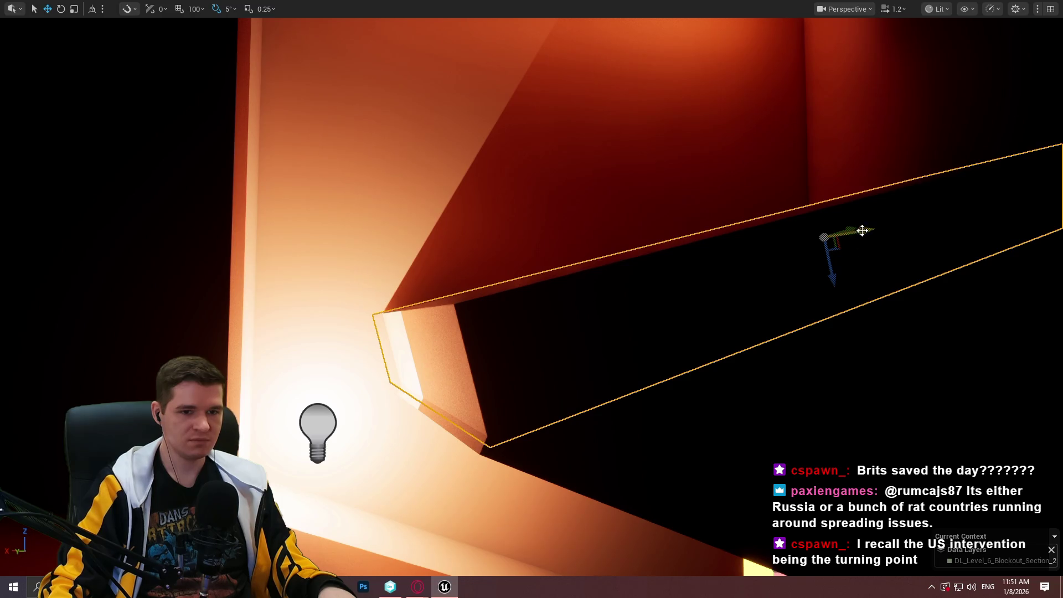
drag(854, 227, 850, 229)
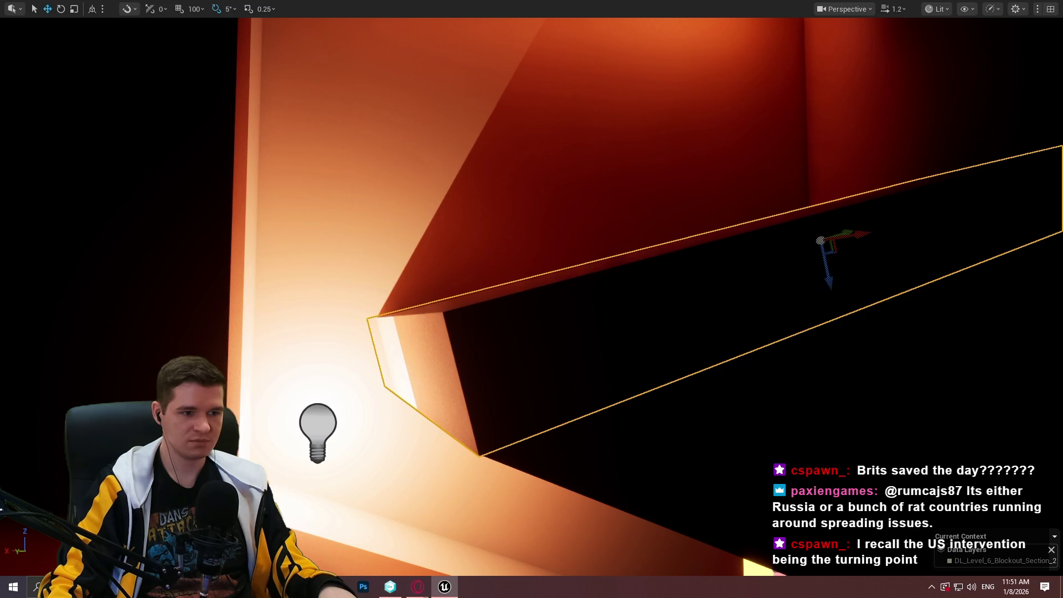
Fly the camera through the tunnel past the light and back out toward the pink ledges.
key(s)
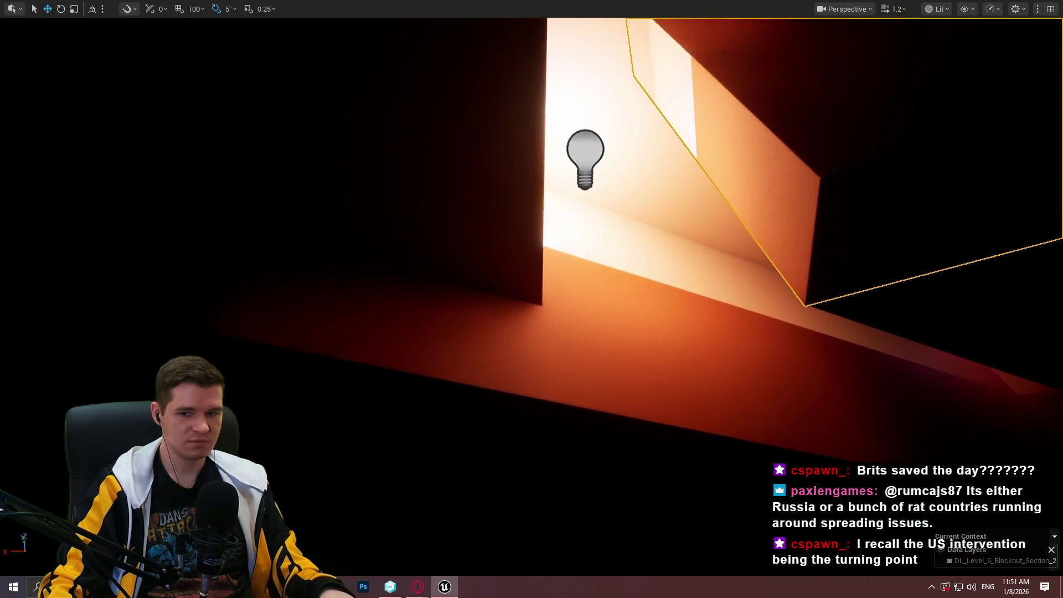
key(w)
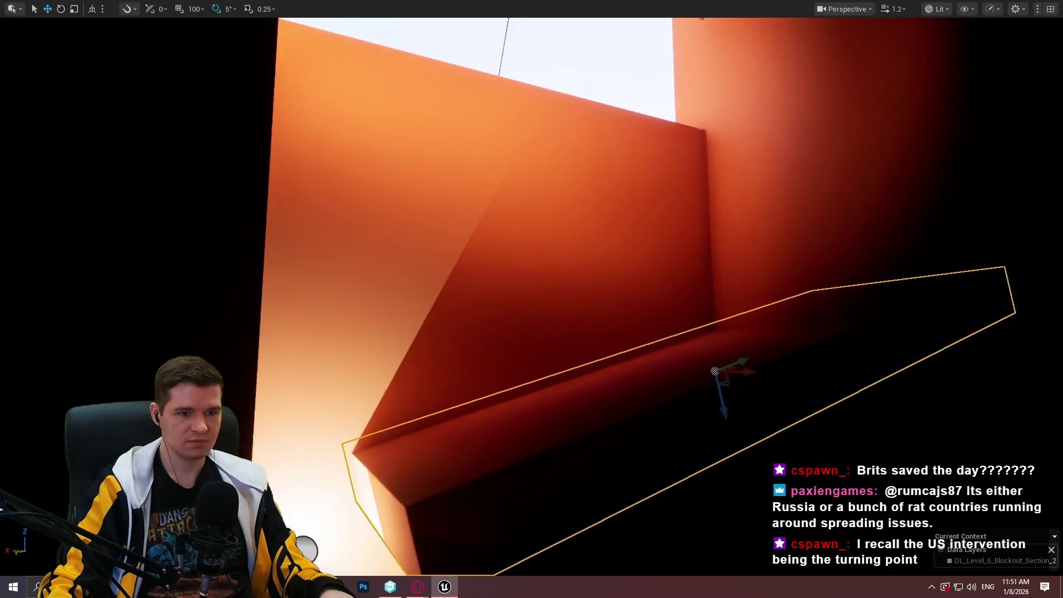
key(s)
key(w)
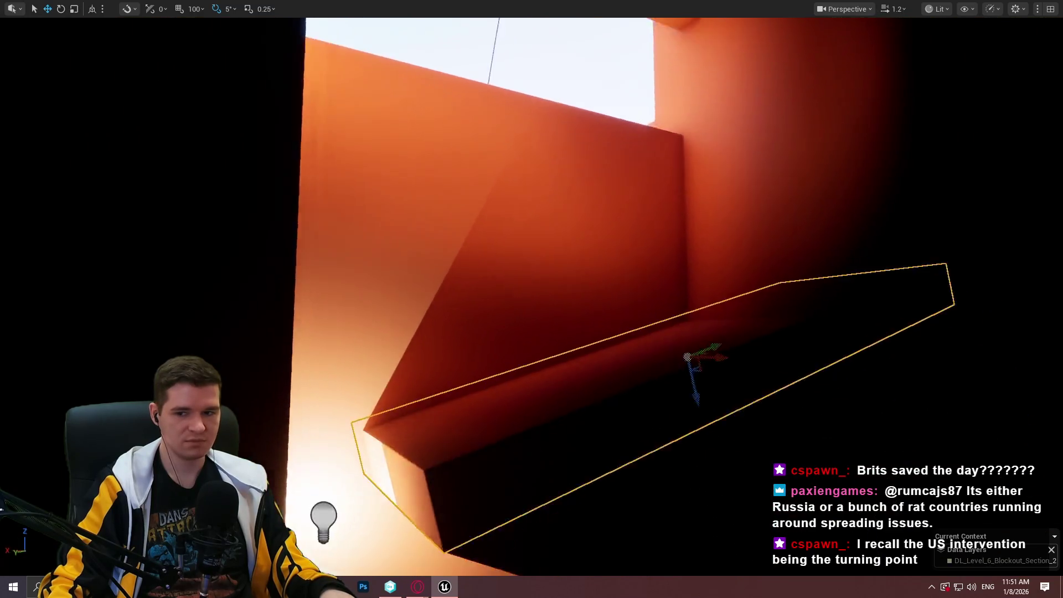
key(w)
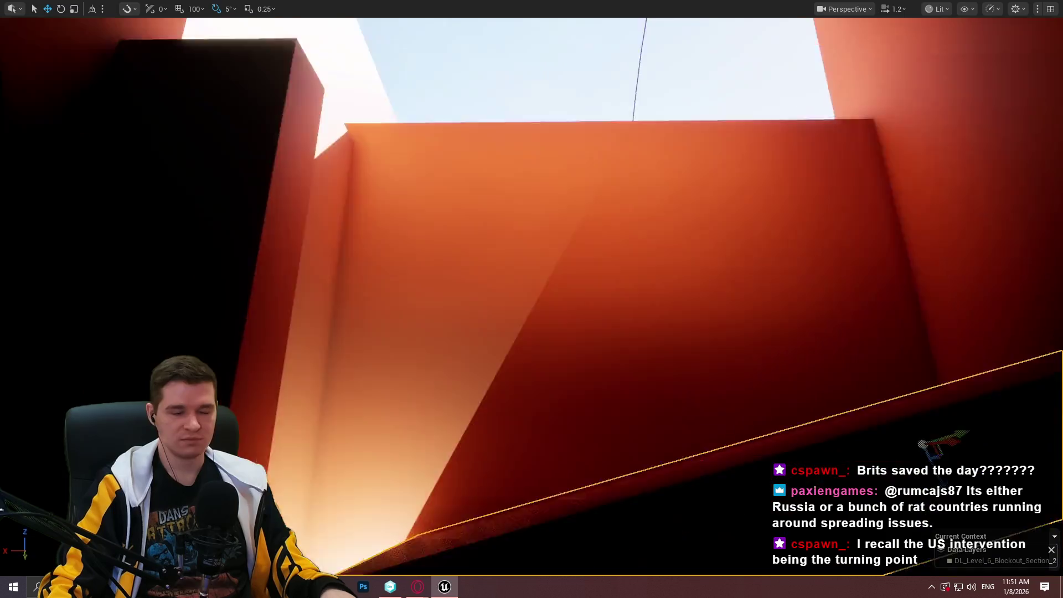
key(w)
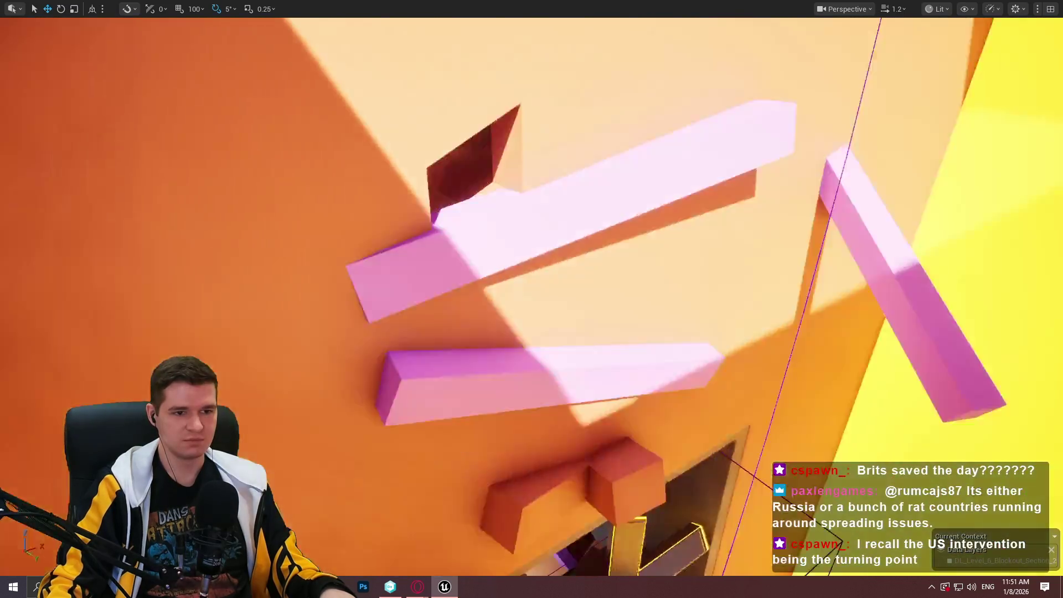
key(w)
Play From Here on the upper pink ledge, climb into the lit tunnel, then stop play.
right_click(787, 109)
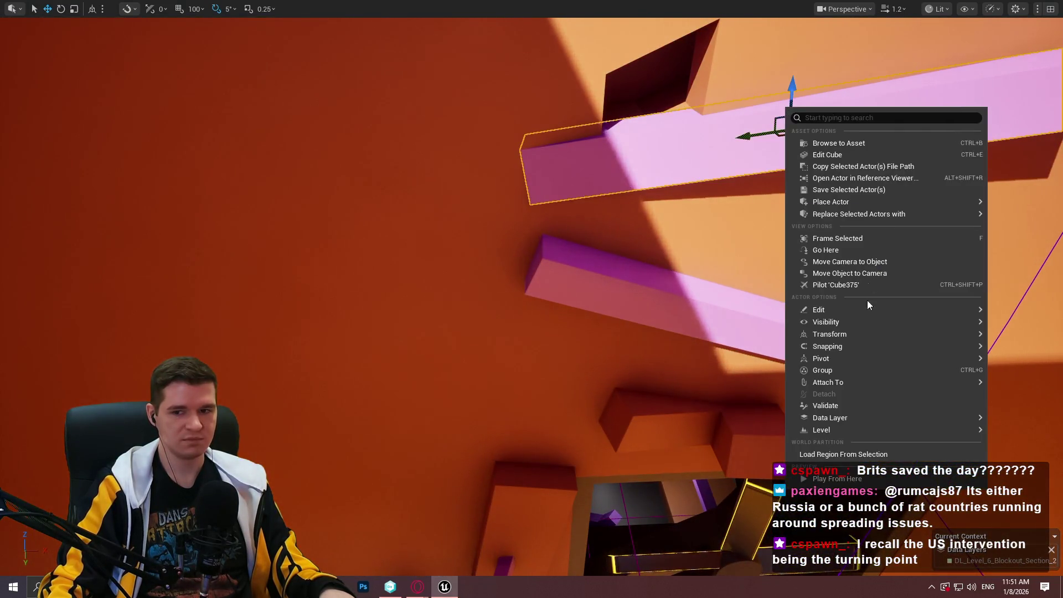
click(867, 479)
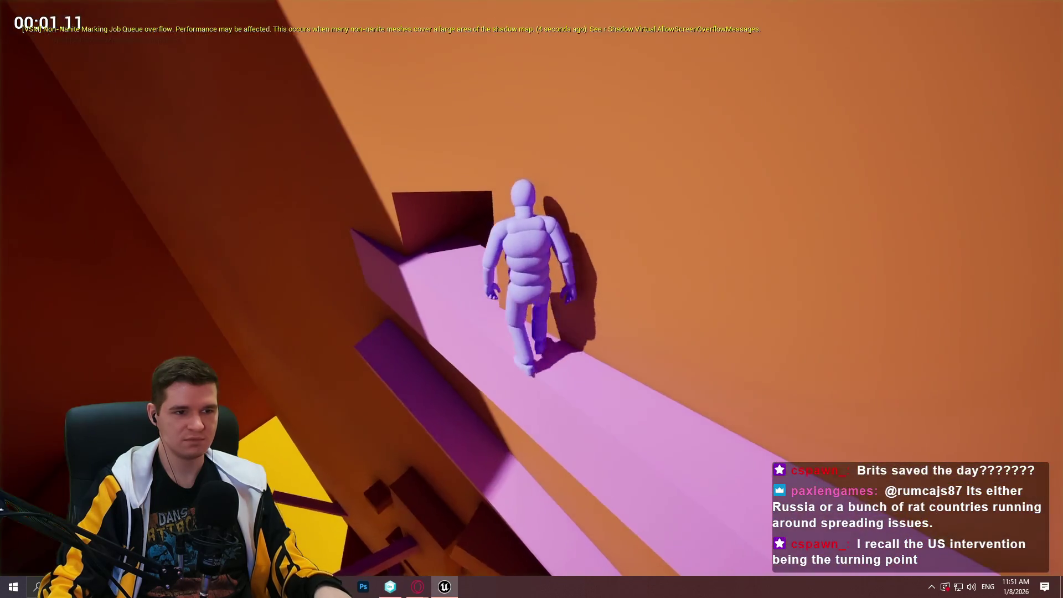
key(w)
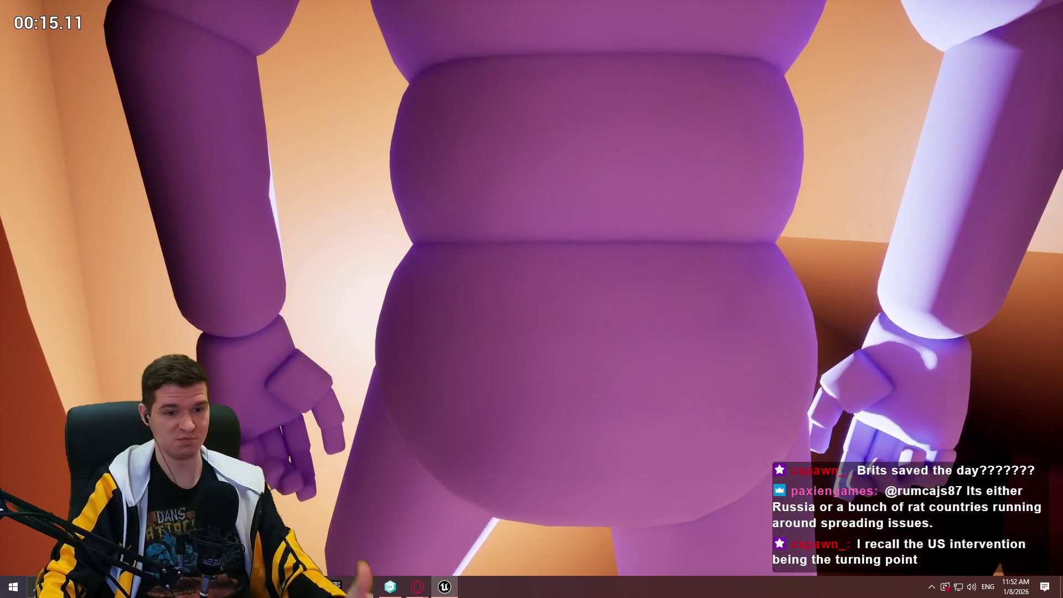
key(Escape)
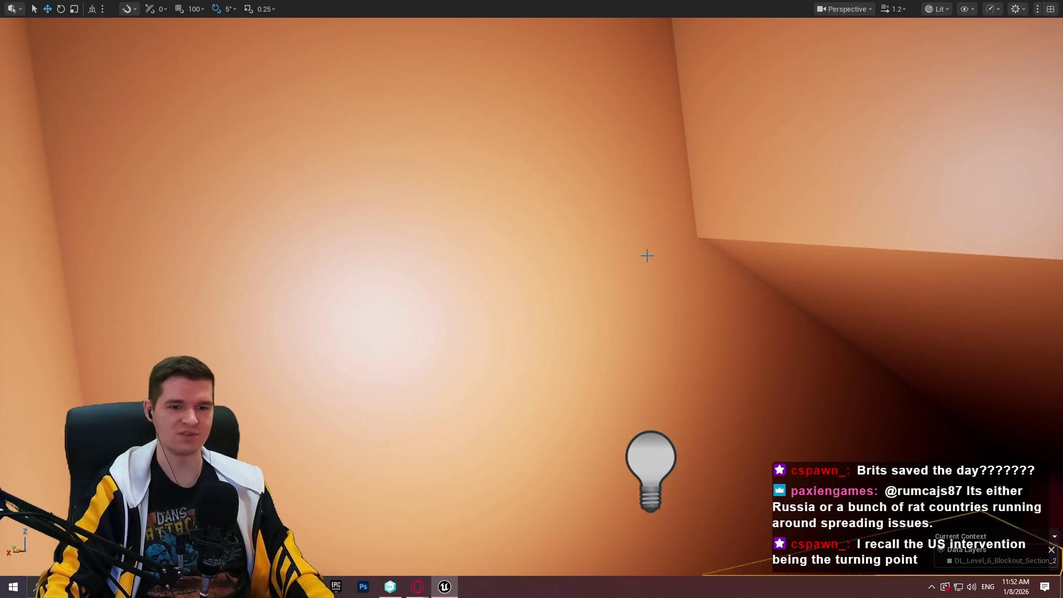
Orbit around the wall opening and move the box to the opening's right side.
mouse_move(647, 255)
mouse_down()
mouse_move(620, 261)
mouse_move(637, 244)
mouse_move(604, 268)
mouse_up()
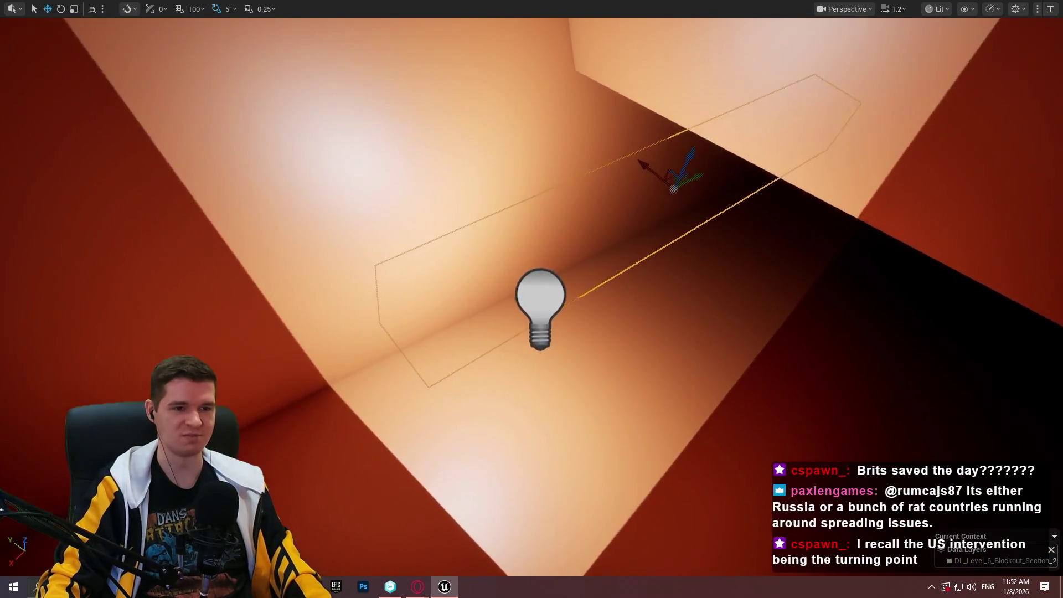
click(654, 247)
drag(655, 247, 667, 240)
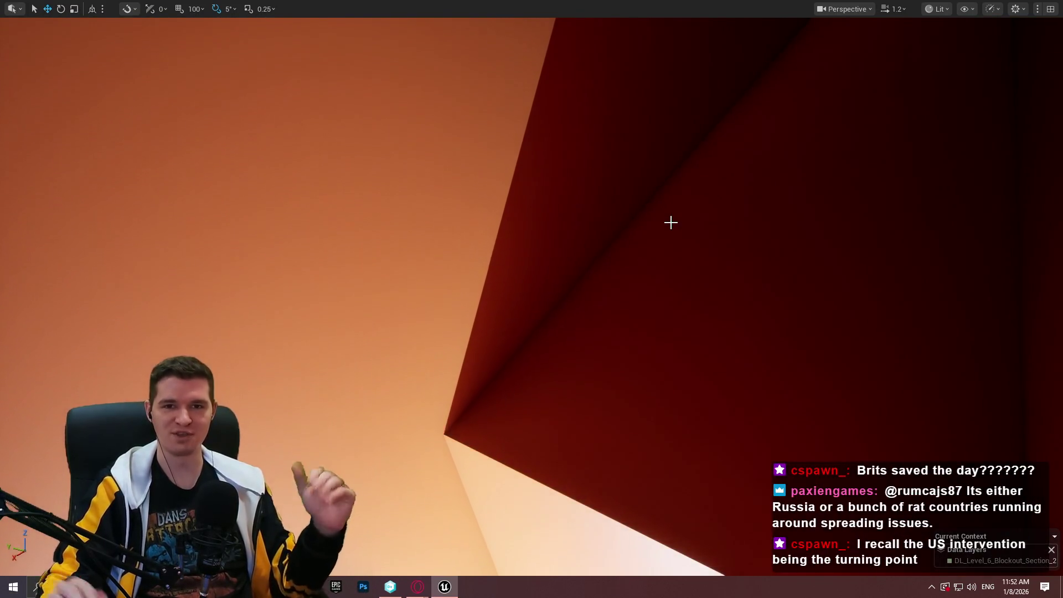
drag(591, 304, 584, 280)
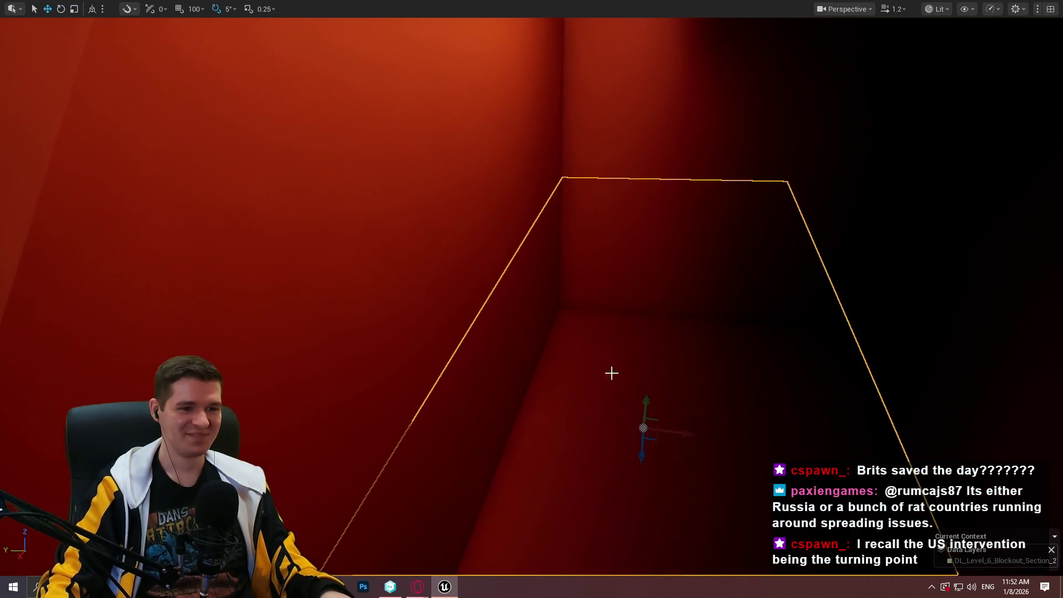
mouse_move(611, 373)
mouse_down()
mouse_move(692, 337)
mouse_move(705, 304)
mouse_up()
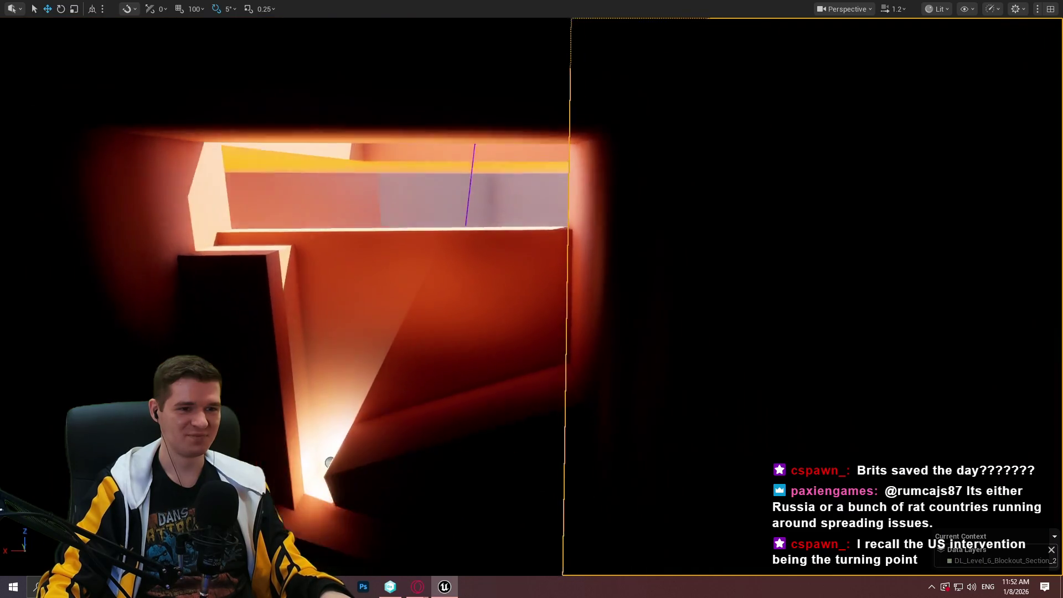
drag(420, 264, 420, 264)
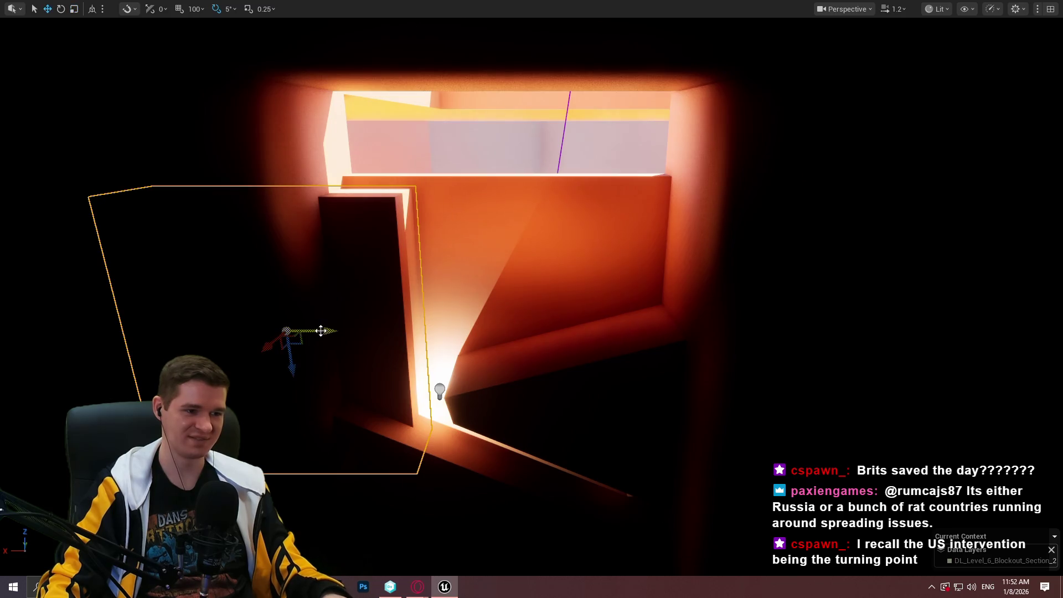
mouse_move(321, 330)
mouse_down()
mouse_move(712, 349)
mouse_move(681, 332)
mouse_up()
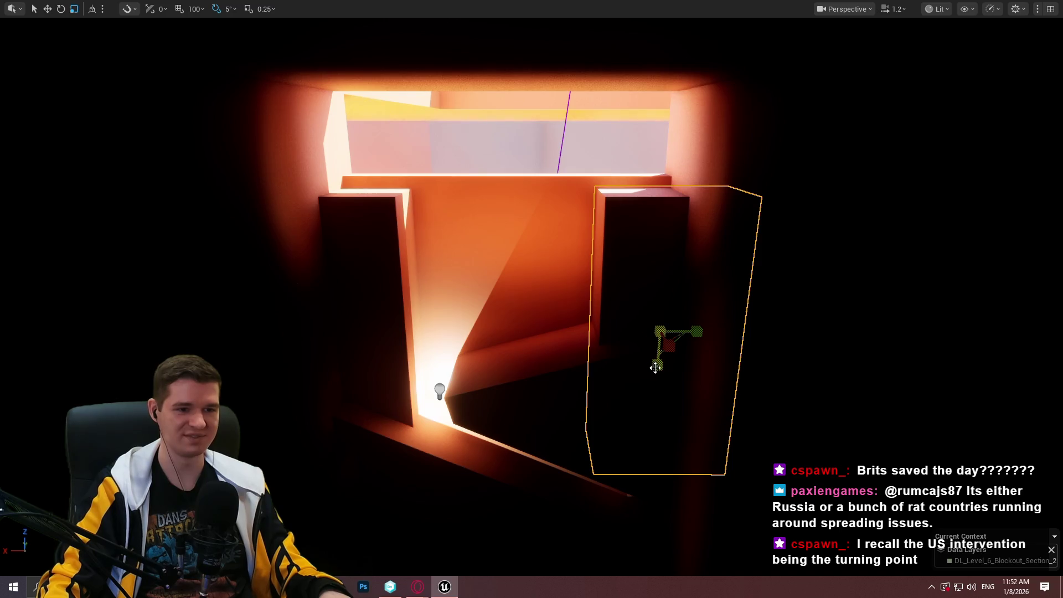
Lower the dark block inside the tunnel with the Move gizmo and fly through to check.
key(w)
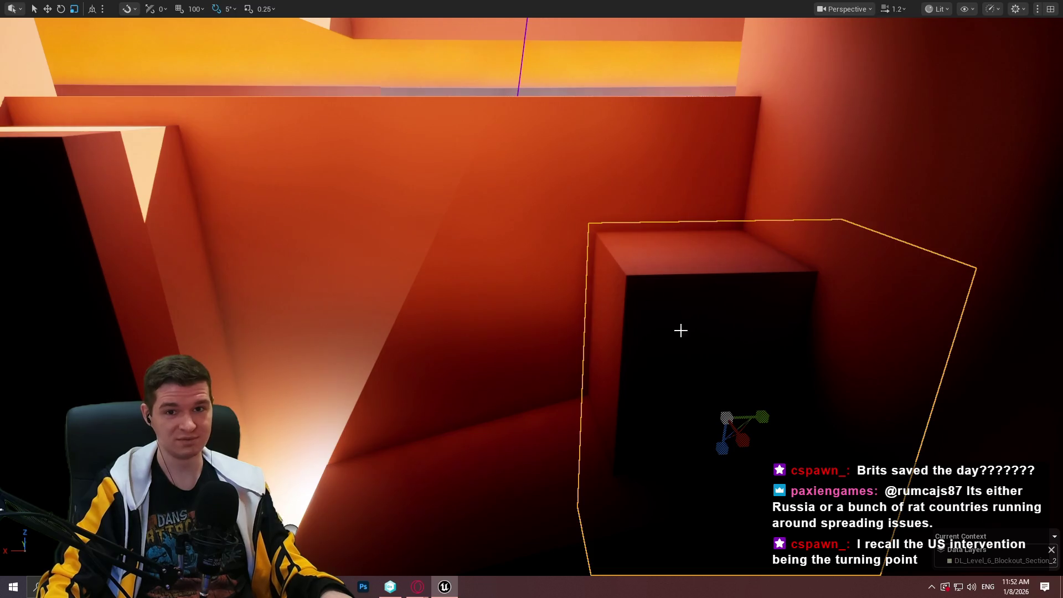
key(w)
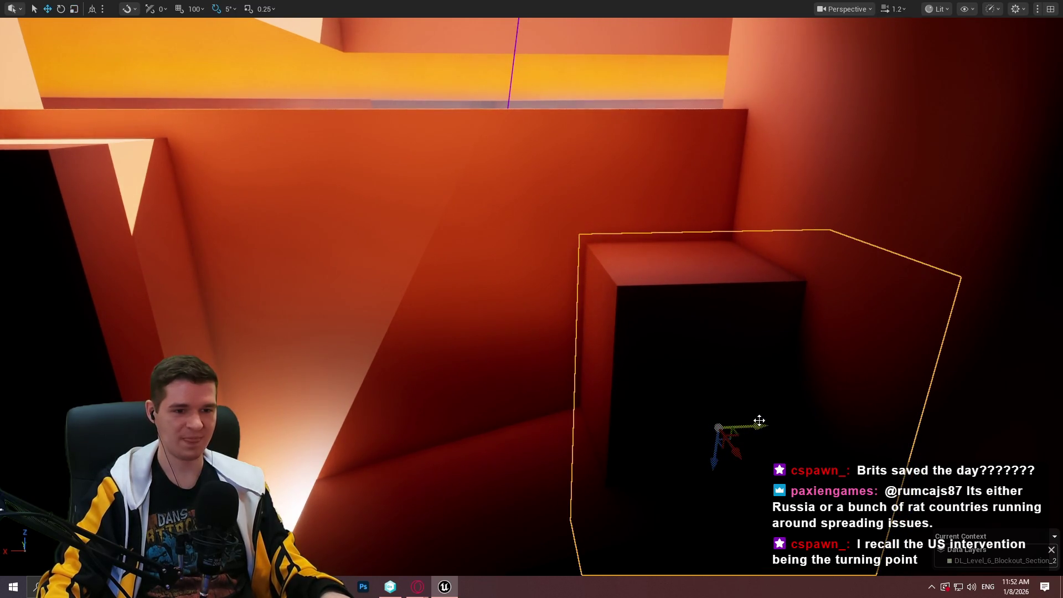
scroll(719, 421, down, 3)
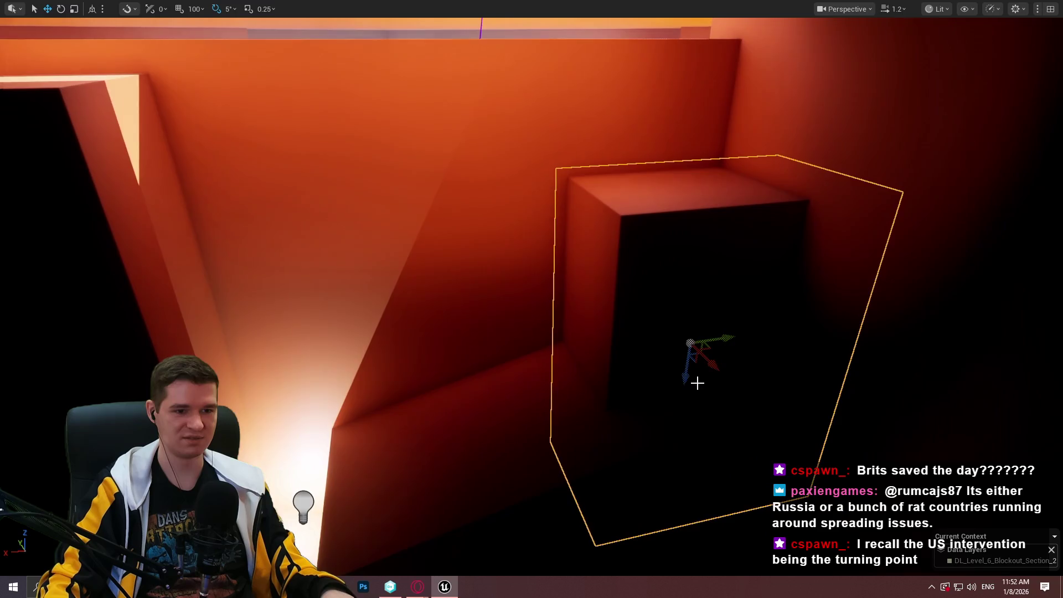
mouse_move(697, 382)
mouse_down()
mouse_move(681, 396)
mouse_move(683, 423)
mouse_move(743, 389)
mouse_move(773, 384)
mouse_move(811, 412)
mouse_move(824, 399)
mouse_up()
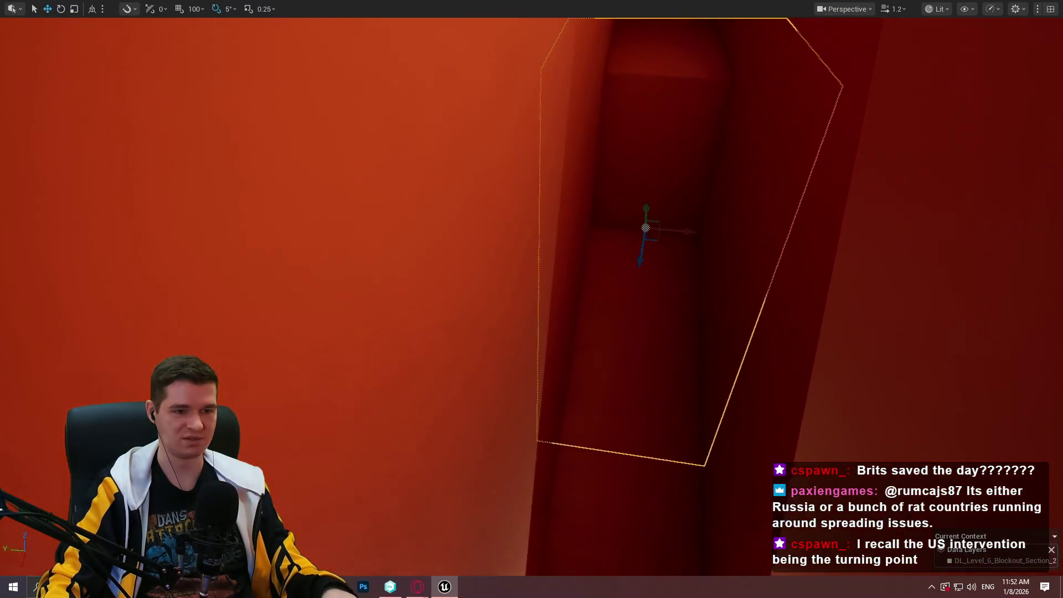
drag(795, 332, 478, 258)
right_click(479, 258)
click(532, 566)
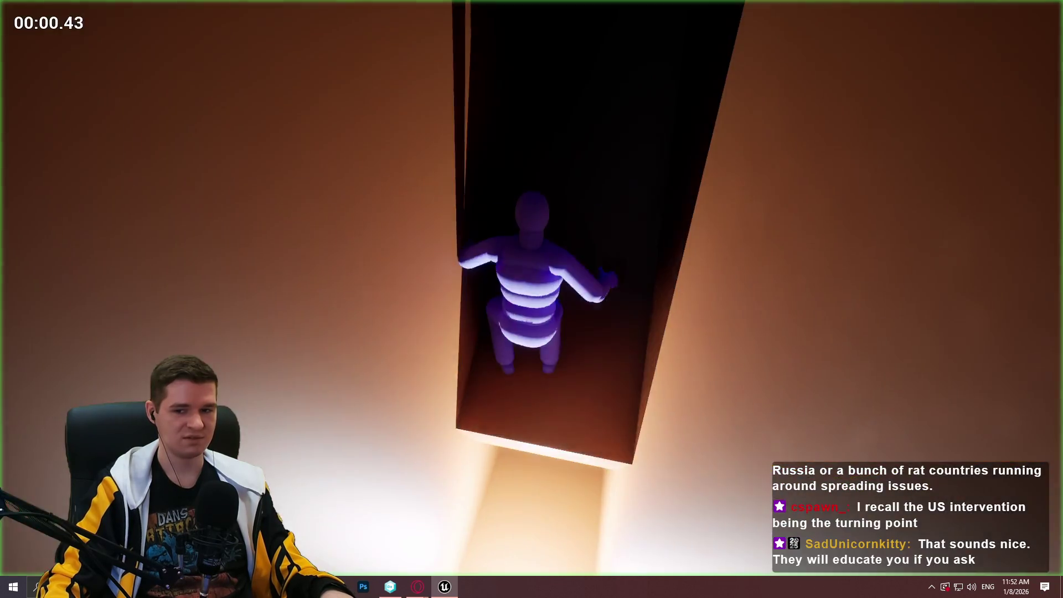
key(w)
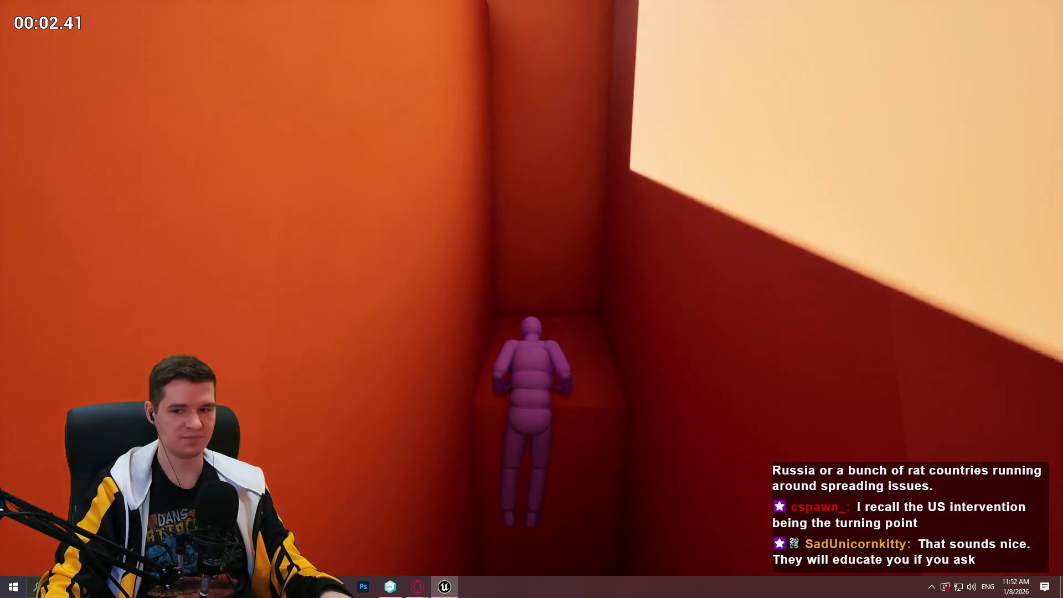
key(space)
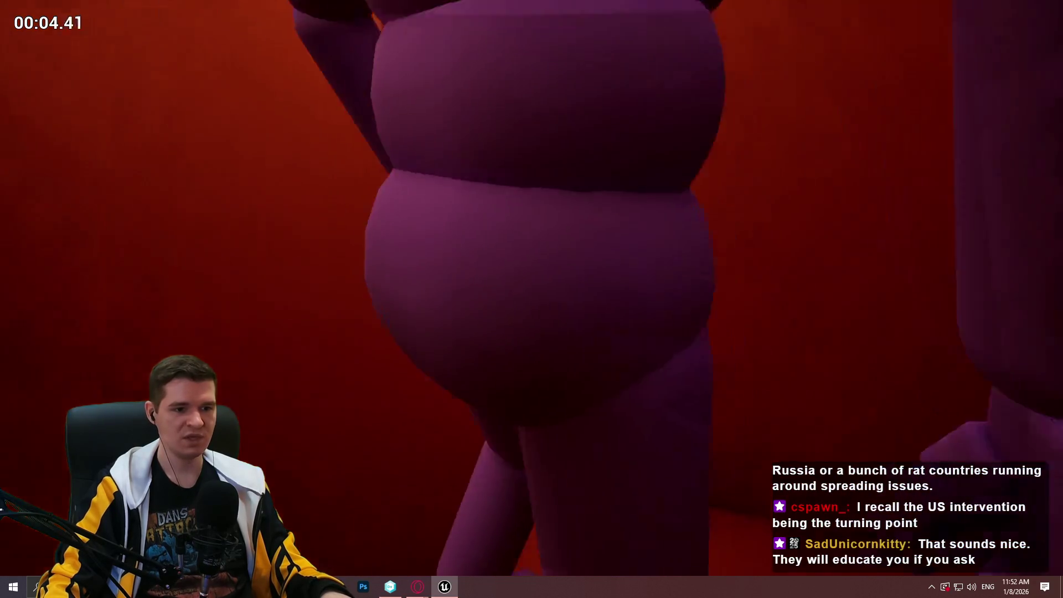
key(w)
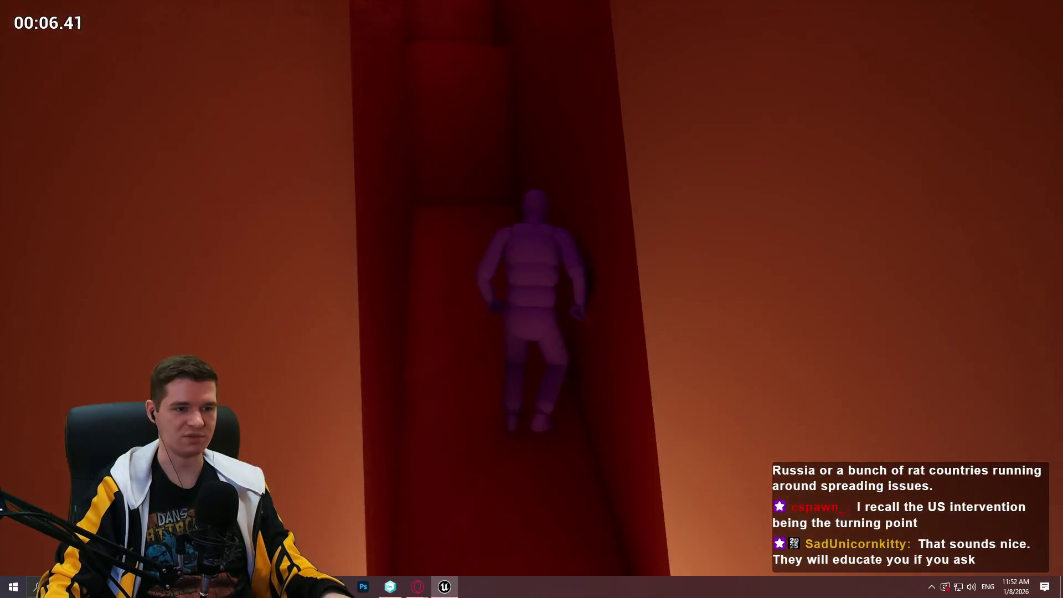
key(Escape)
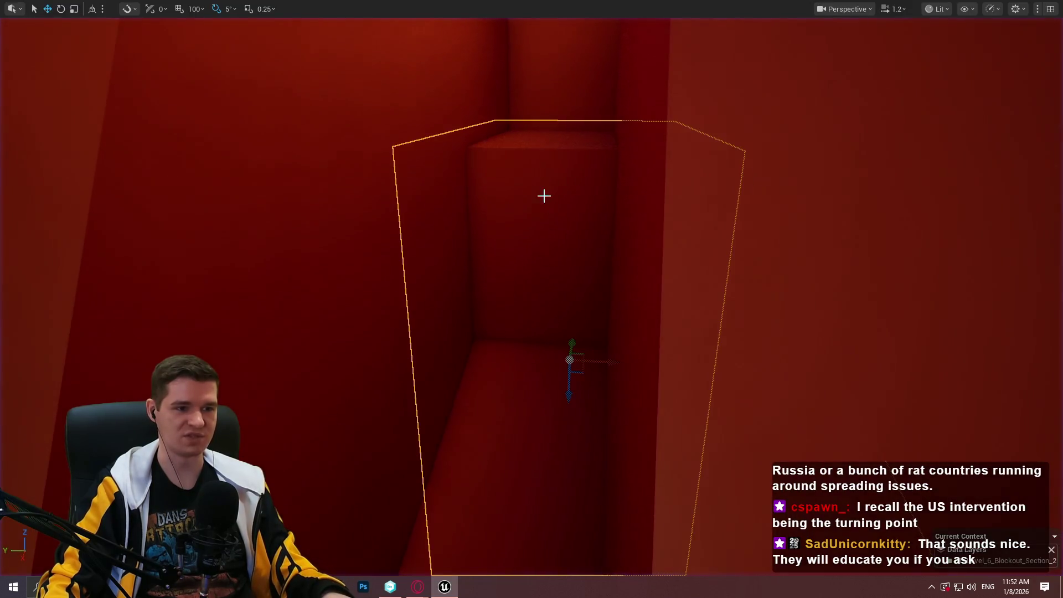
Fly through the red corridor and drag the dark block upward inside the tunnel.
drag(582, 330, 616, 309)
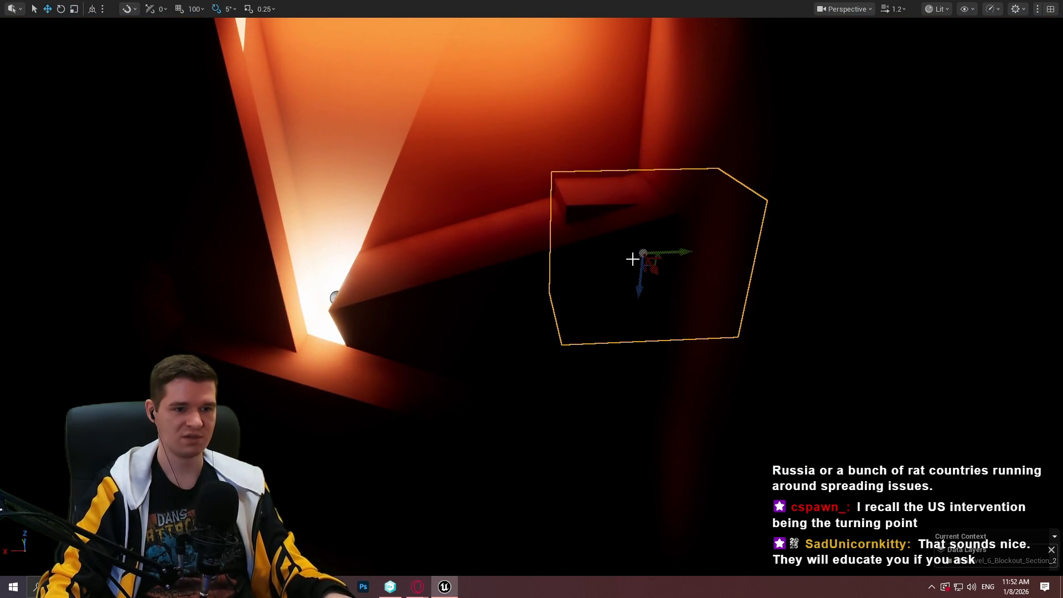
drag(639, 284, 650, 229)
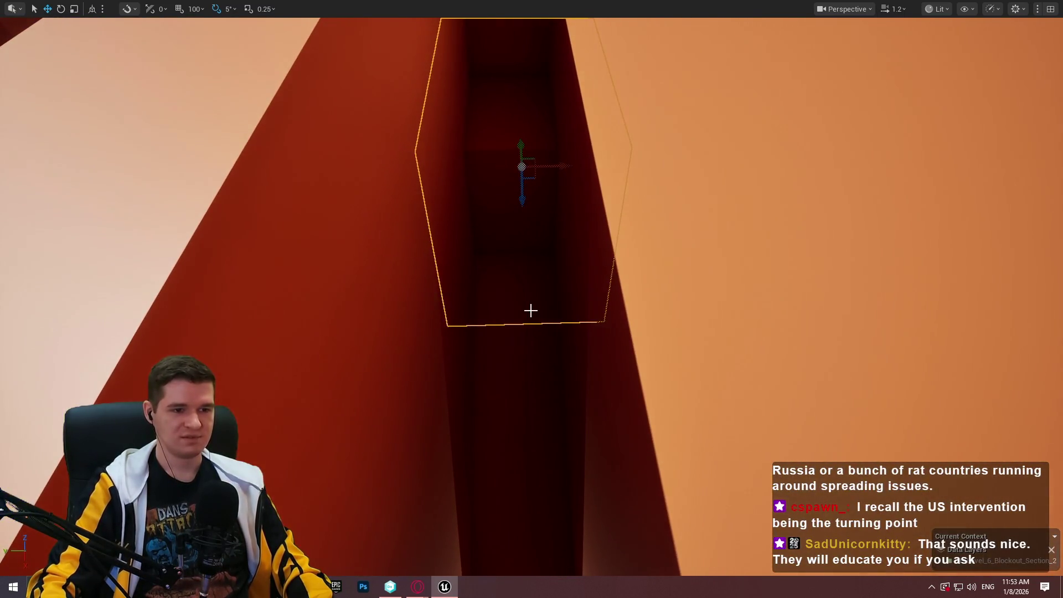
right_click(529, 309)
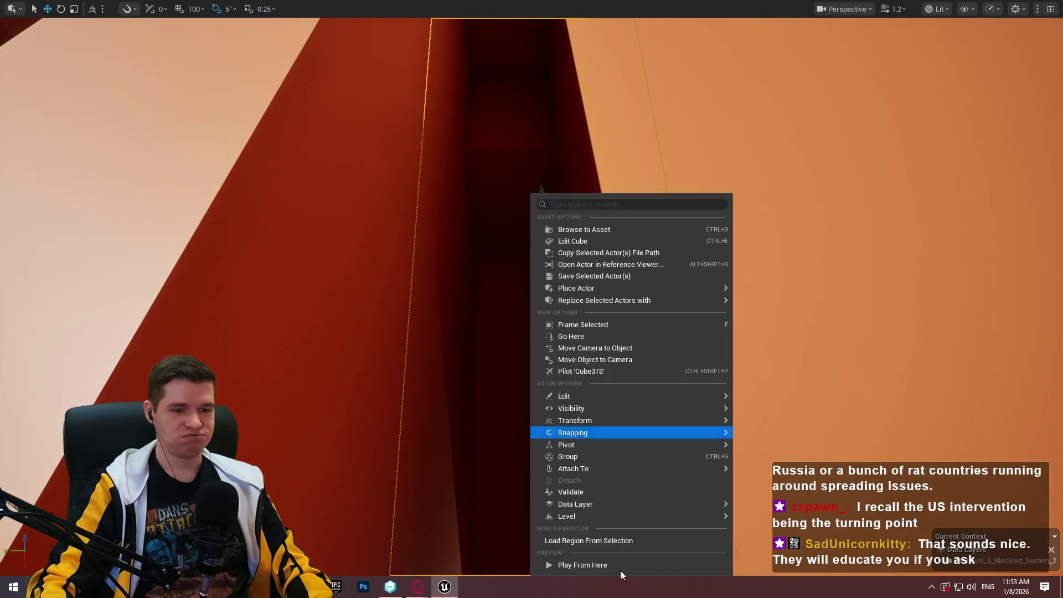
click(613, 563)
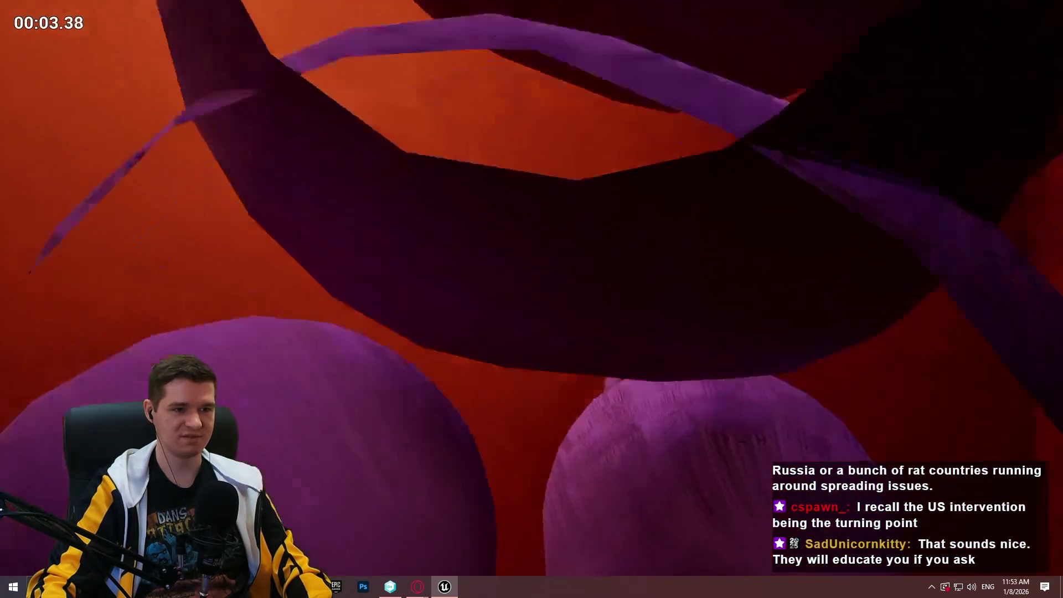
key(Escape)
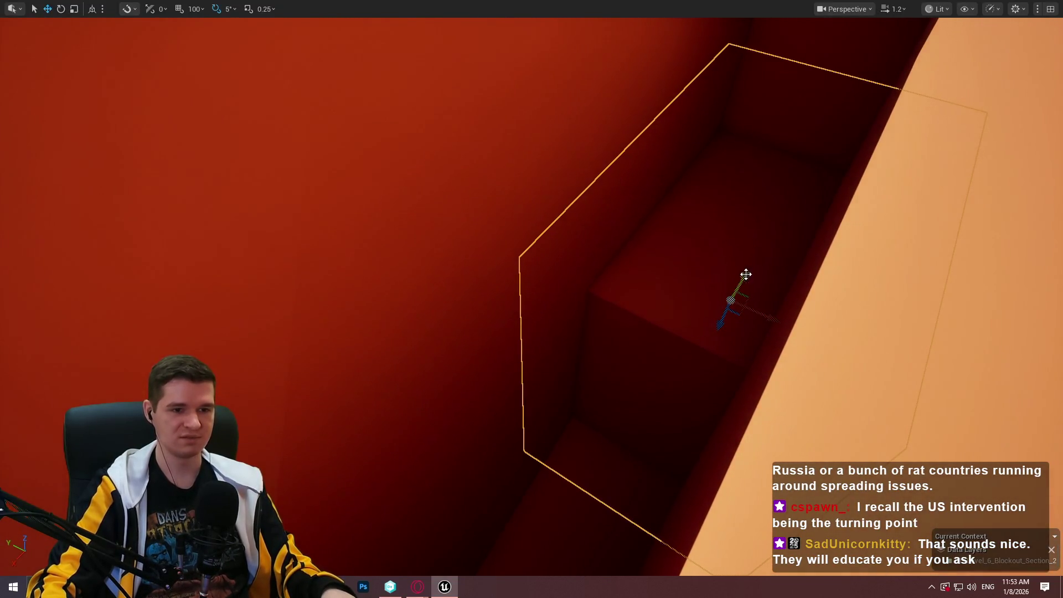
mouse_move(724, 326)
mouse_down()
mouse_move(743, 183)
mouse_move(783, 167)
mouse_up()
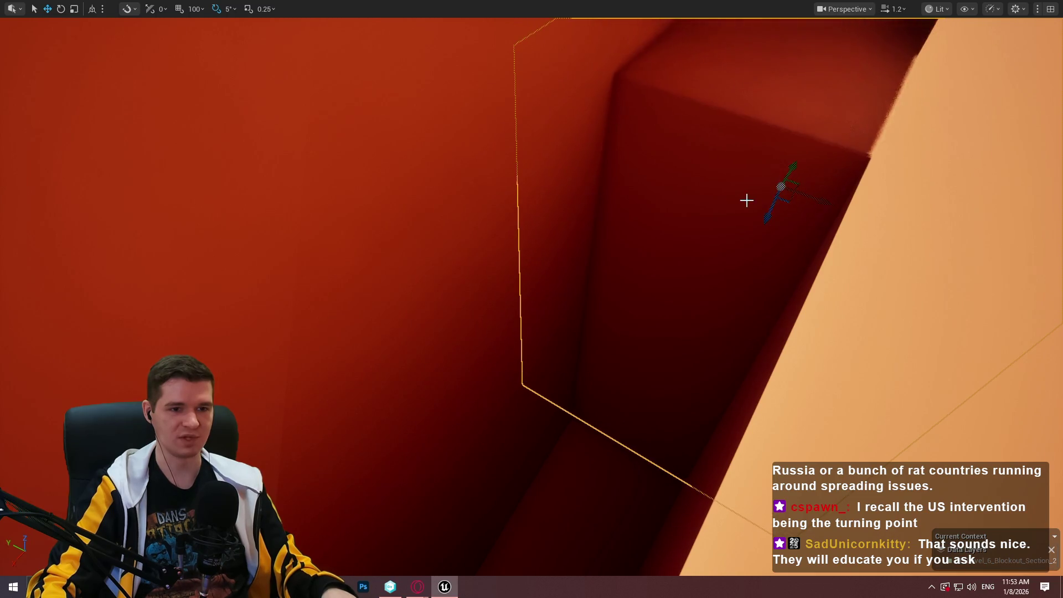
drag(741, 235, 742, 235)
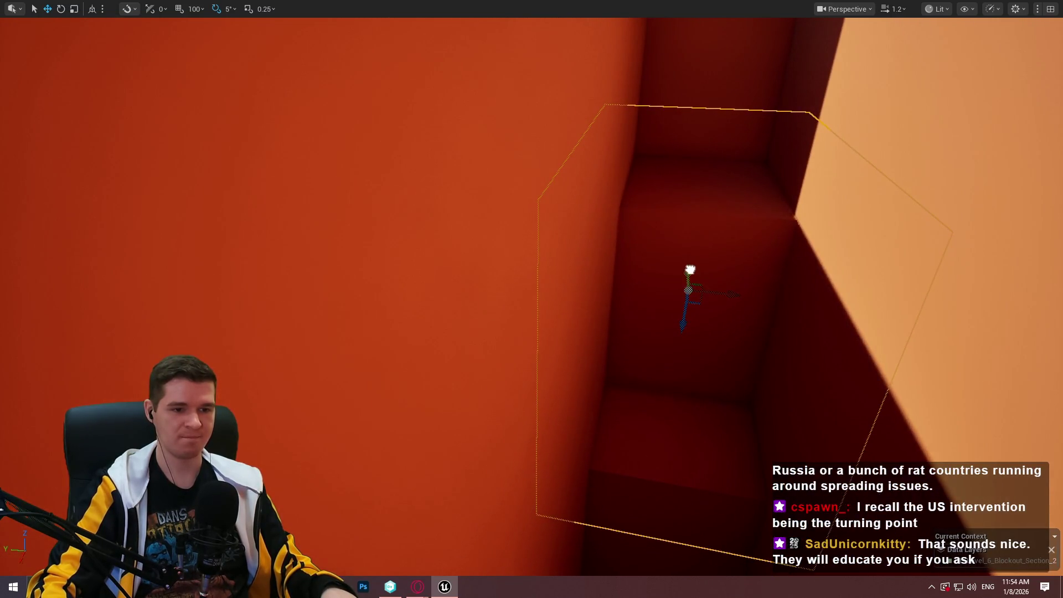
drag(703, 318, 703, 317)
right_click(570, 343)
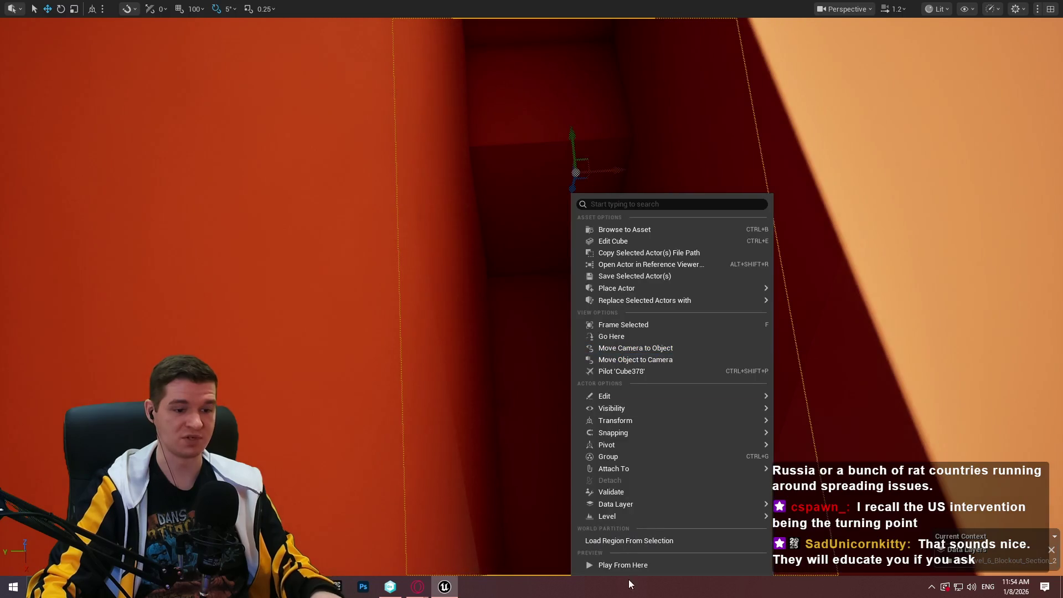
click(627, 560)
key(w)
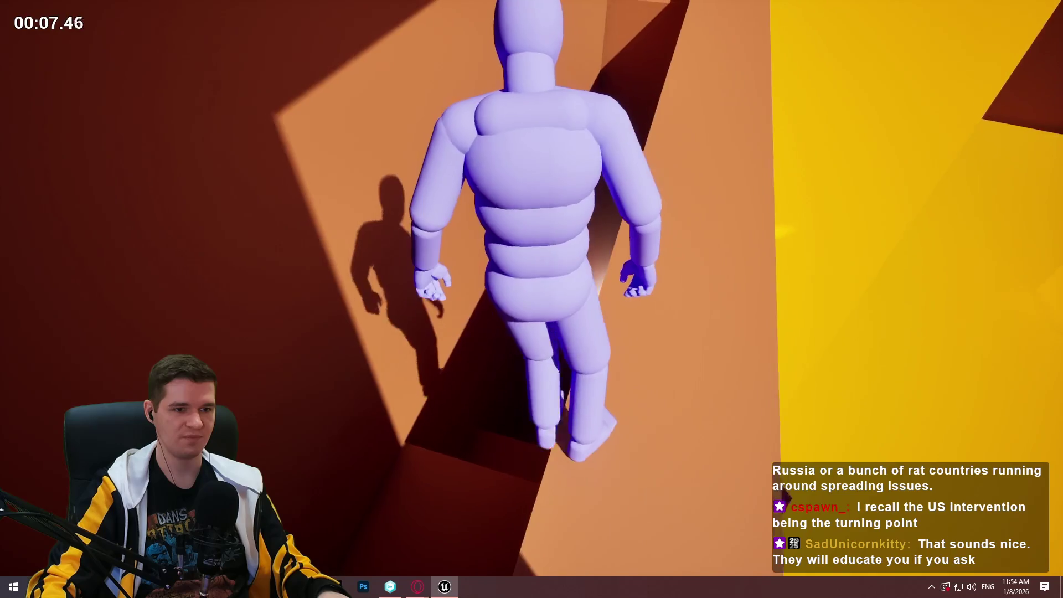
key(Escape)
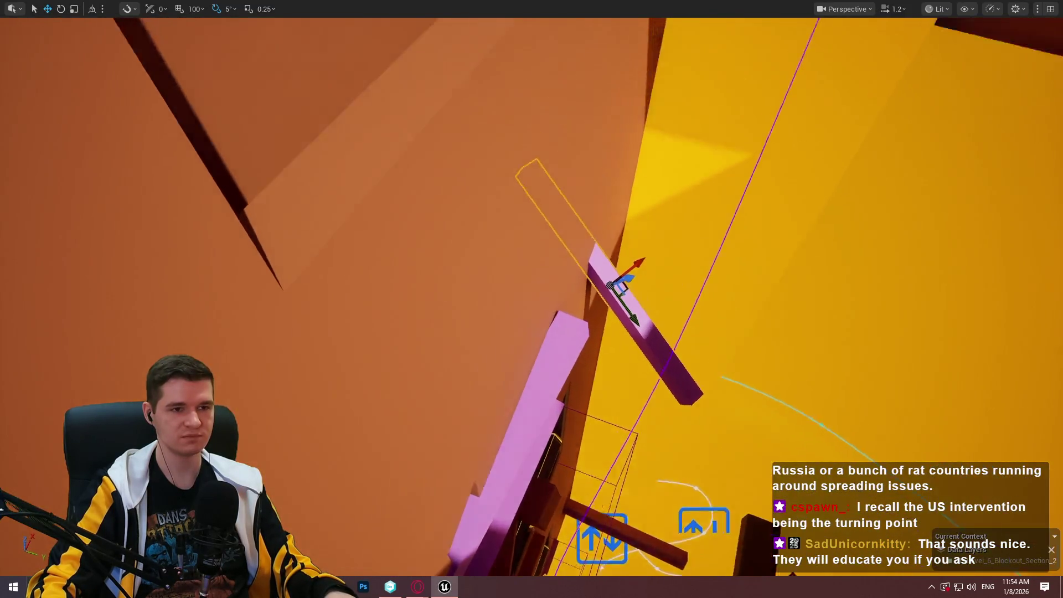
Alt-drag a copy of the pink beam, rotate it about -60°, and move it higher up the wall.
scroll(711, 384, down, 5)
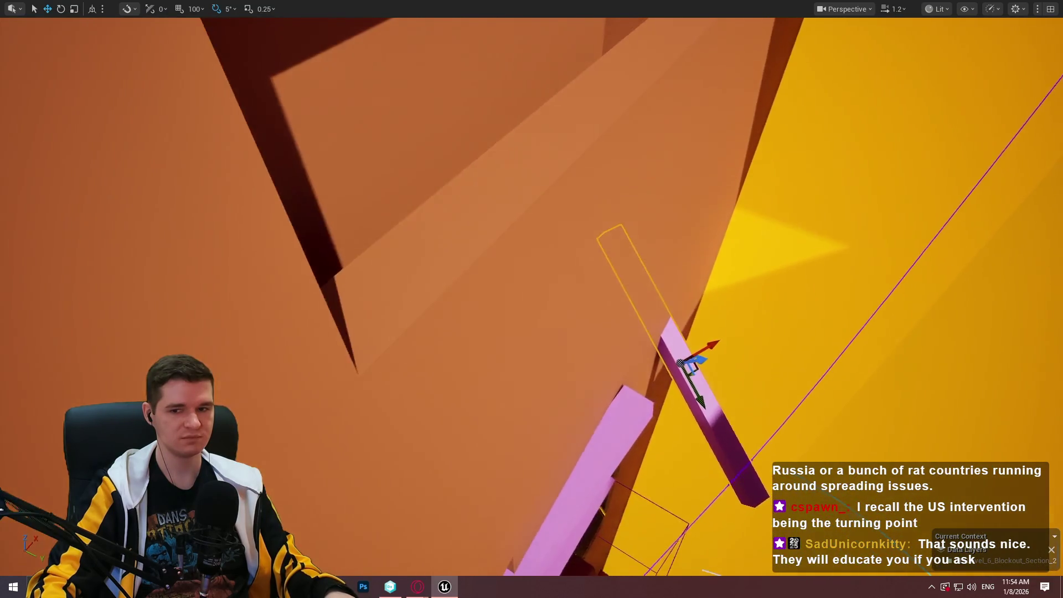
mouse_move(699, 360)
alt+mouse_down()
mouse_move(771, 351)
mouse_move(968, 280)
mouse_move(981, 314)
mouse_move(973, 368)
mouse_move(961, 297)
mouse_move(870, 293)
alt+mouse_up()
key(e)
key(w)
mouse_move(918, 319)
mouse_down()
mouse_move(929, 163)
mouse_move(719, 195)
mouse_up()
key(f)
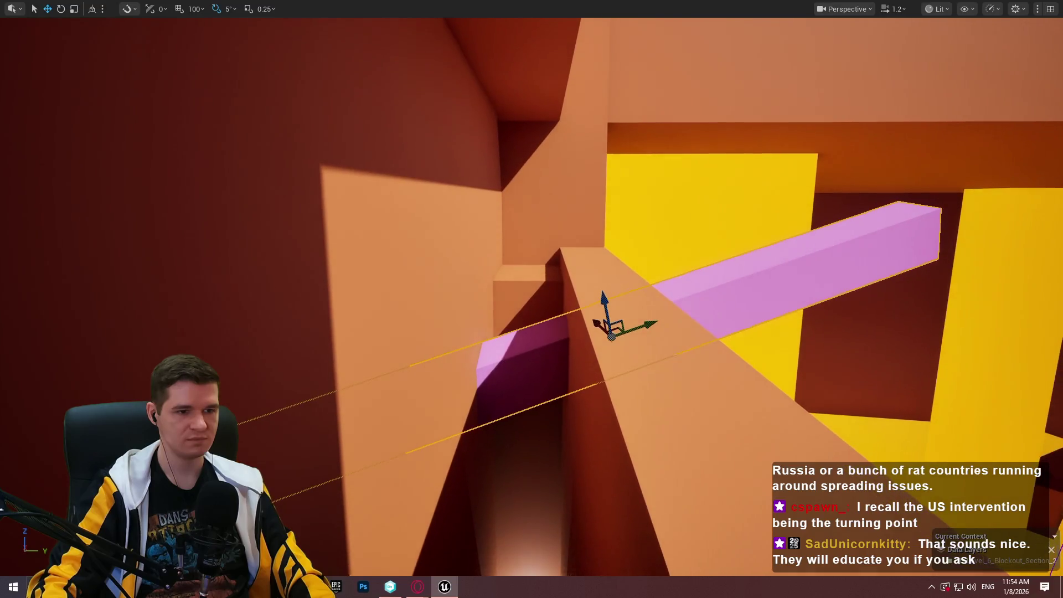
scroll(649, 306, up, 2)
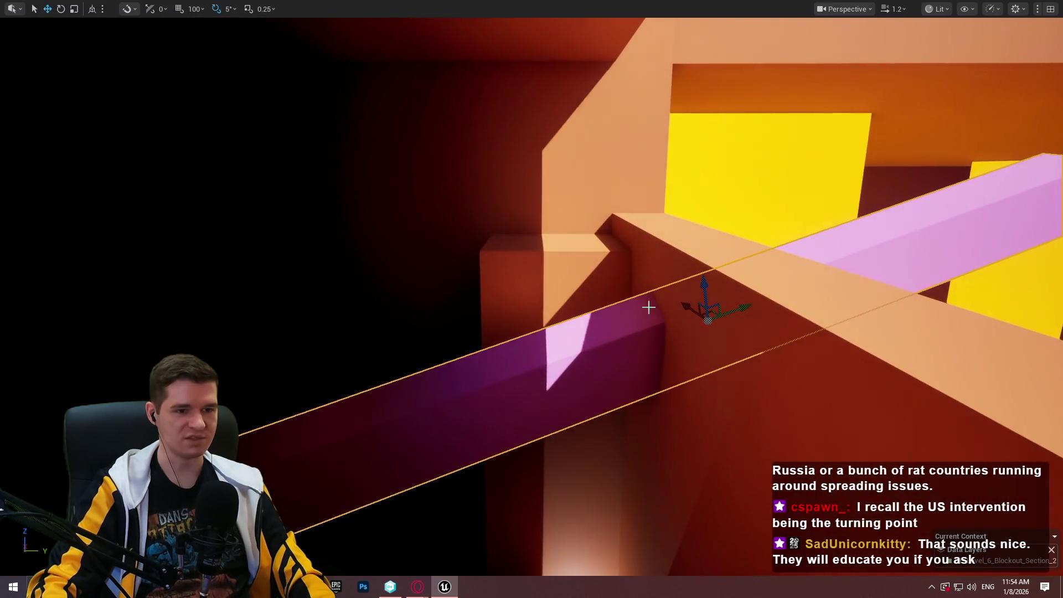
mouse_move(706, 284)
mouse_down()
mouse_move(658, 271)
mouse_move(673, 298)
mouse_move(753, 294)
mouse_move(800, 320)
mouse_move(742, 343)
mouse_move(675, 398)
mouse_move(686, 388)
mouse_move(675, 399)
mouse_move(548, 390)
mouse_up()
right_click(542, 391)
click(615, 381)
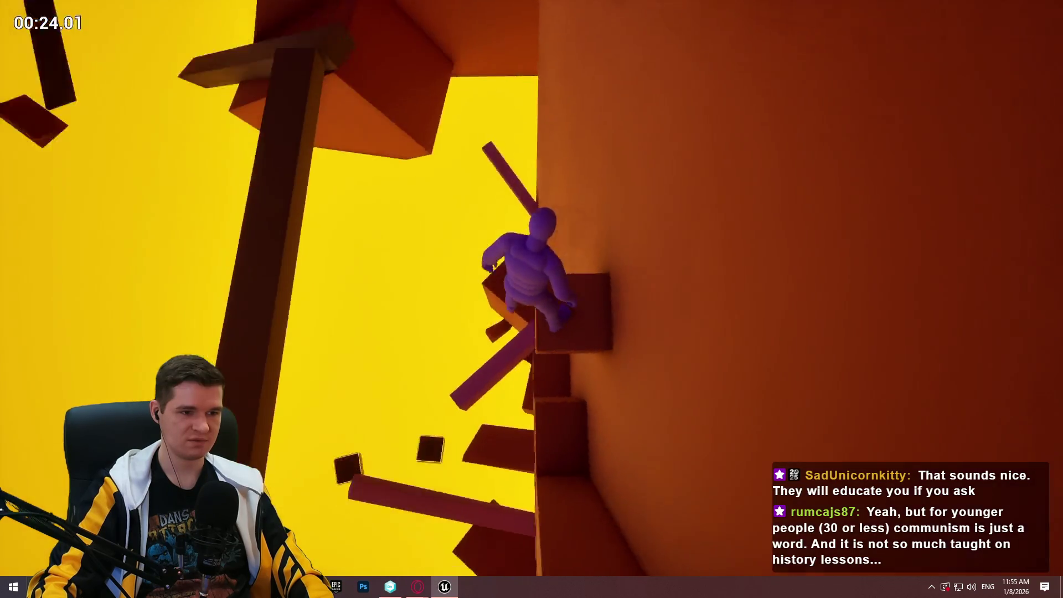
key(Escape)
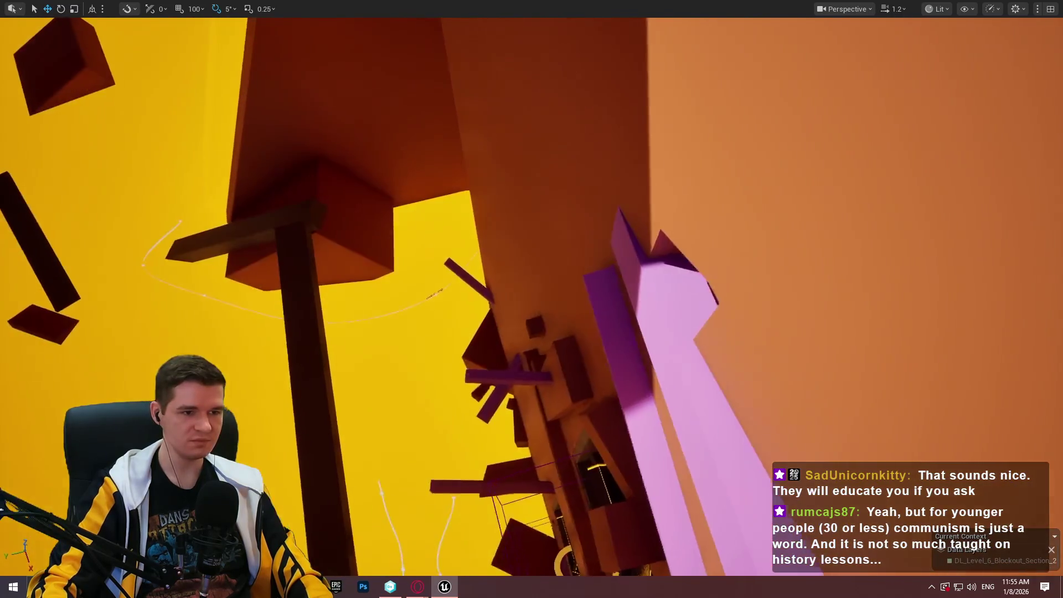
right_click(645, 391)
click(704, 372)
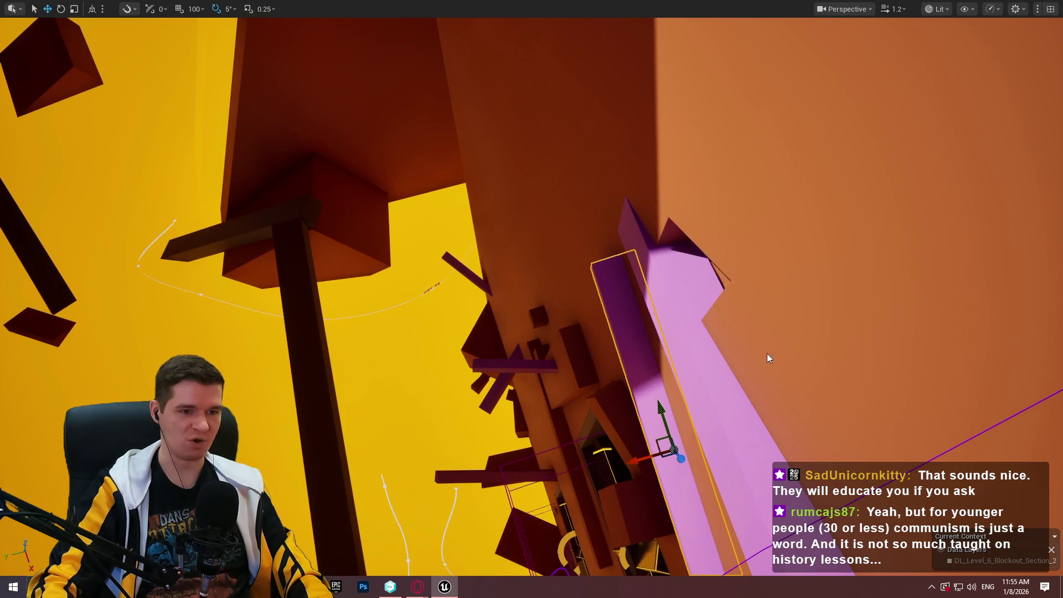
key(w)
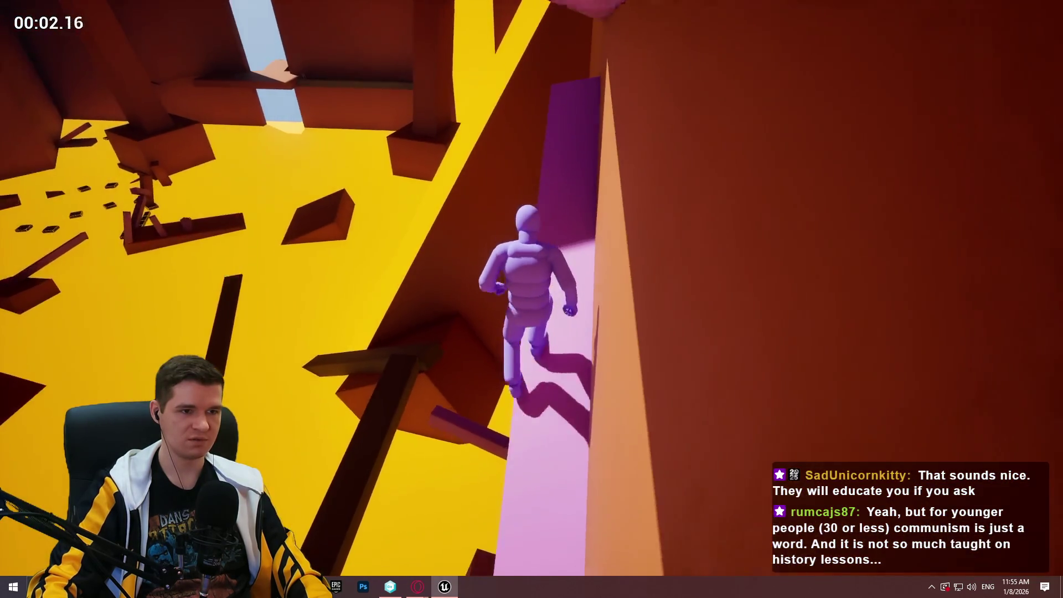
key(space)
key(w)
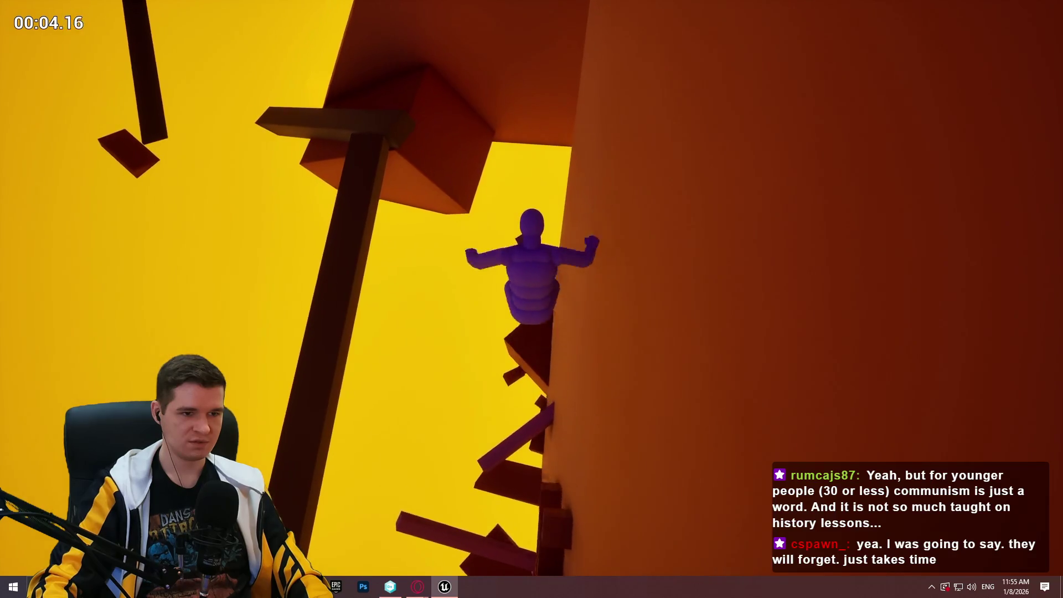
key(w)
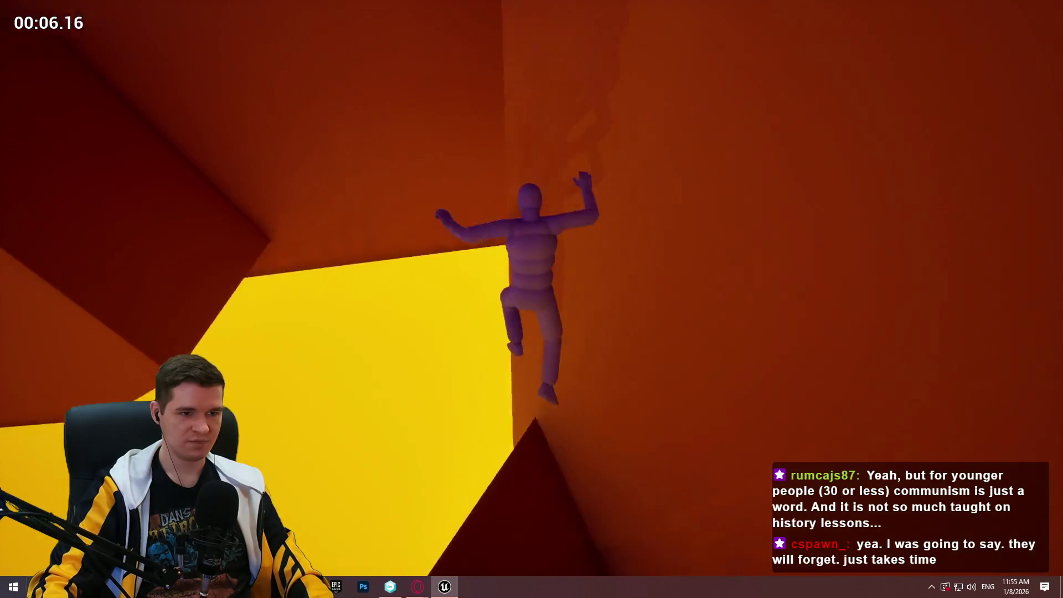
key(Escape)
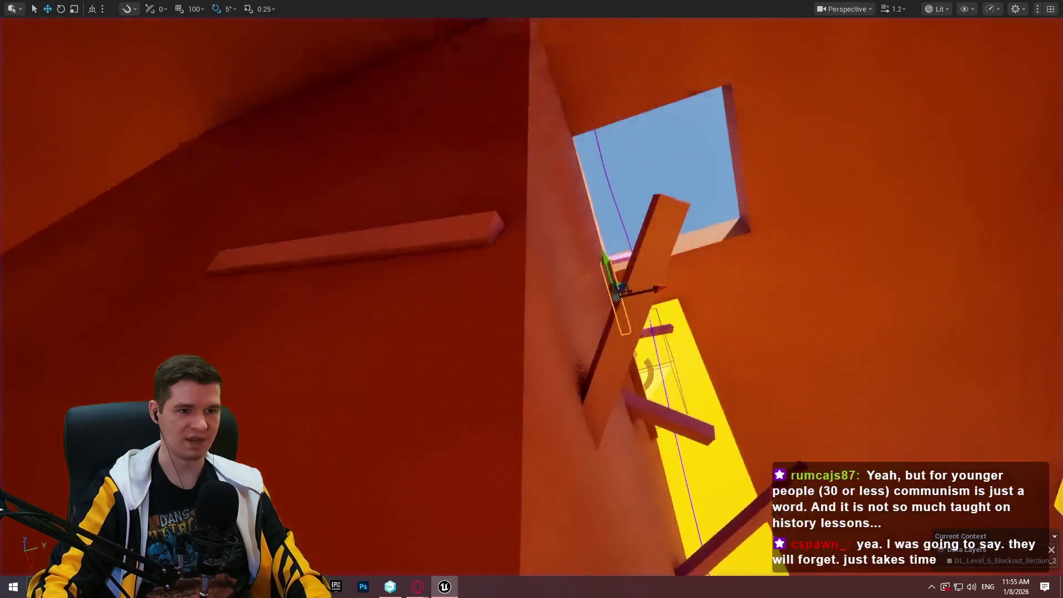
key(w)
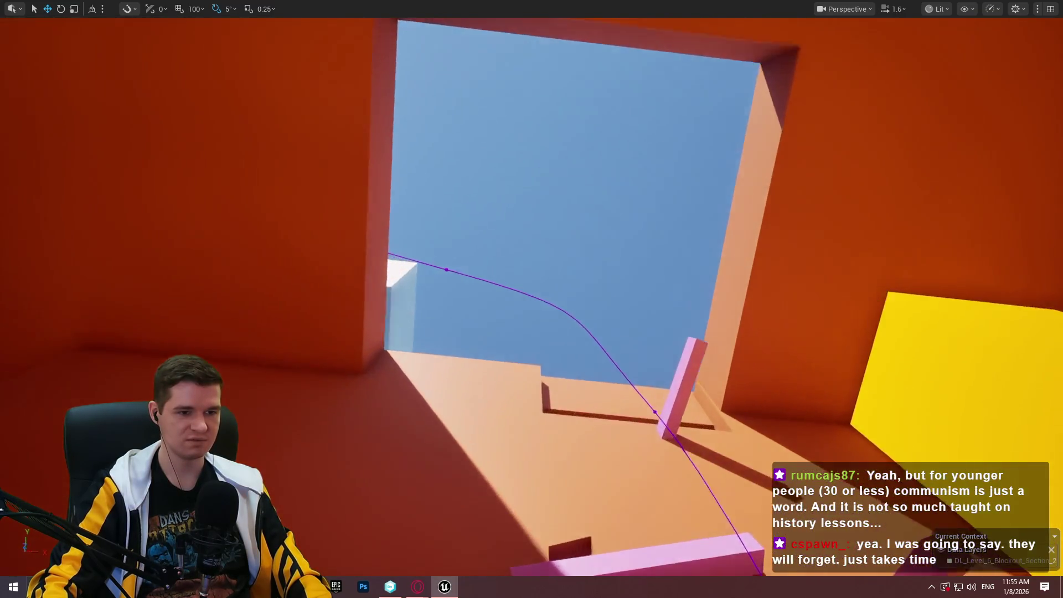
key(w)
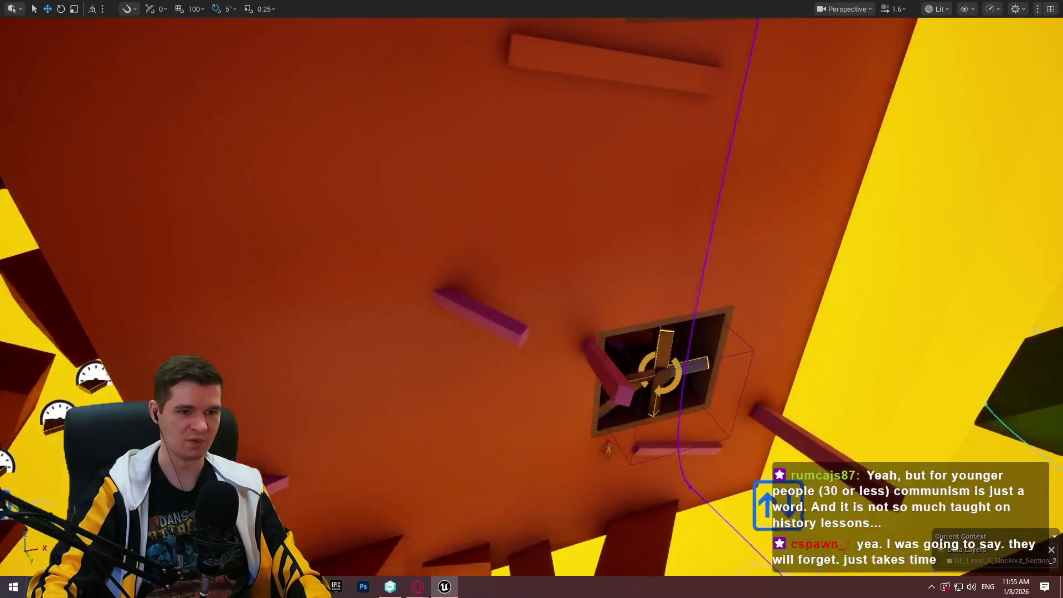
key(f)
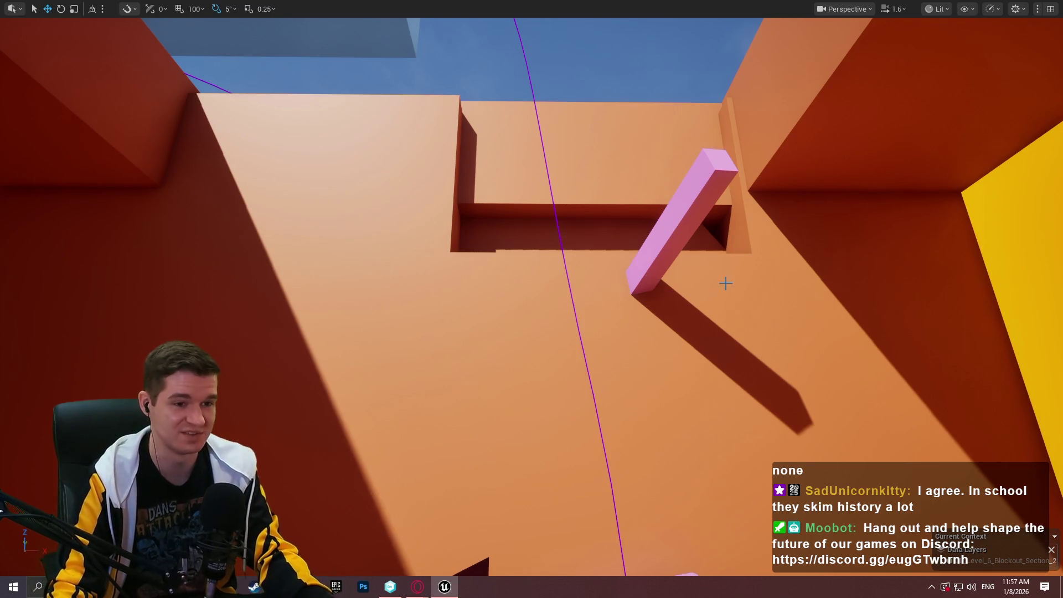
Delete the large slab covering the recess and slide the floor piece back toward it.
mouse_move(725, 281)
mouse_down()
mouse_move(703, 166)
mouse_move(664, 183)
mouse_move(709, 144)
mouse_move(686, 166)
mouse_move(720, 155)
mouse_move(692, 182)
mouse_move(703, 199)
mouse_move(686, 177)
mouse_move(697, 160)
mouse_move(681, 171)
mouse_move(692, 188)
mouse_move(680, 177)
mouse_move(703, 166)
mouse_move(714, 183)
mouse_move(698, 194)
mouse_move(686, 171)
mouse_move(703, 166)
mouse_move(697, 177)
mouse_move(692, 149)
mouse_move(684, 204)
mouse_move(686, 193)
mouse_up()
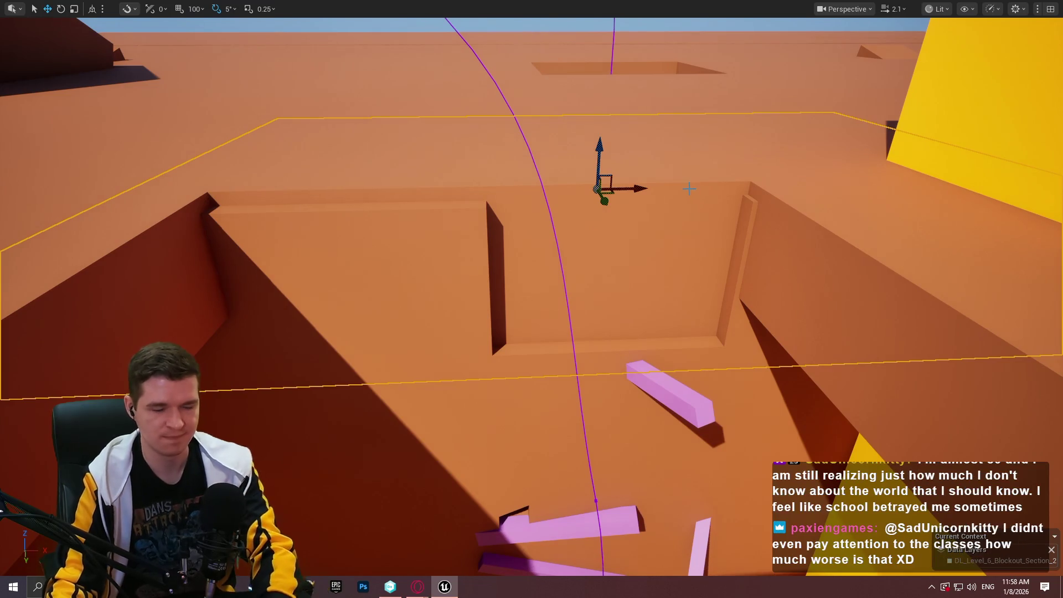
key(Delete)
click(550, 391)
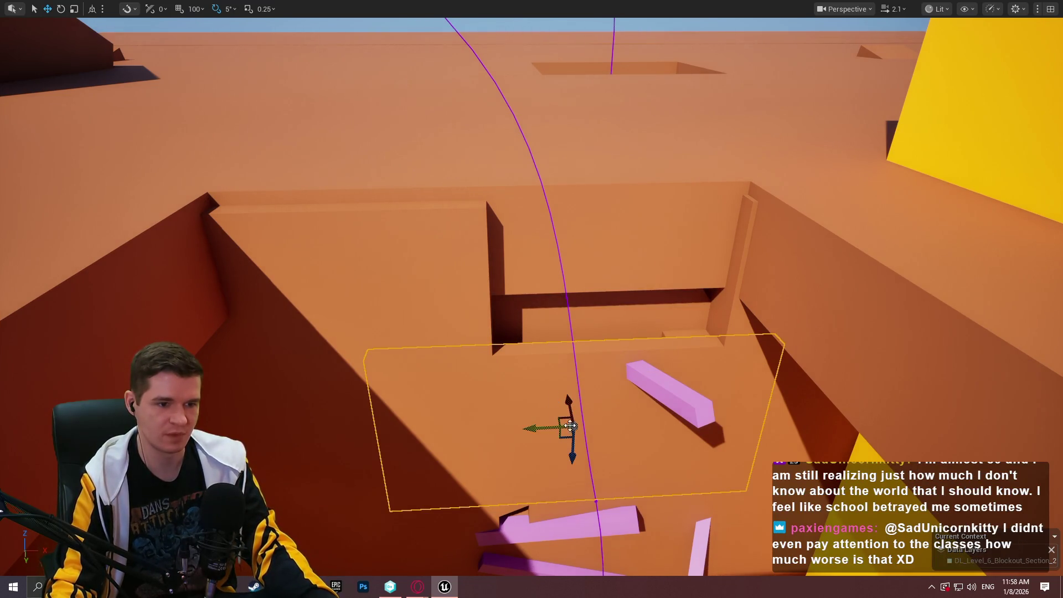
mouse_move(581, 449)
mouse_down()
mouse_move(581, 315)
mouse_move(416, 283)
mouse_move(414, 303)
mouse_move(633, 303)
mouse_move(685, 228)
mouse_move(676, 197)
mouse_move(669, 216)
mouse_move(413, 301)
mouse_move(321, 299)
mouse_move(351, 301)
mouse_up()
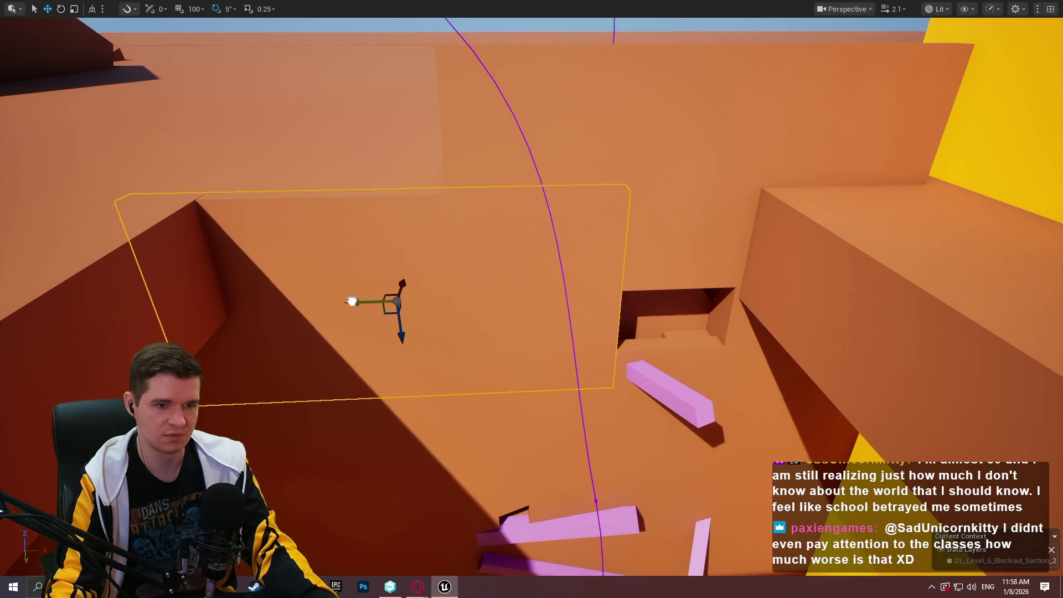
drag(351, 301, 390, 301)
key(w)
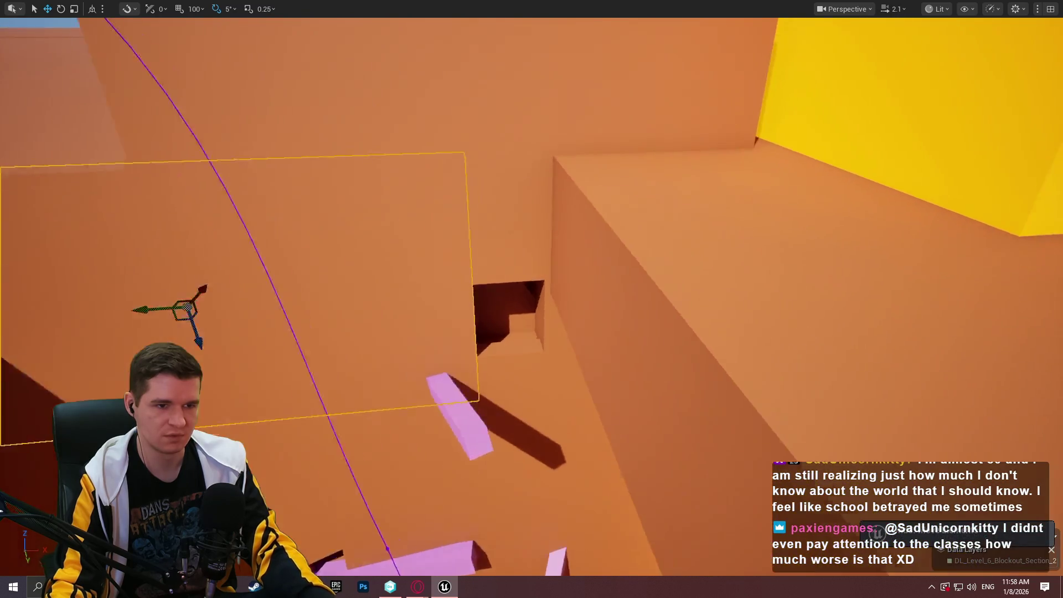
drag(681, 228, 682, 228)
drag(705, 138, 705, 138)
drag(651, 210, 651, 210)
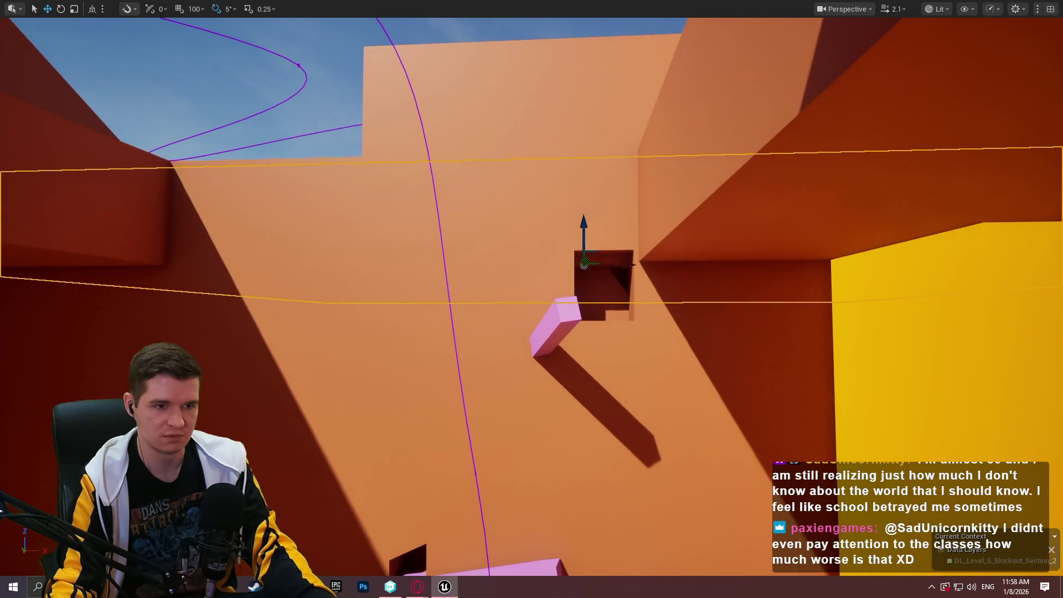
Lower and shift the wall block above the opening to enlarge it, undoing one stray move.
click(647, 289)
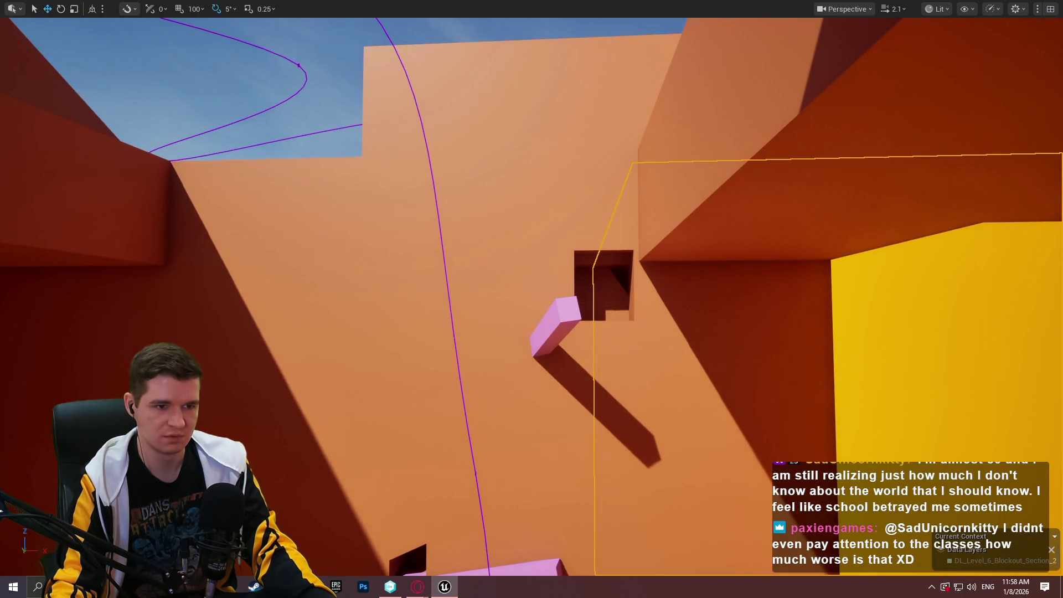
click(611, 255)
click(571, 118)
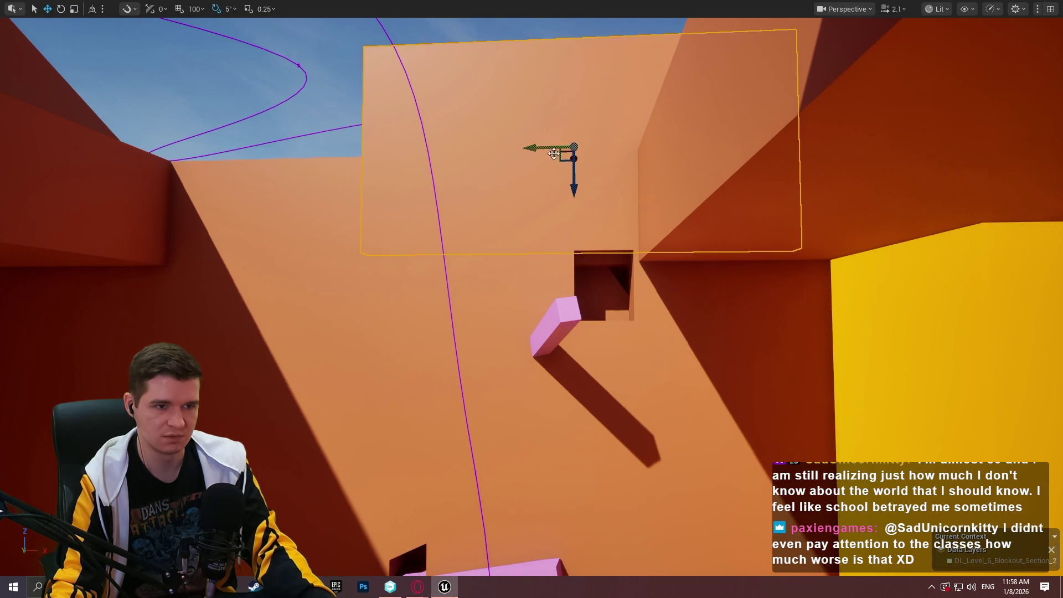
drag(571, 181, 570, 222)
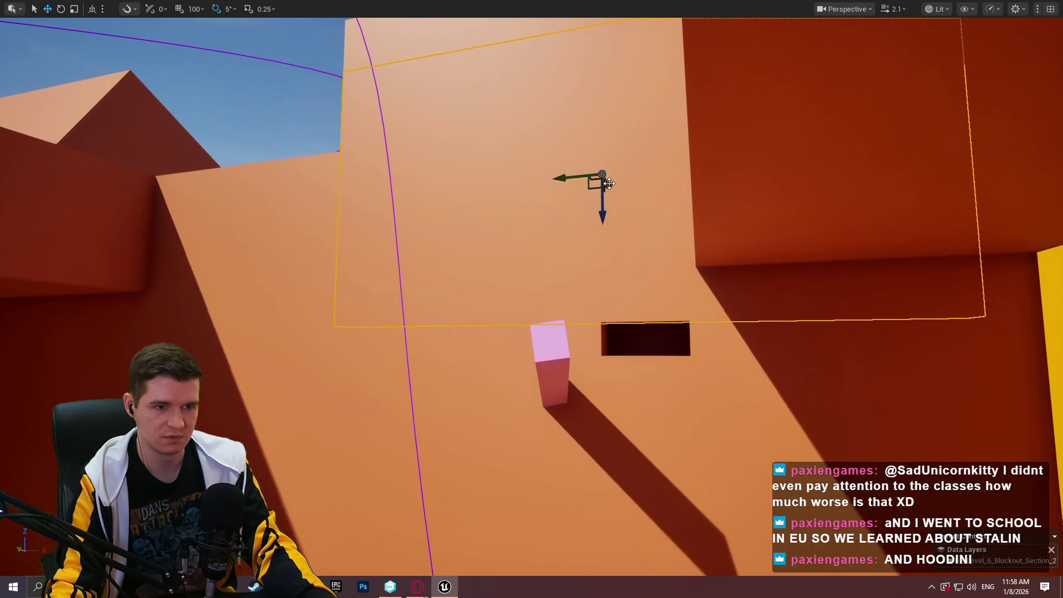
drag(602, 181, 618, 186)
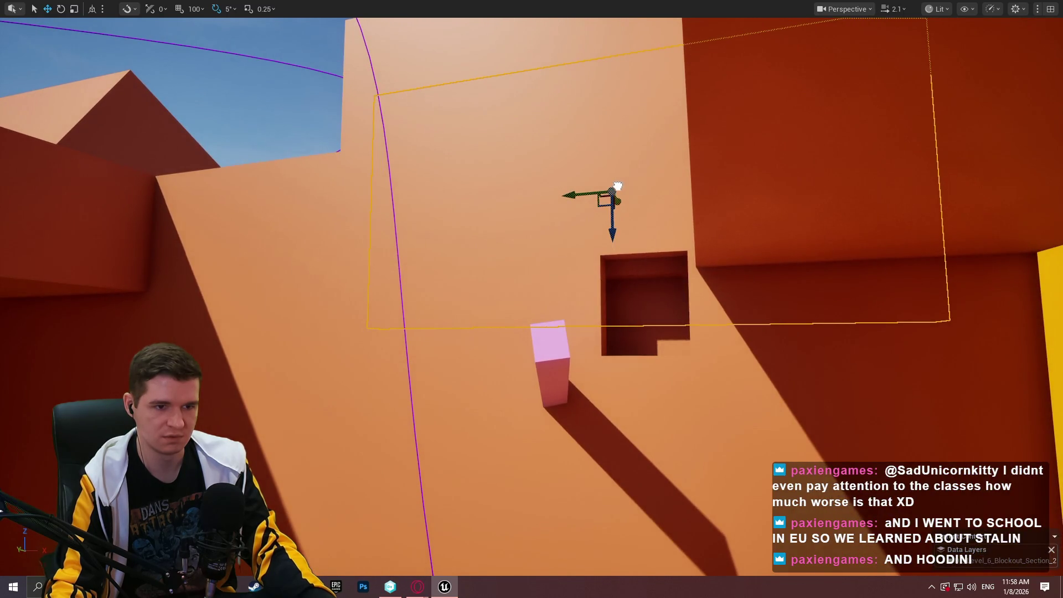
key(w)
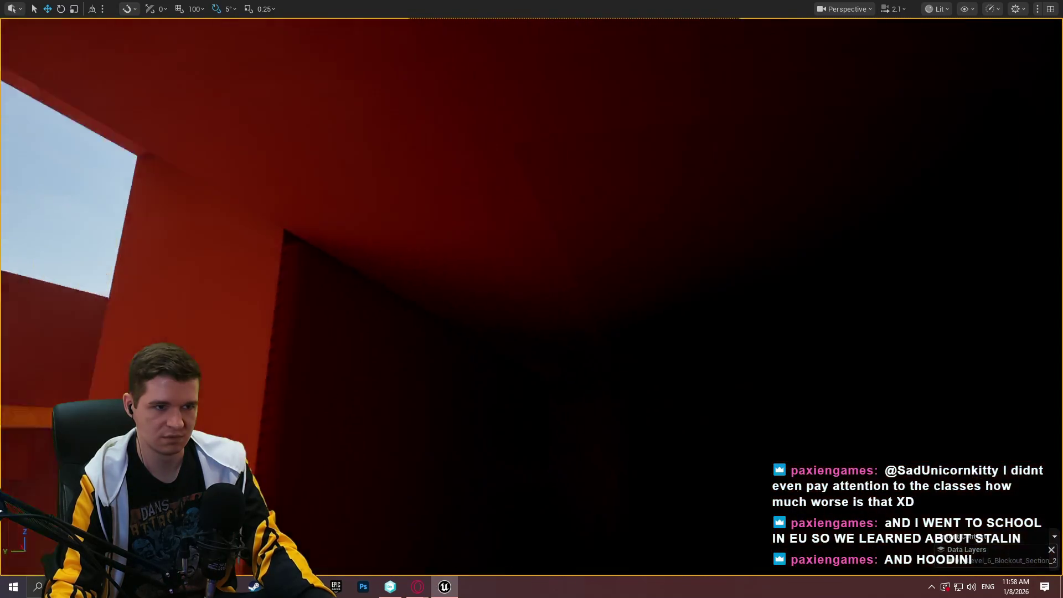
key(s)
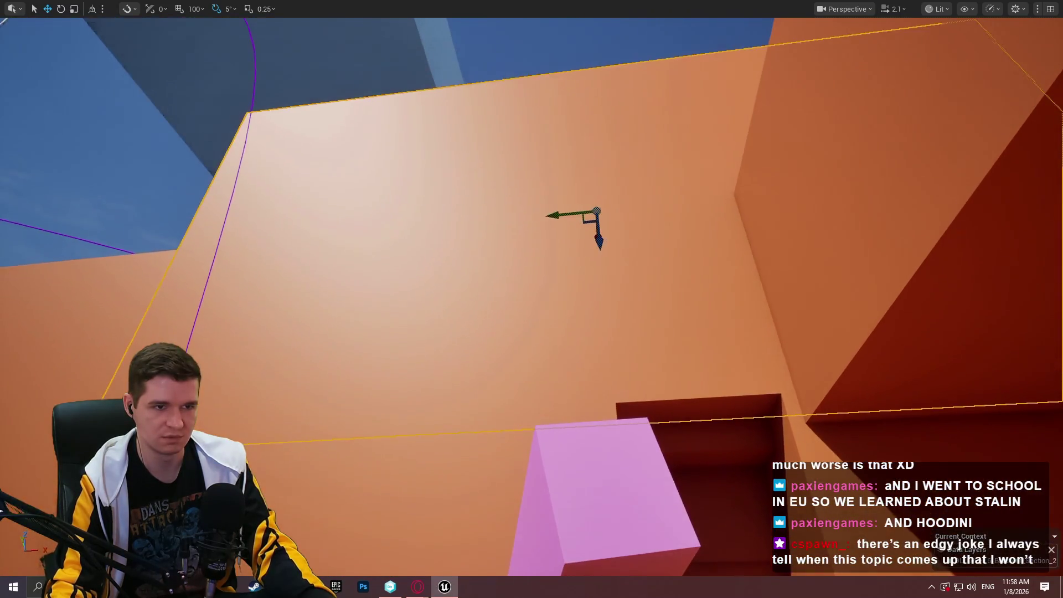
key(e)
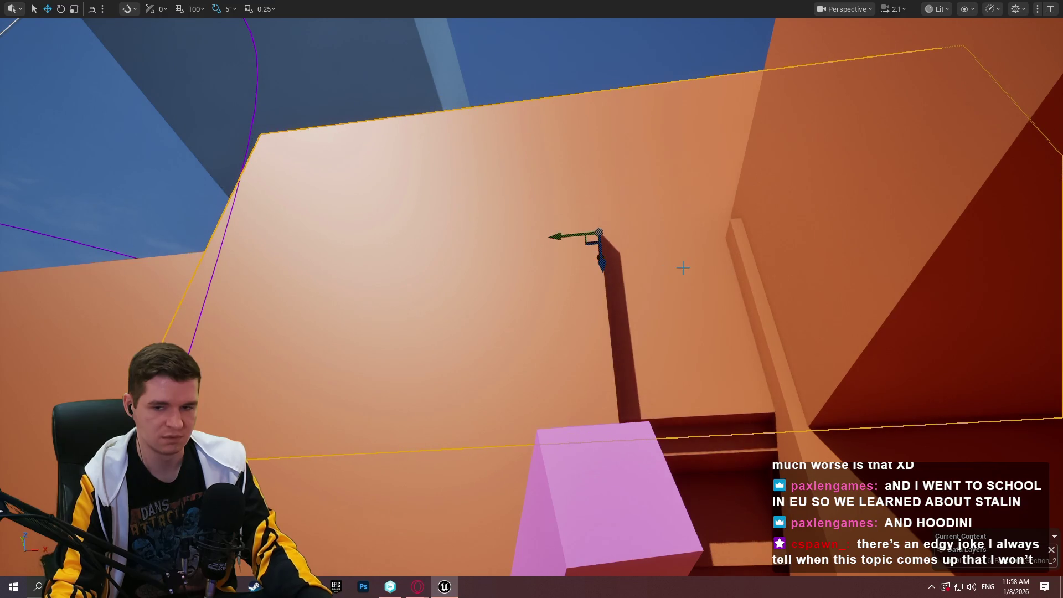
key(ctrl+z)
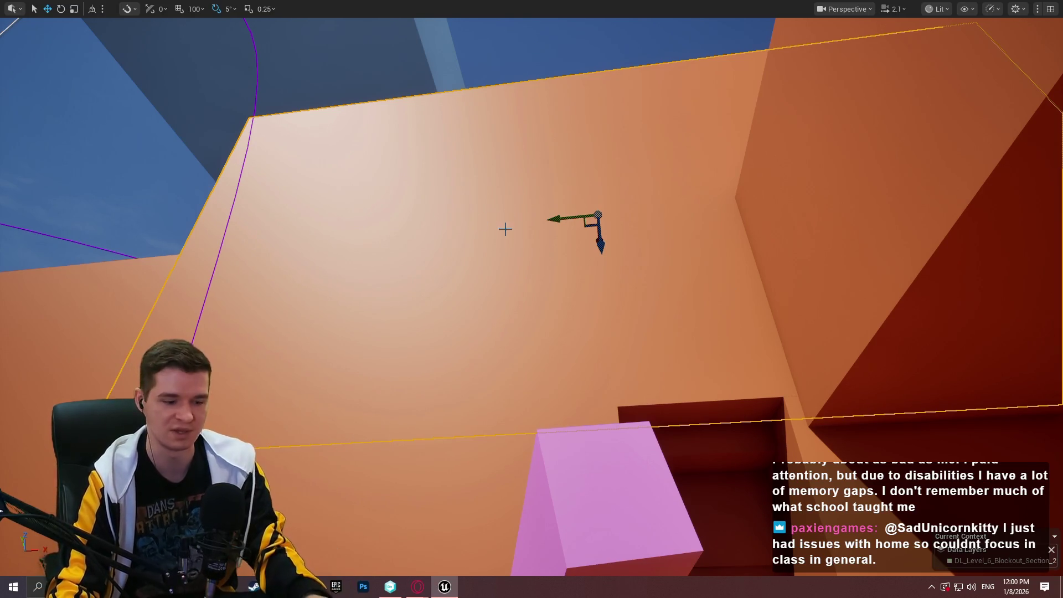
mouse_move(640, 271)
mouse_down()
mouse_move(581, 249)
mouse_move(678, 127)
mouse_move(681, 249)
mouse_move(681, 221)
mouse_move(653, 177)
mouse_move(521, 186)
mouse_up()
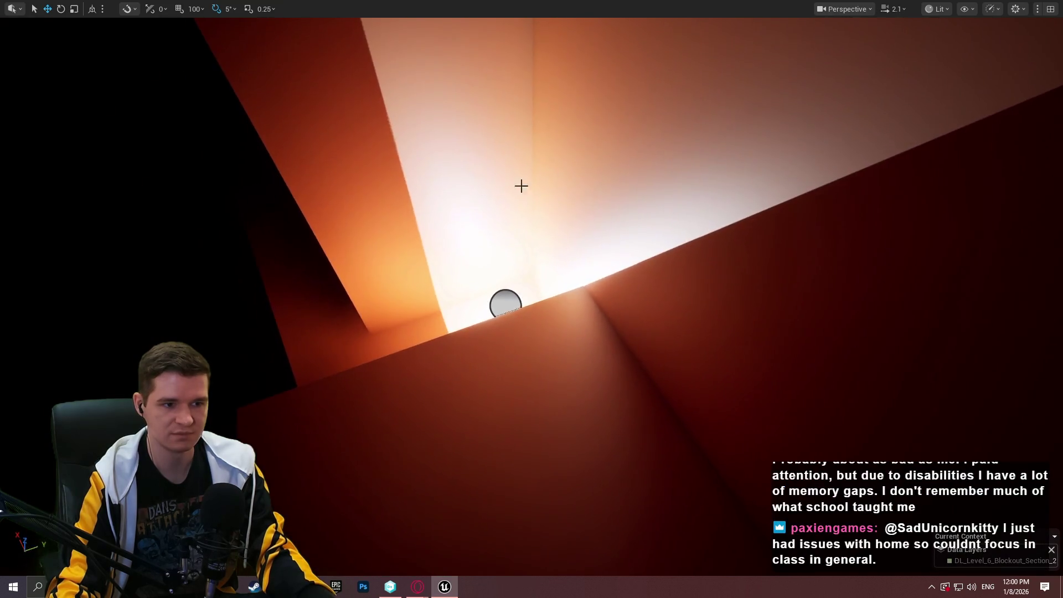
Raise the point light higher inside the tunnel shaft.
click(505, 305)
key(f)
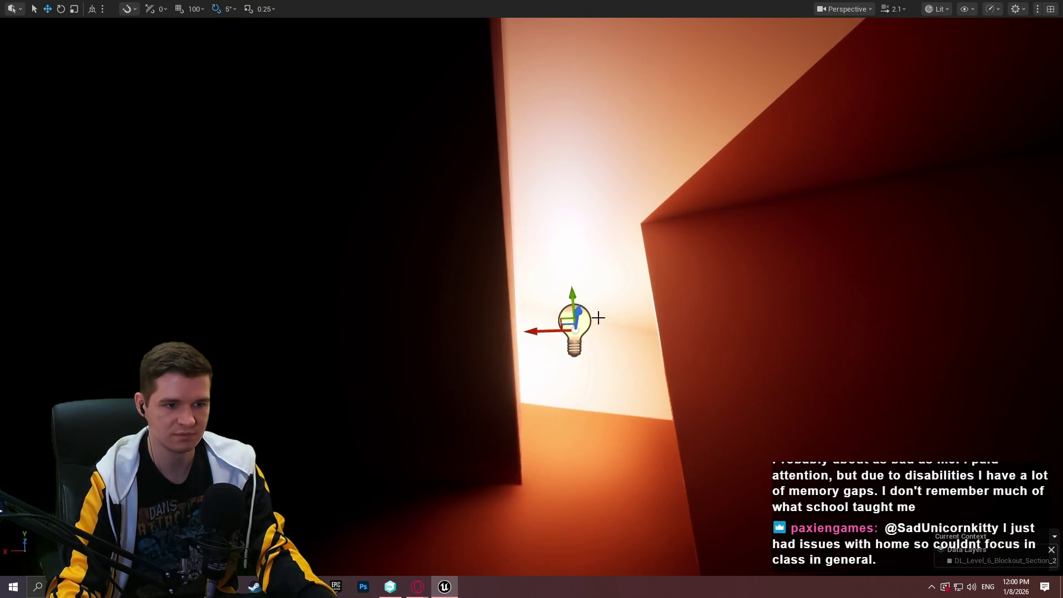
mouse_move(578, 310)
mouse_down()
mouse_move(578, 177)
mouse_move(612, 182)
mouse_move(756, 281)
mouse_up()
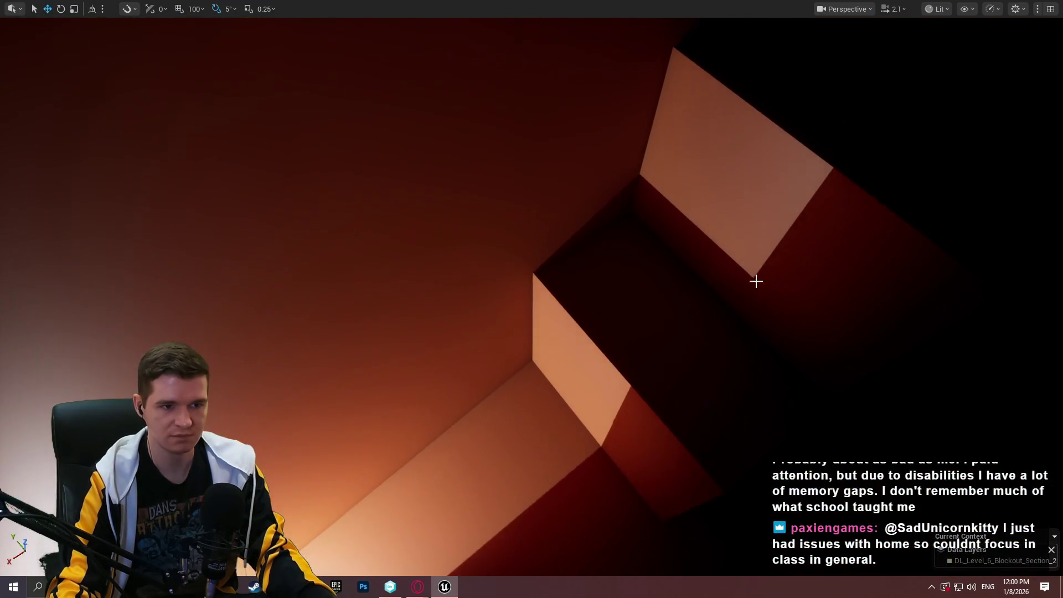
Play-test from the wall niche with Play From Here, then stop the session.
right_click(614, 292)
click(685, 564)
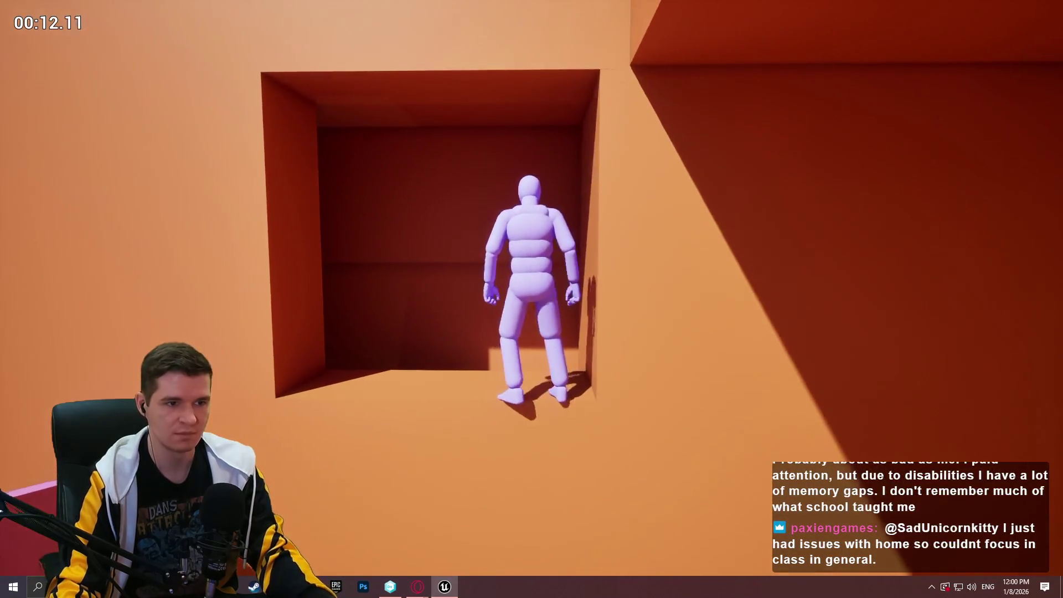
key(Escape)
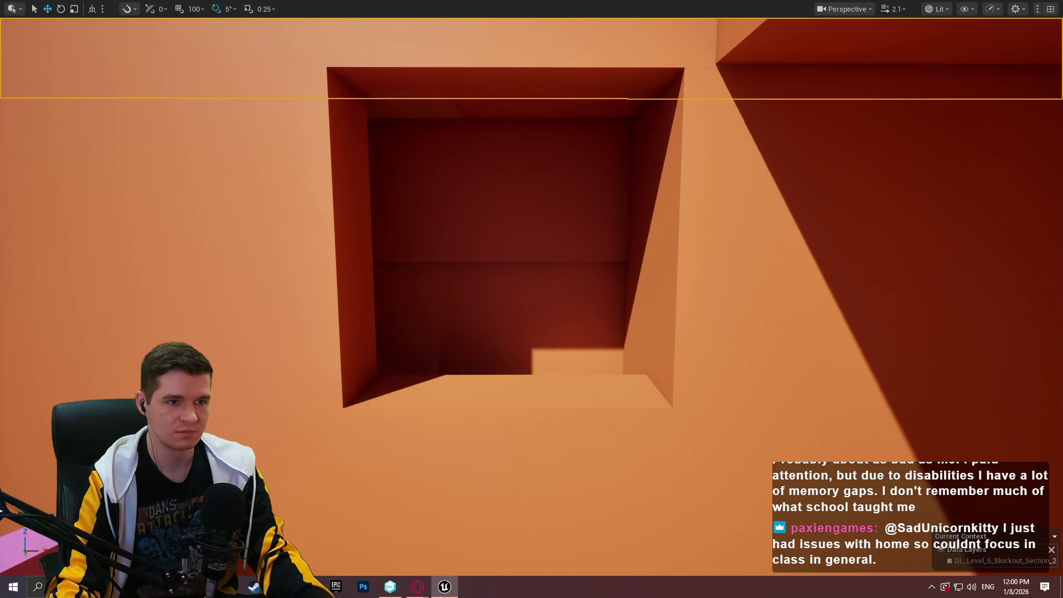
Switch to scale mode and fly the view through the niche opening up the tunnel.
drag(554, 254, 554, 210)
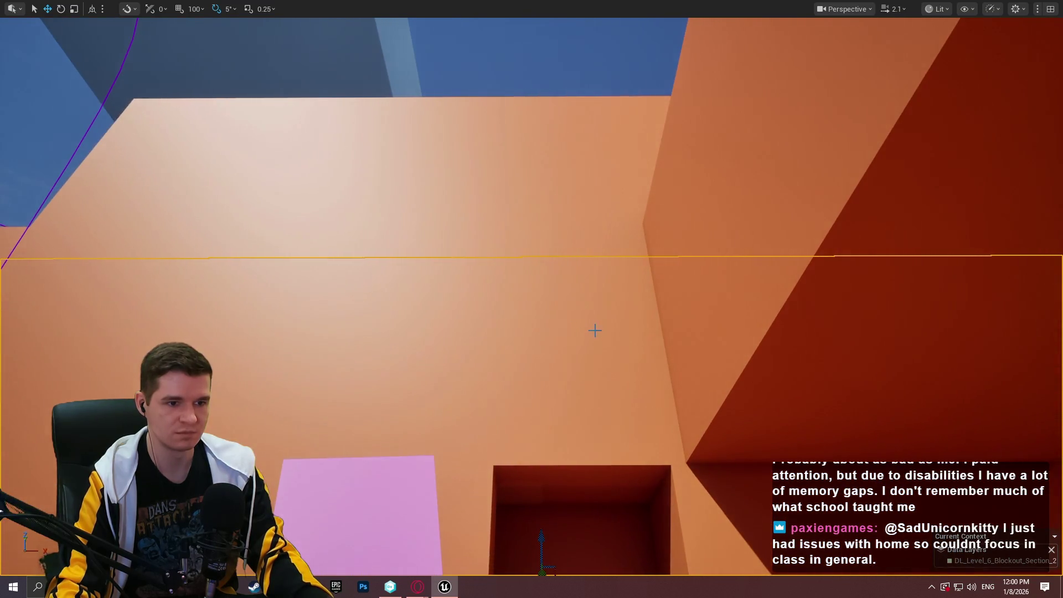
drag(595, 331, 574, 295)
drag(512, 139, 478, 122)
key(r)
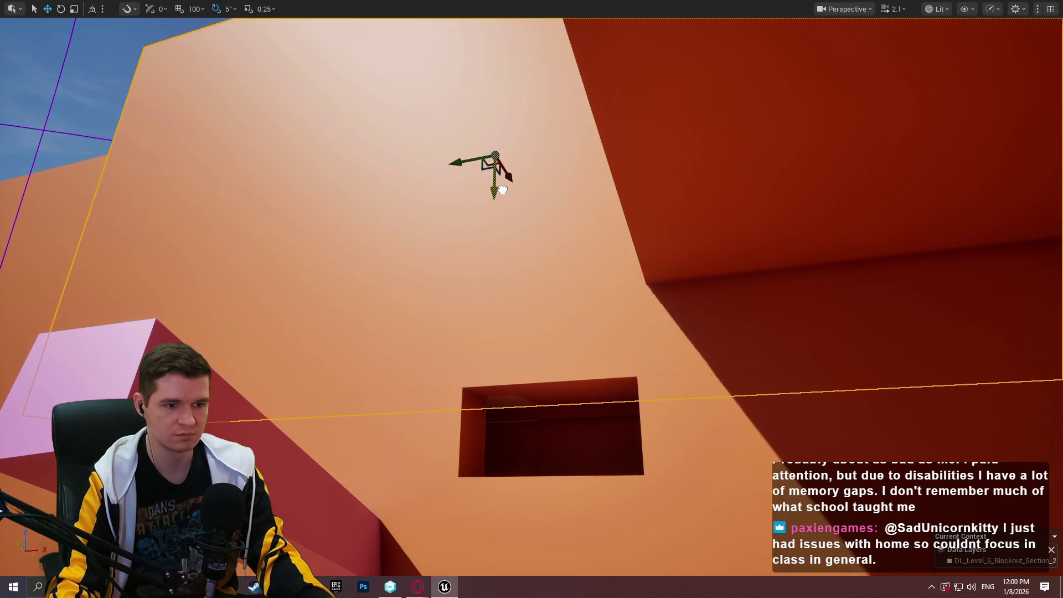
key(w)
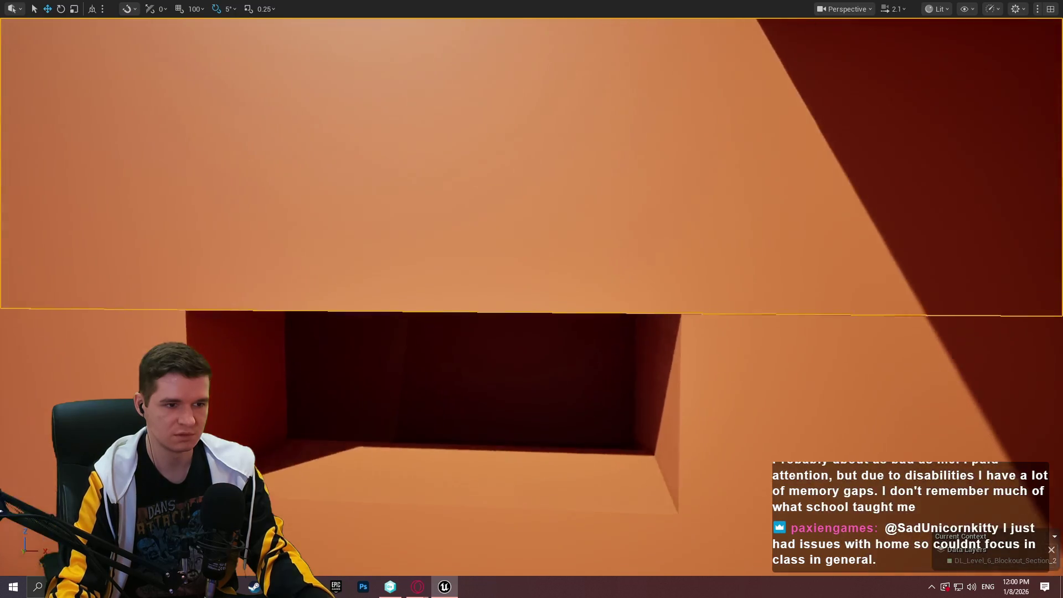
key(w)
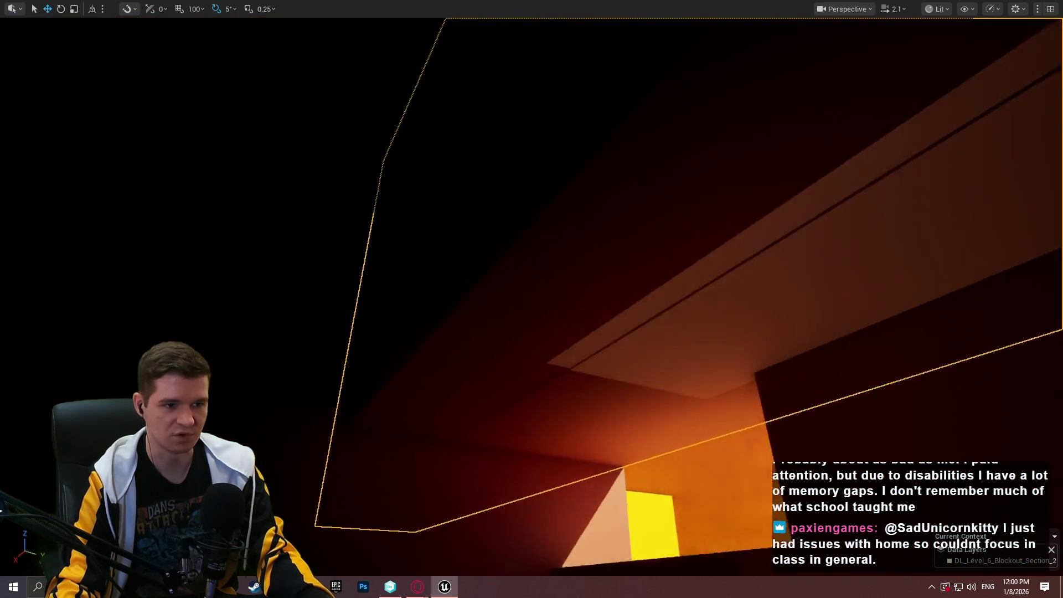
key(w)
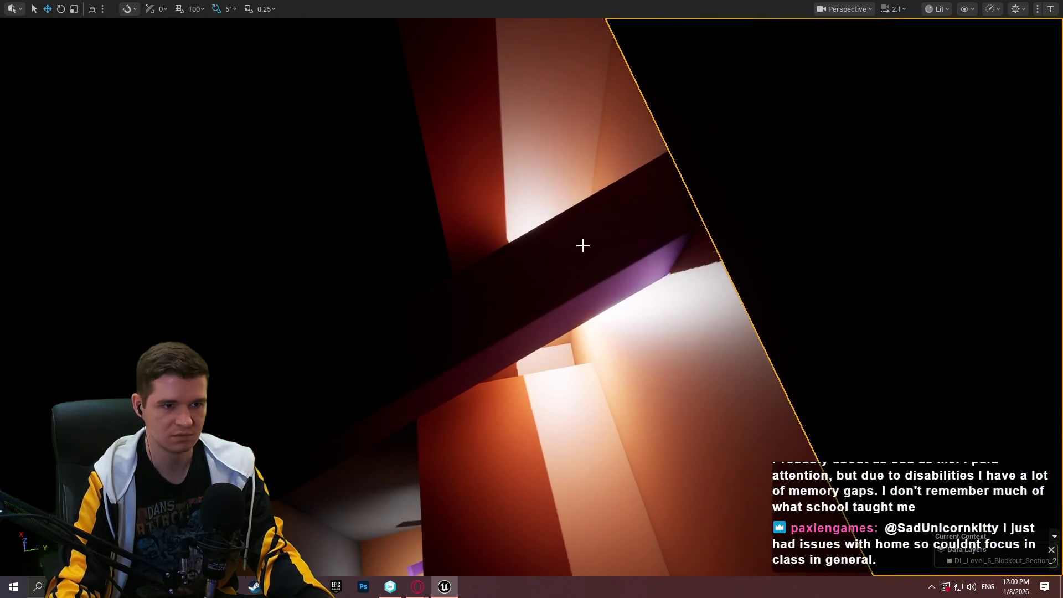
right_click(582, 246)
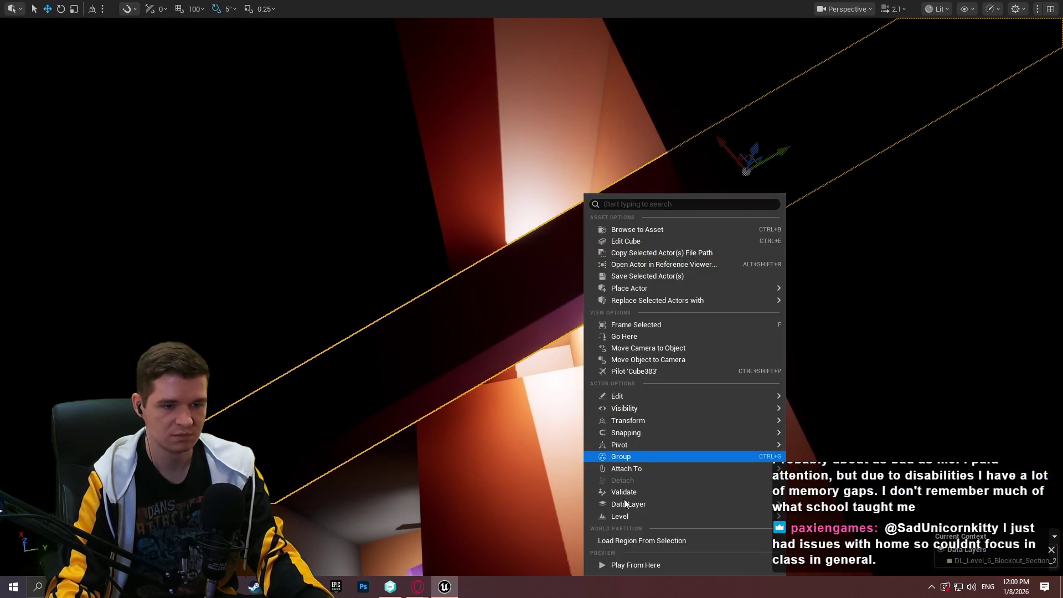
click(643, 565)
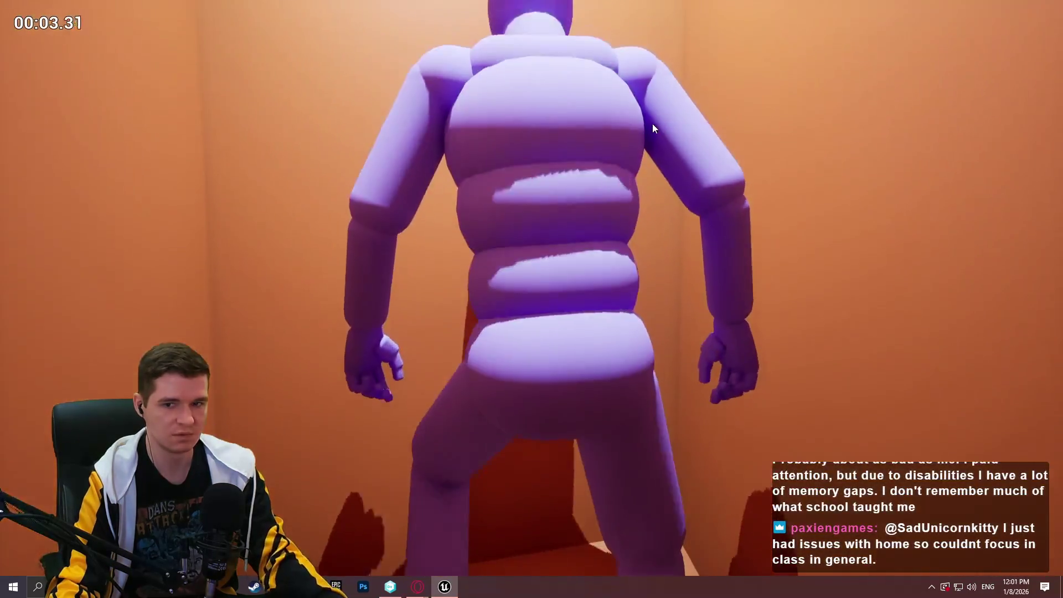
key(Escape)
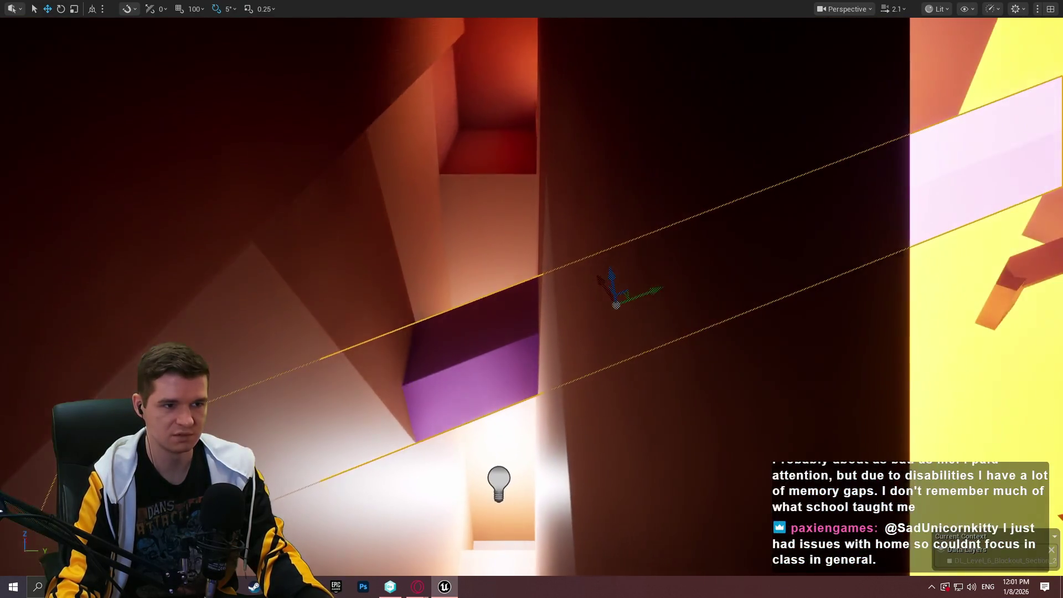
right_click(462, 341)
click(544, 563)
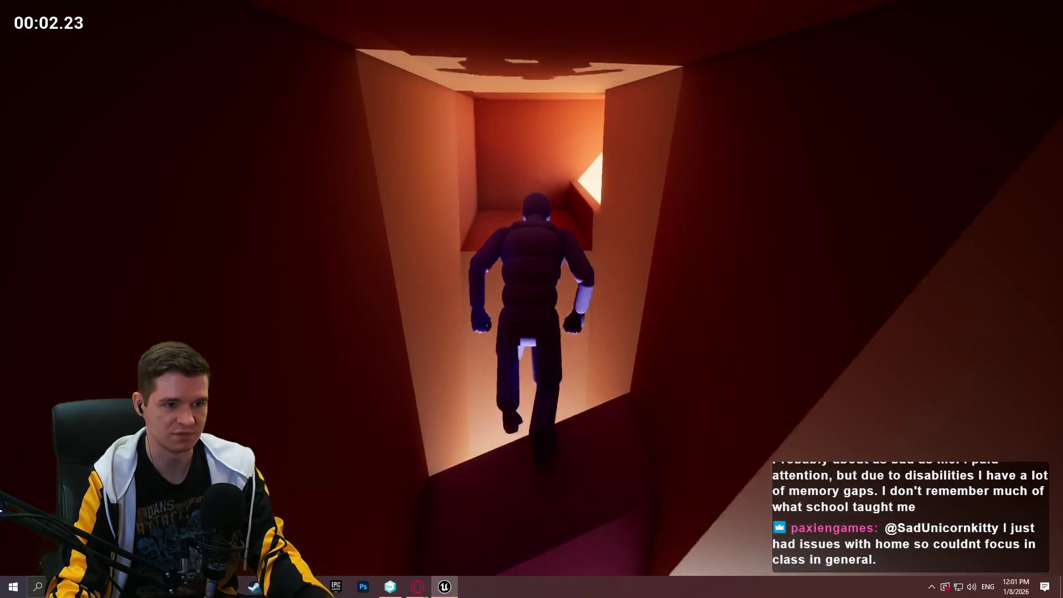
key(Escape)
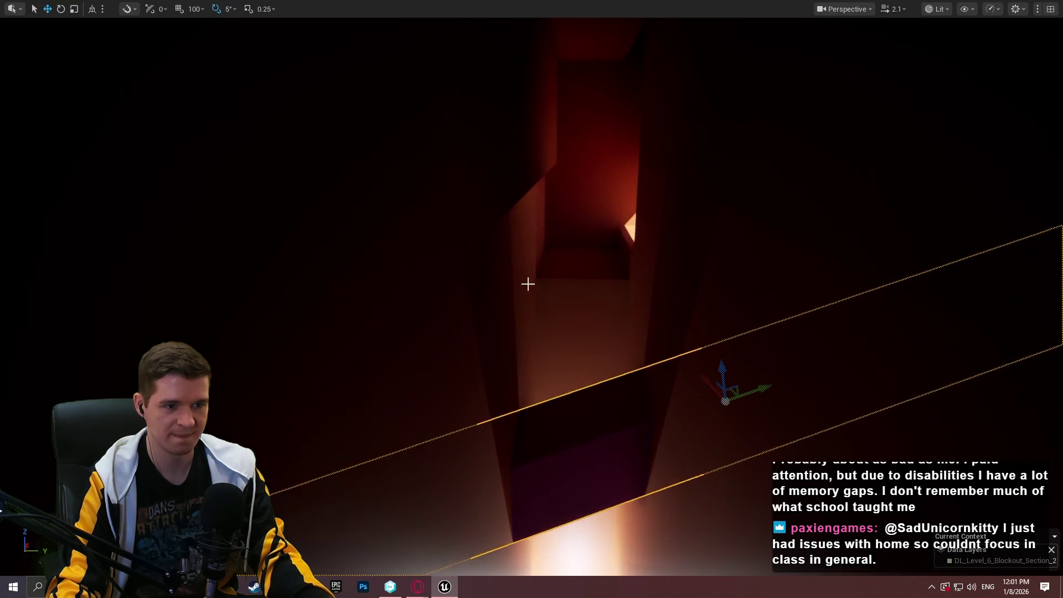
right_click(612, 406)
click(671, 395)
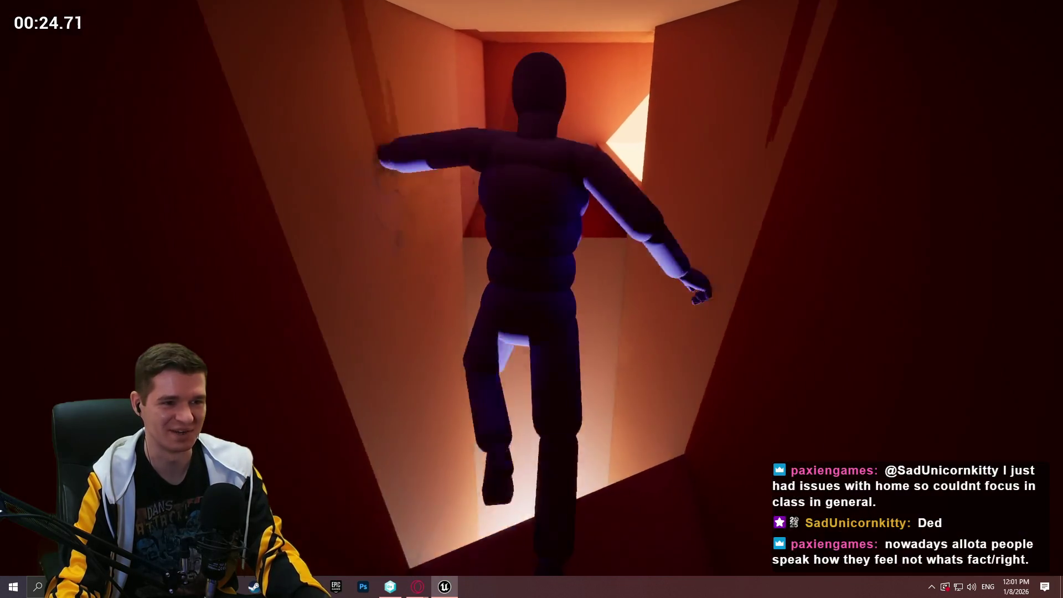
key(Escape)
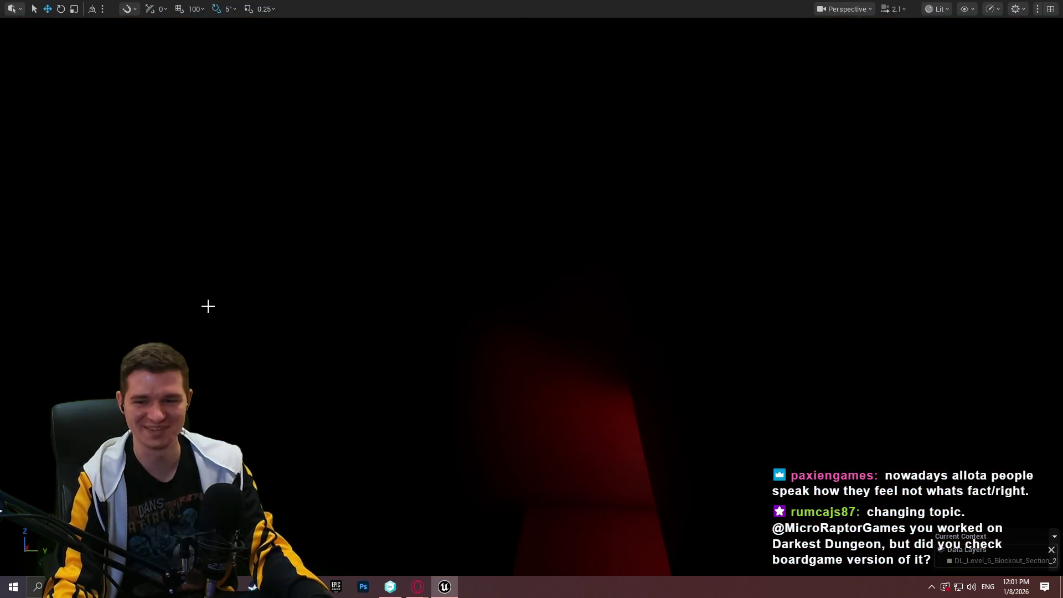
Play-test briefly from in front of the lit opening, then stop.
scroll(489, 370, down, 2)
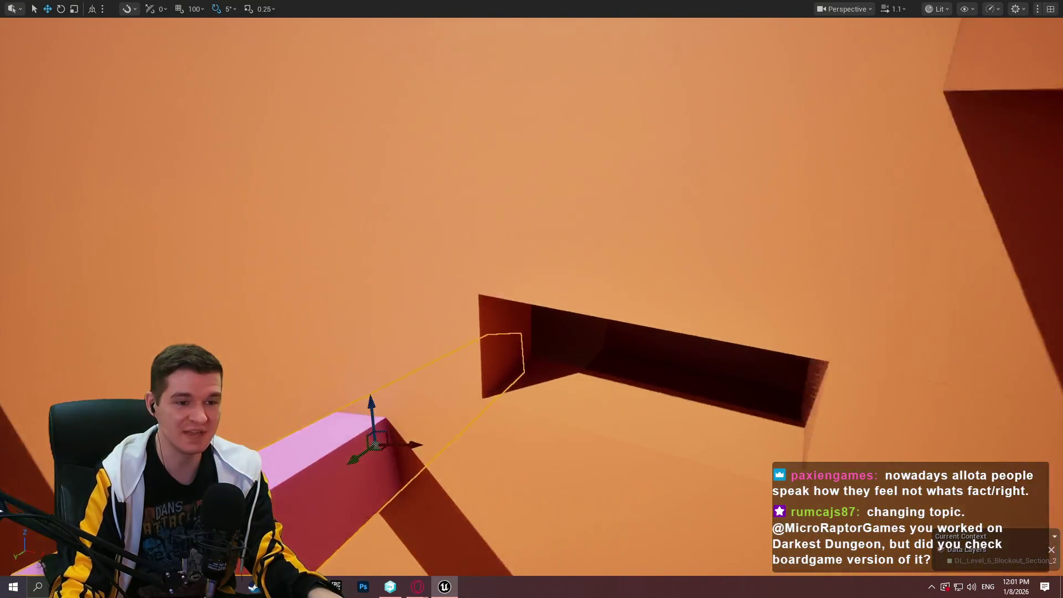
mouse_move(662, 471)
mouse_down()
mouse_move(661, 421)
mouse_move(672, 416)
mouse_move(697, 438)
mouse_move(681, 454)
mouse_move(648, 249)
mouse_up()
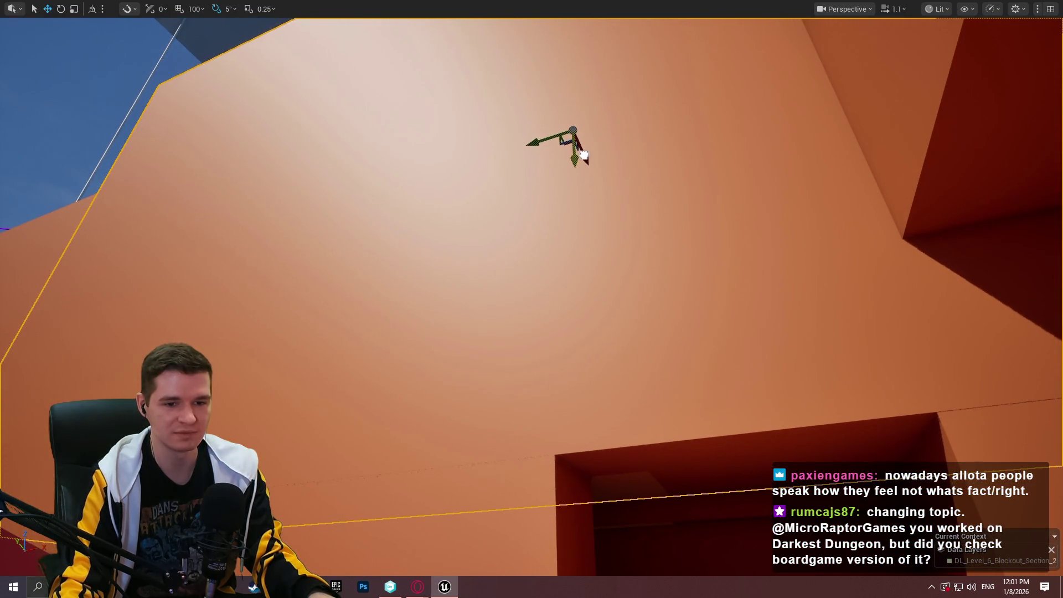
mouse_move(647, 248)
mouse_down()
mouse_move(681, 222)
mouse_move(654, 216)
mouse_up()
right_click(544, 397)
click(544, 397)
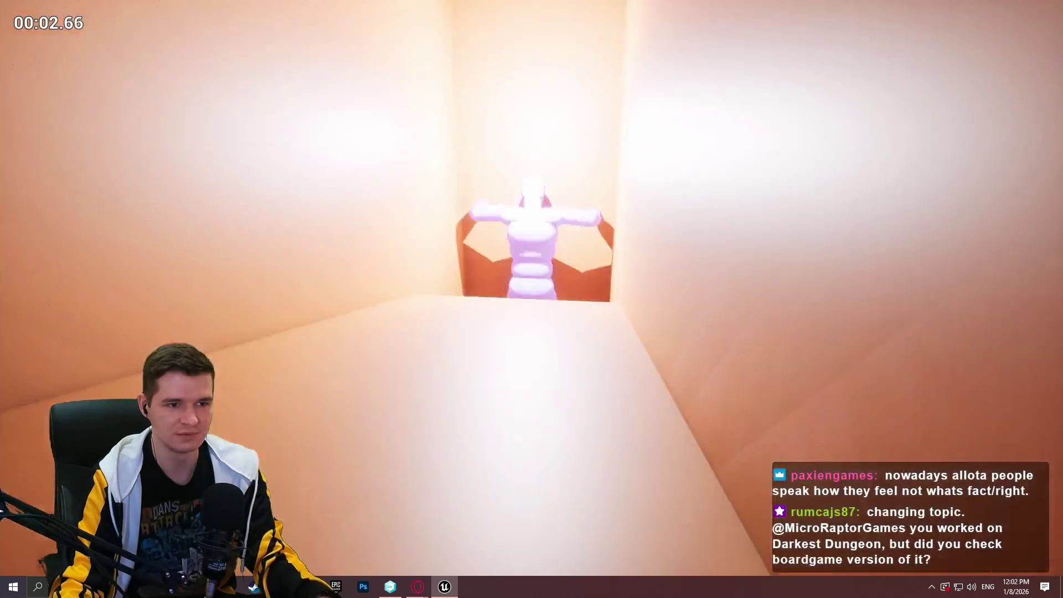
key(Escape)
Play-test from inside the shaft, jumping the character up two ledges, then return to the editor.
mouse_move(1025, 298)
mouse_down()
mouse_move(1013, 288)
mouse_move(996, 299)
mouse_move(1018, 305)
mouse_move(1008, 293)
mouse_move(1001, 304)
mouse_up()
drag(559, 112, 559, 111)
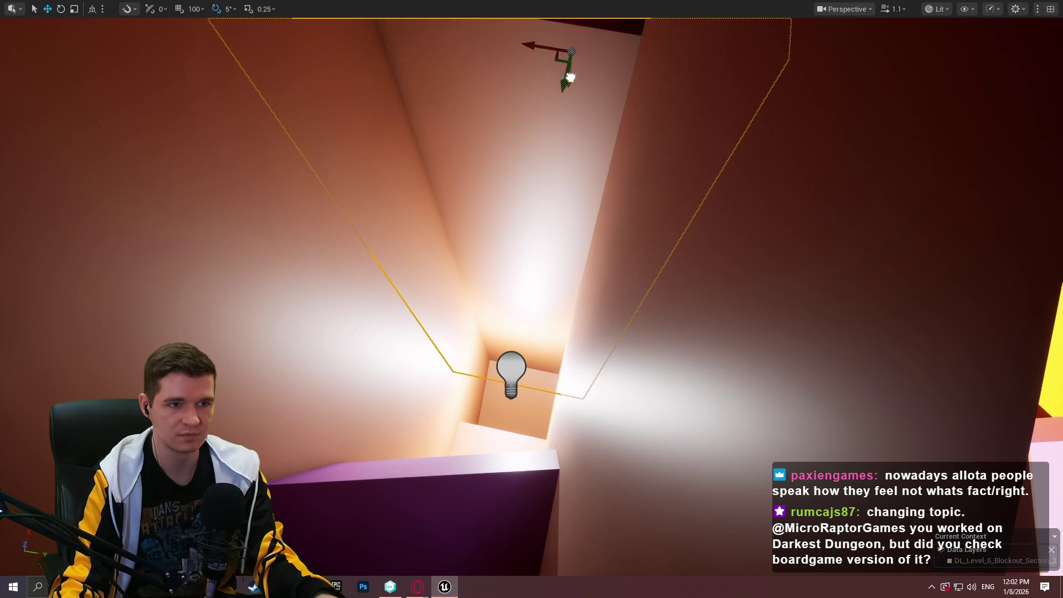
drag(583, 78, 583, 77)
drag(647, 290, 647, 290)
right_click(647, 290)
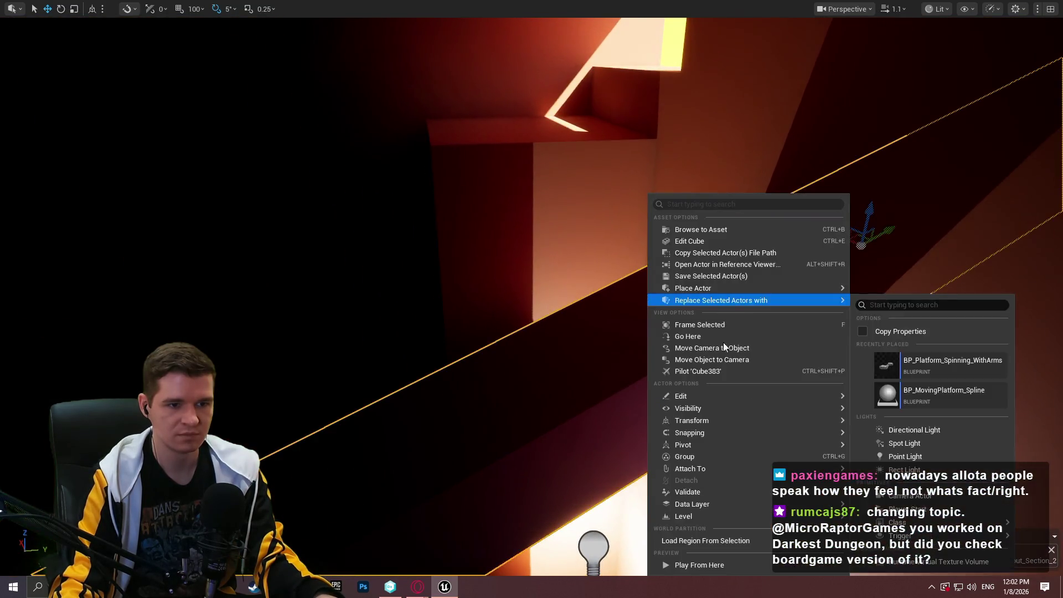
click(743, 565)
key(space)
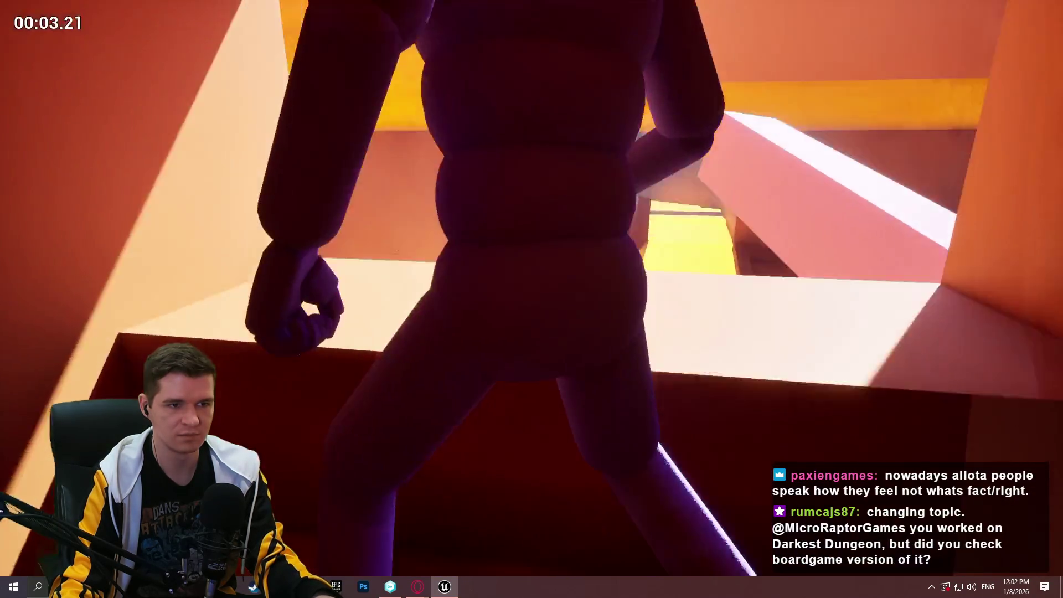
key(space)
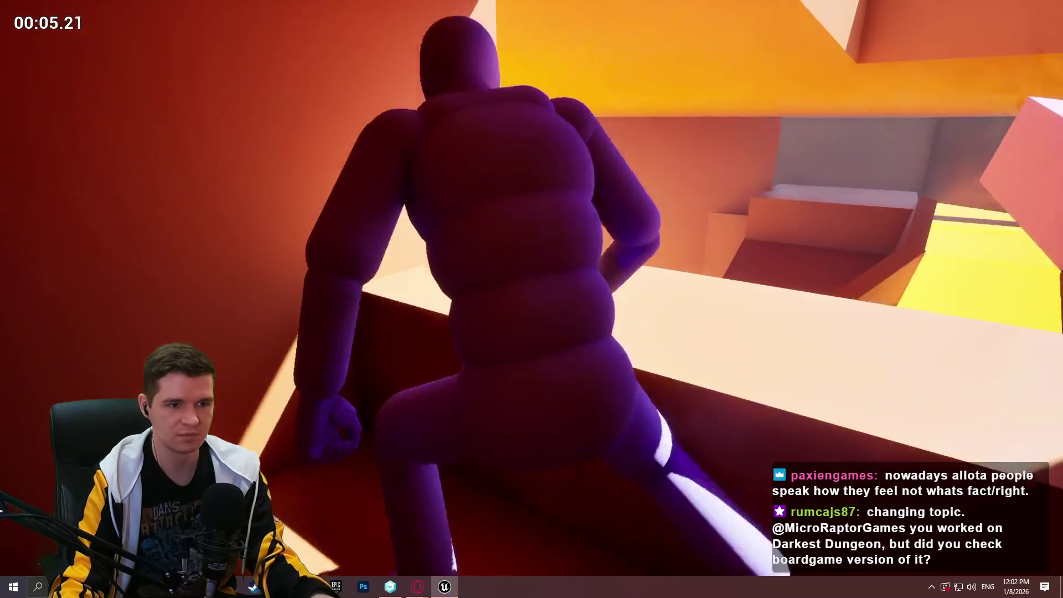
key(Escape)
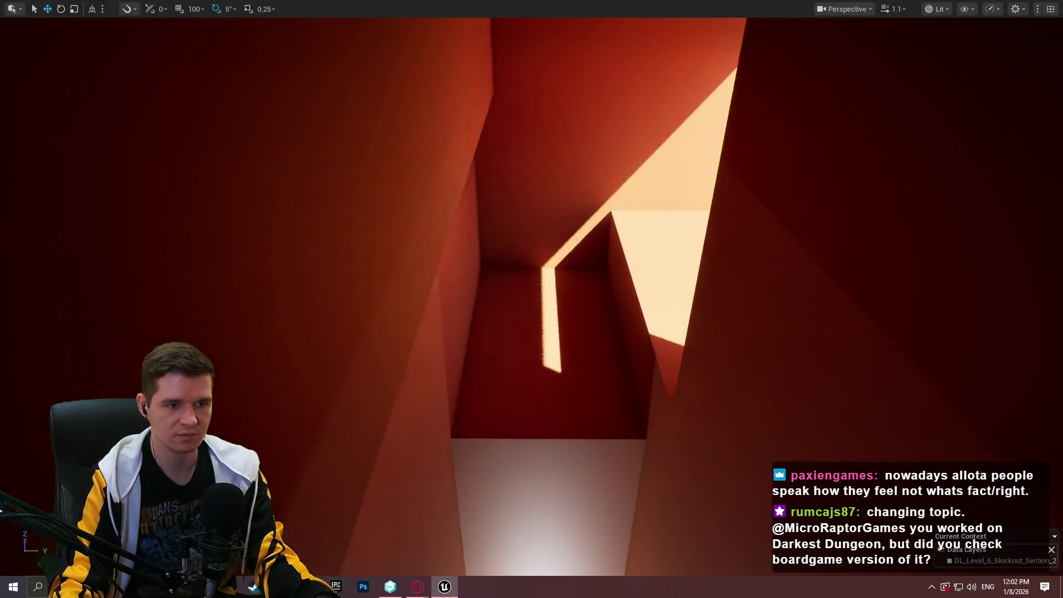
Raise the shaft-top block, rotate it 20 degrees, then shift it and lower it slightly.
key(f)
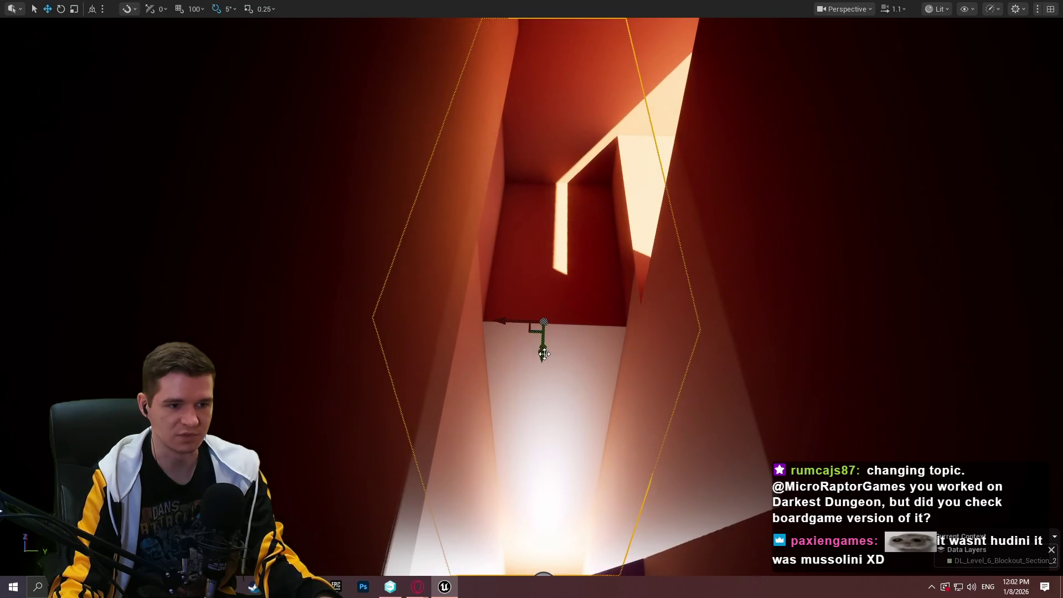
mouse_move(542, 332)
mouse_down()
mouse_move(565, 346)
mouse_move(551, 315)
mouse_move(570, 178)
mouse_move(556, 178)
mouse_up()
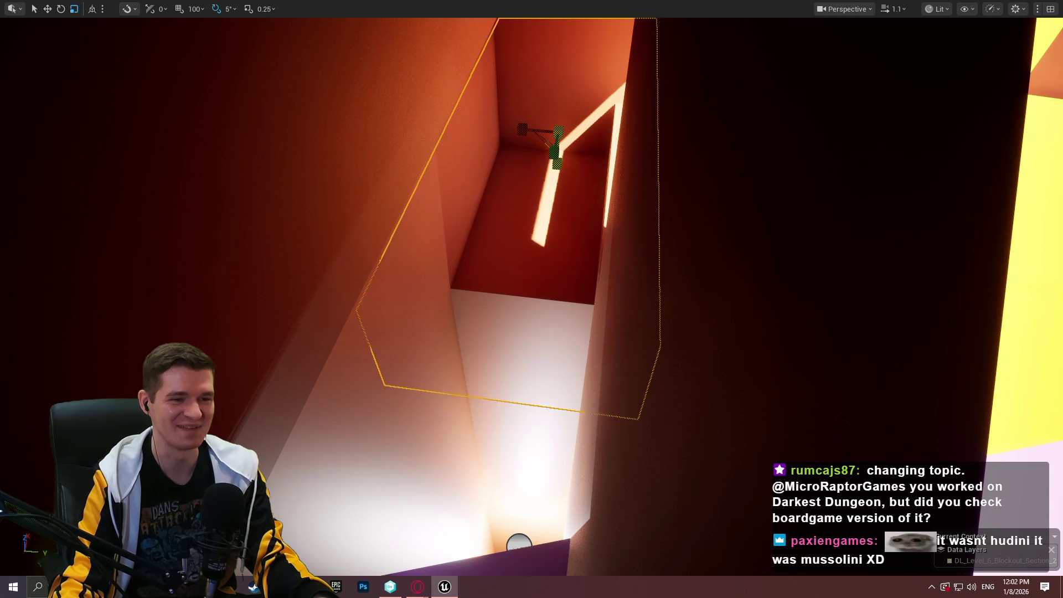
drag(558, 163, 553, 97)
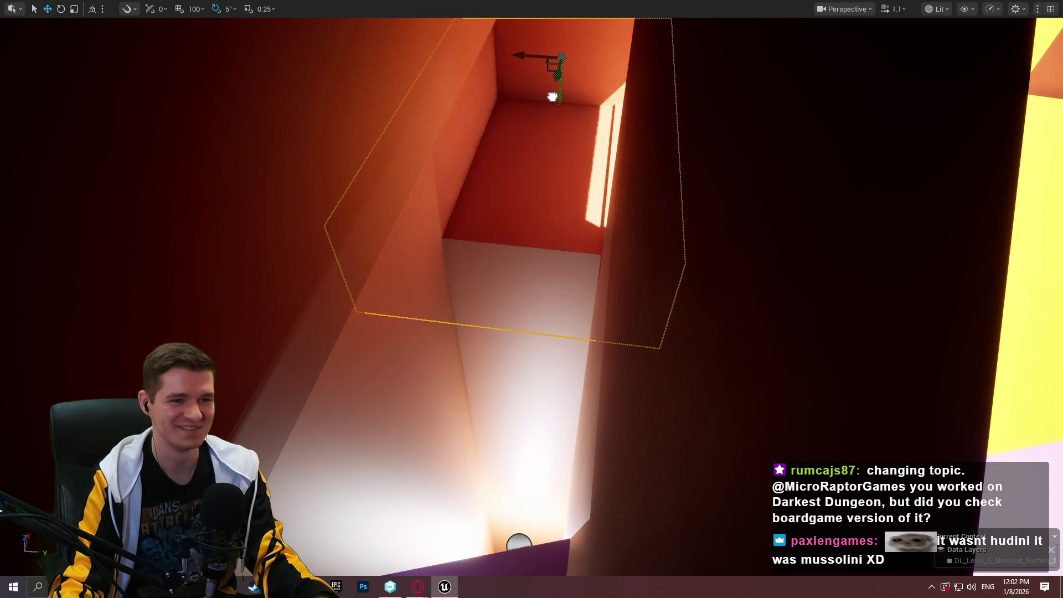
drag(531, 299, 476, 277)
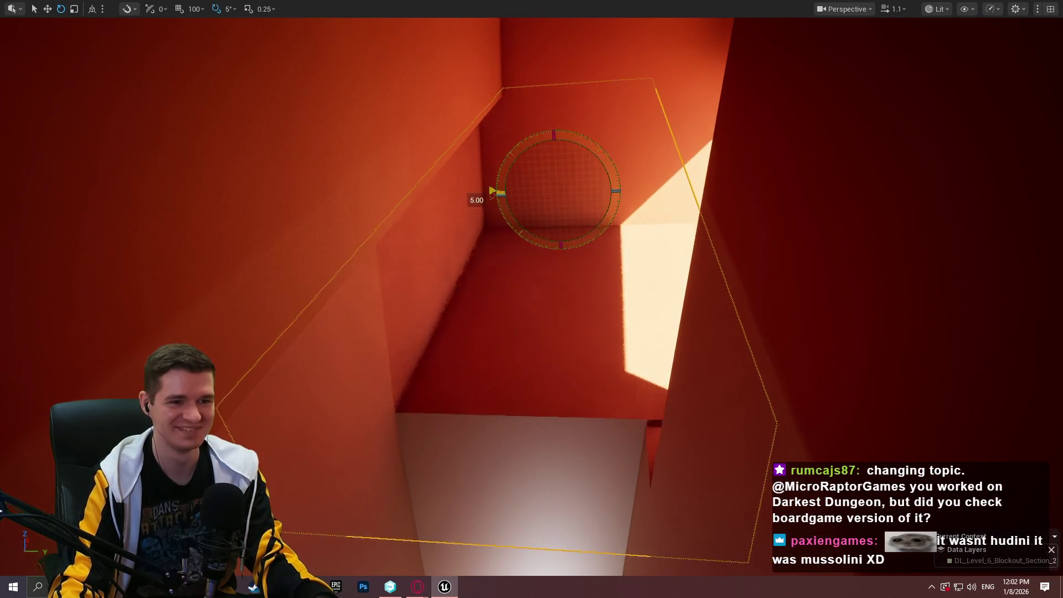
drag(498, 193, 501, 203)
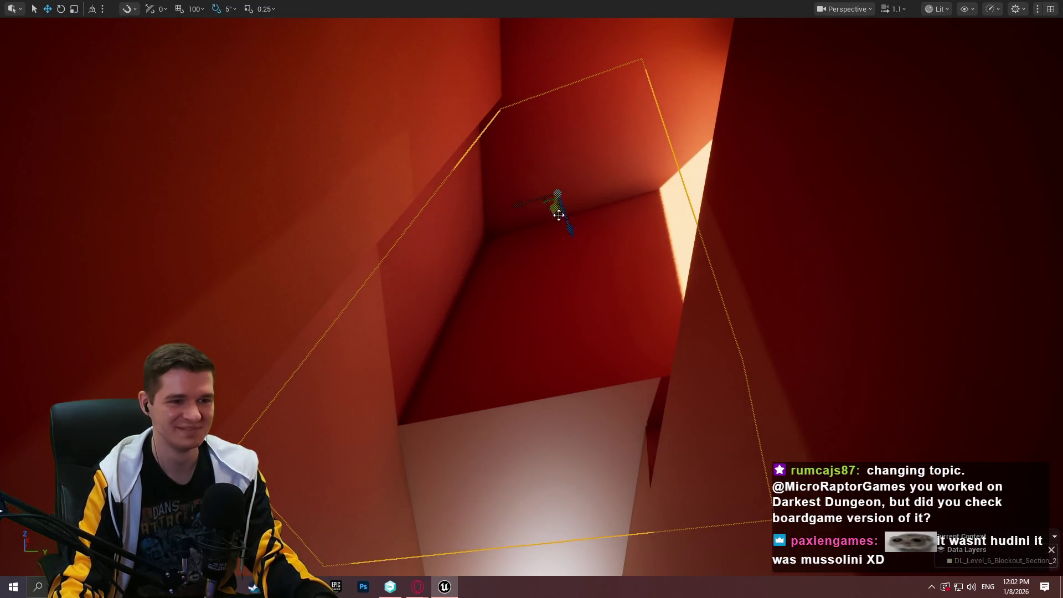
mouse_move(565, 222)
mouse_down()
mouse_move(567, 240)
mouse_move(550, 196)
mouse_move(610, 202)
mouse_up()
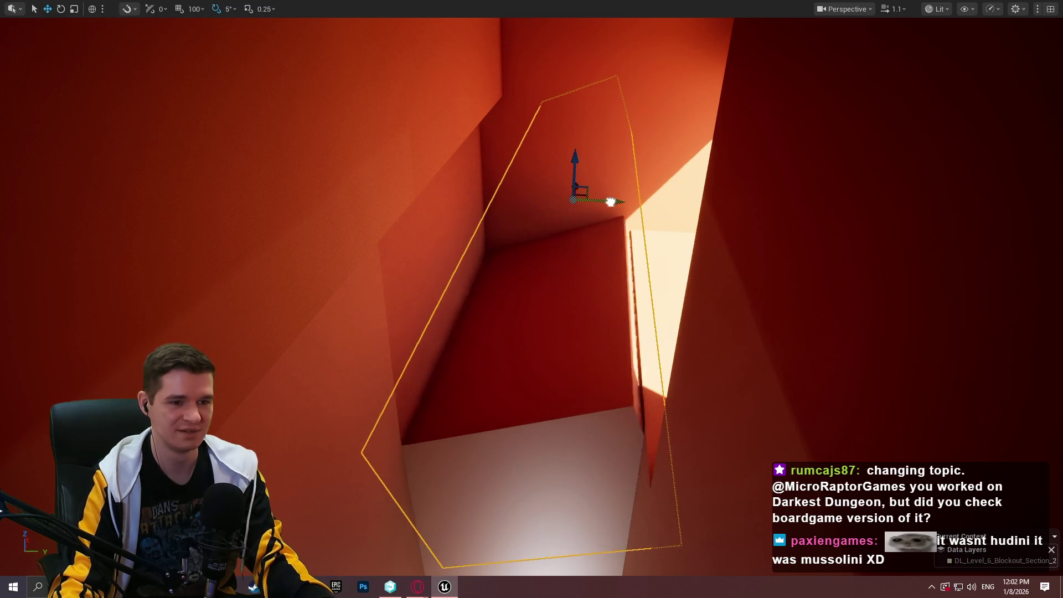
mouse_move(577, 165)
mouse_down()
mouse_move(579, 178)
mouse_move(585, 171)
mouse_up()
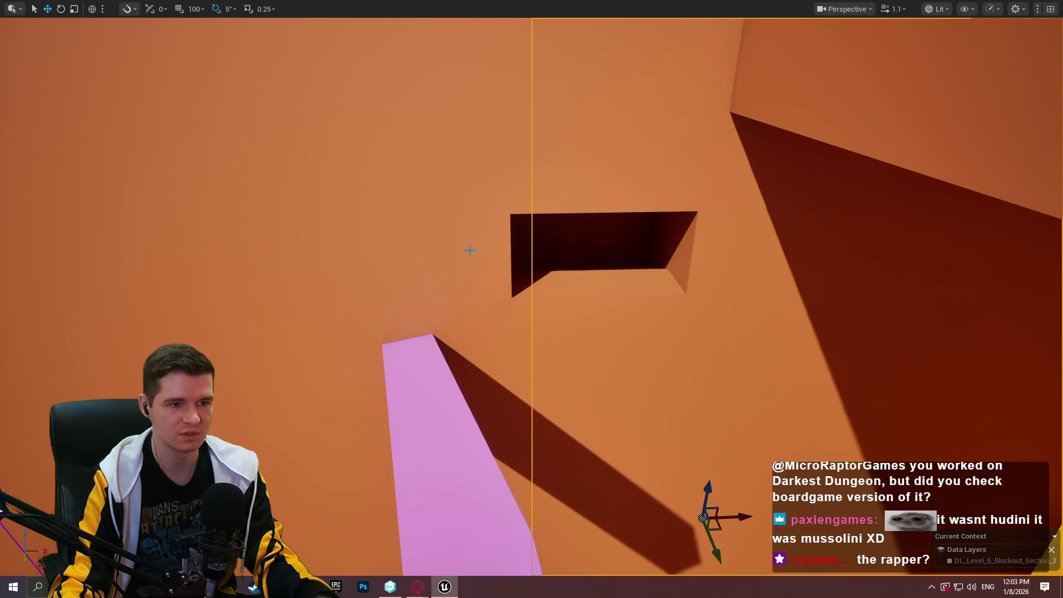
Fly to the orange wall, select the pink box and view the pink beams from several angles.
drag(585, 171, 585, 171)
drag(560, 231, 560, 232)
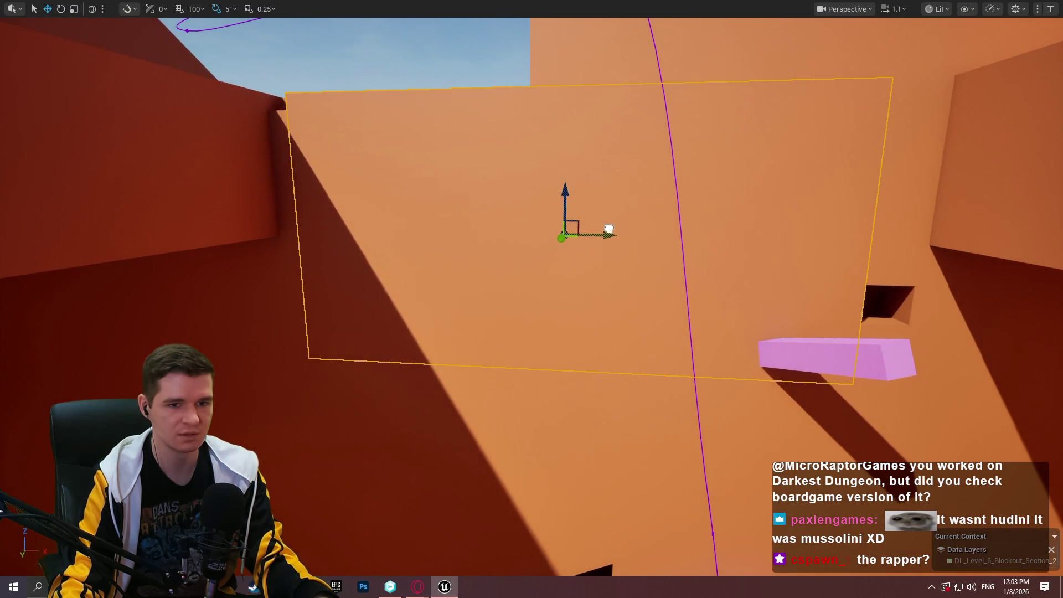
drag(623, 227, 615, 263)
click(522, 251)
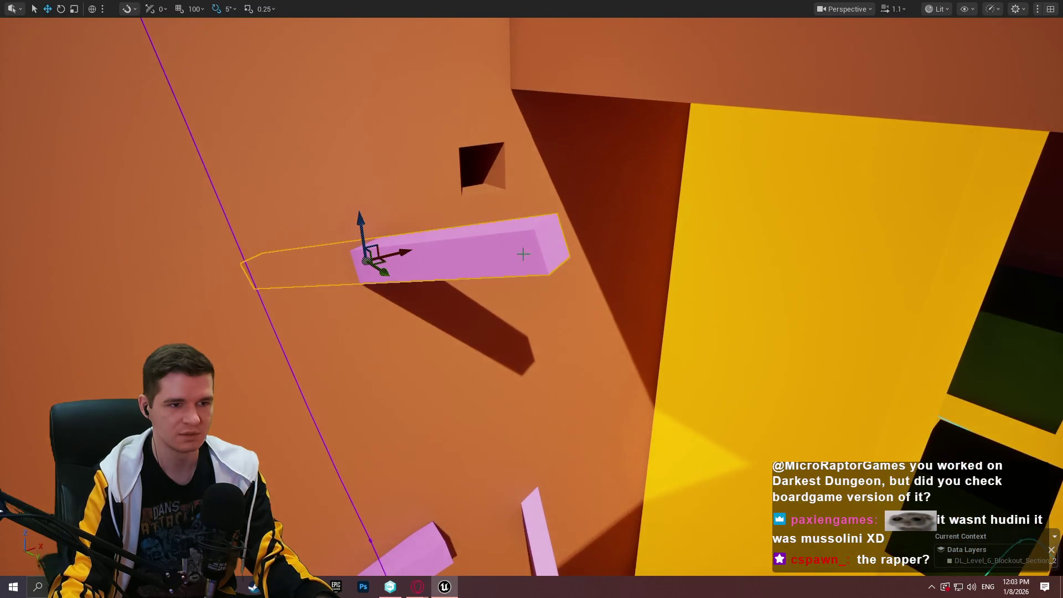
drag(522, 251, 522, 251)
drag(392, 213, 392, 213)
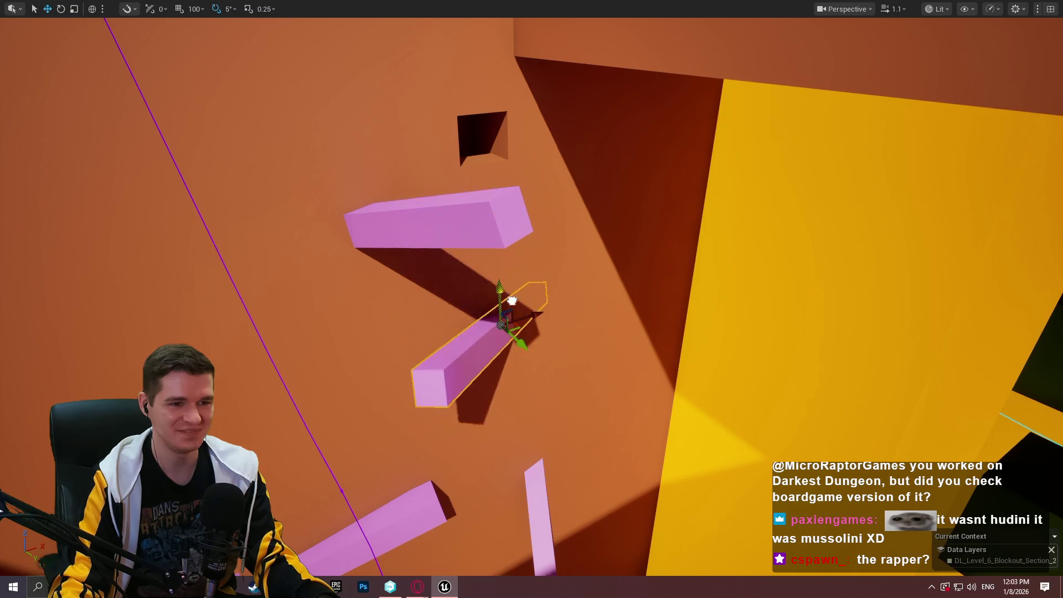
drag(542, 280, 558, 253)
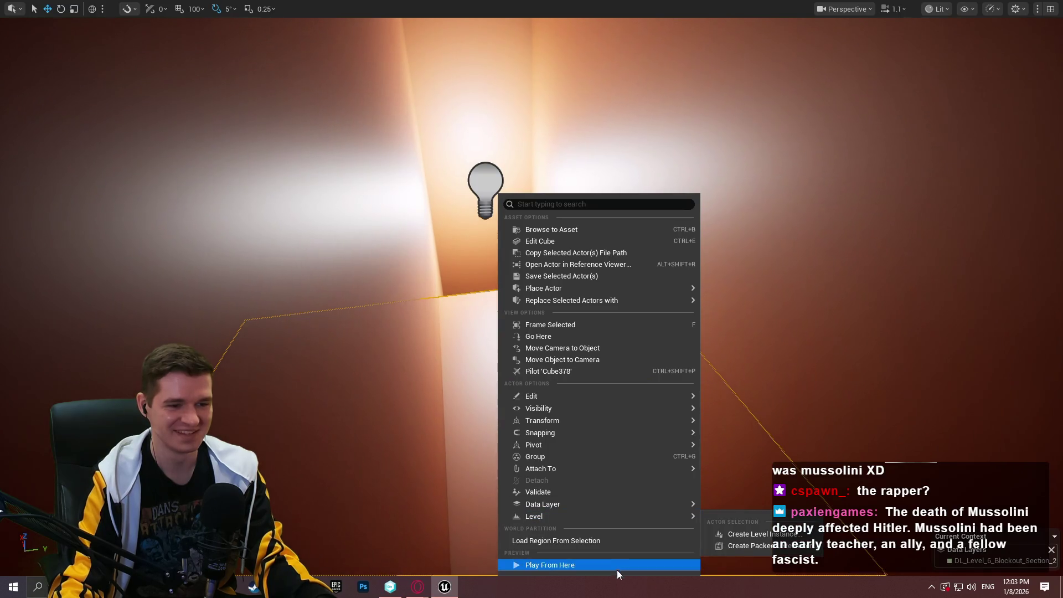
Play-test from one tunnel cube and stop, then start another play-test from a second tunnel cube.
click(616, 568)
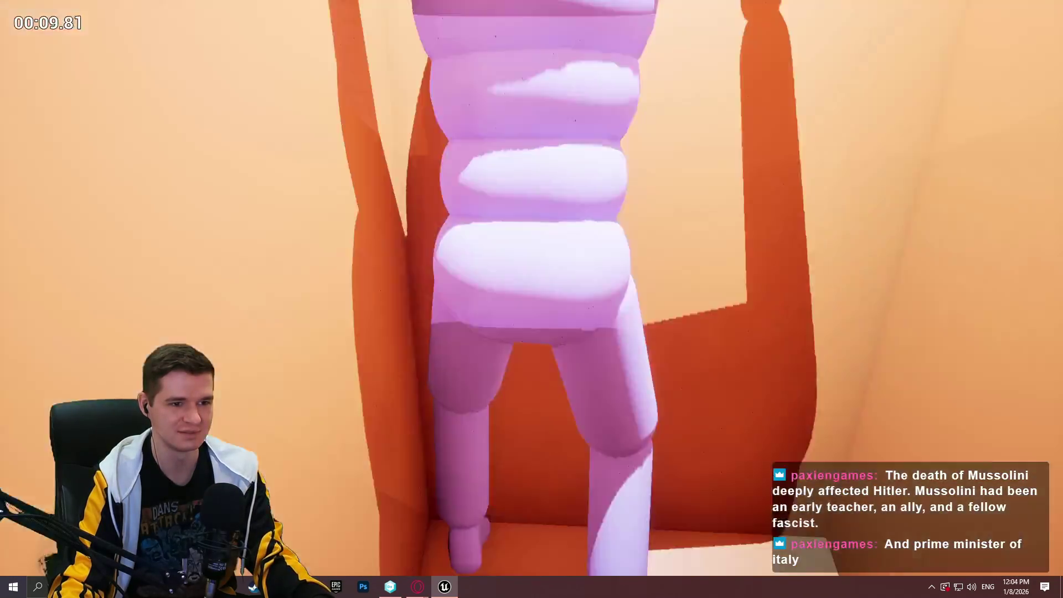
key(Escape)
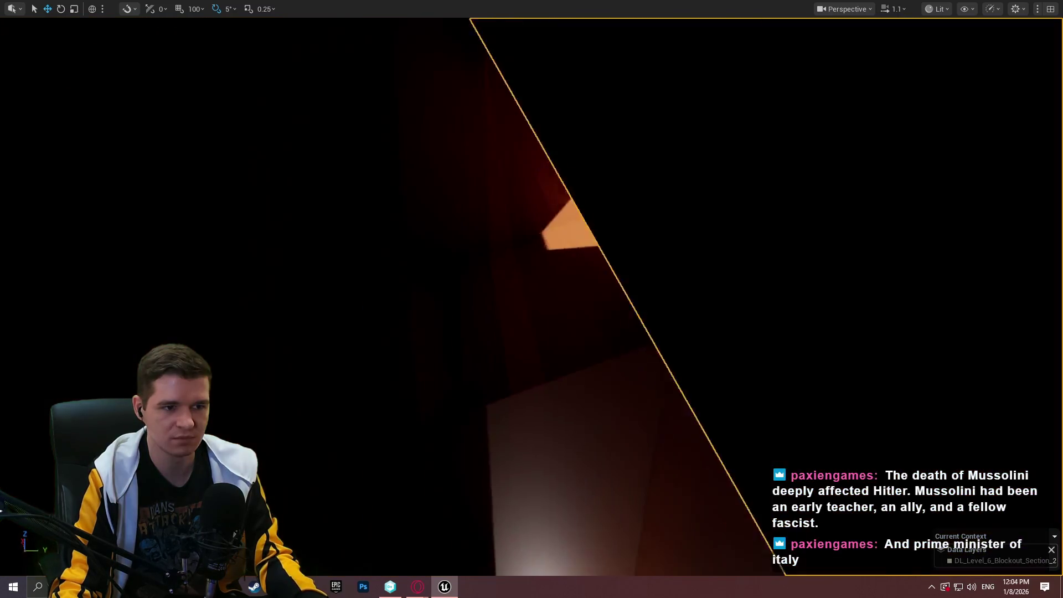
right_click(386, 194)
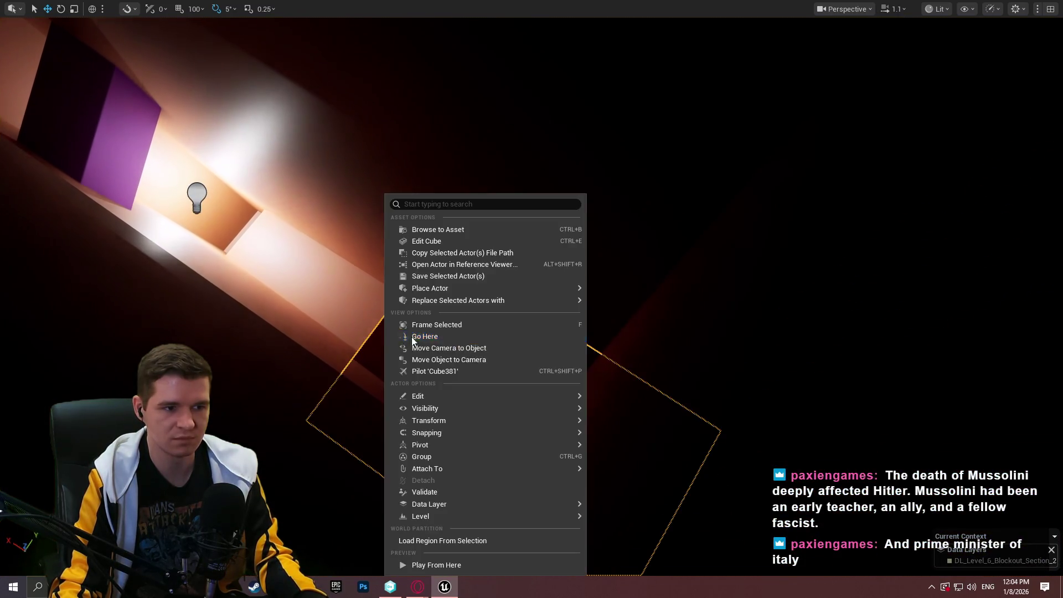
drag(722, 346, 692, 354)
right_click(583, 490)
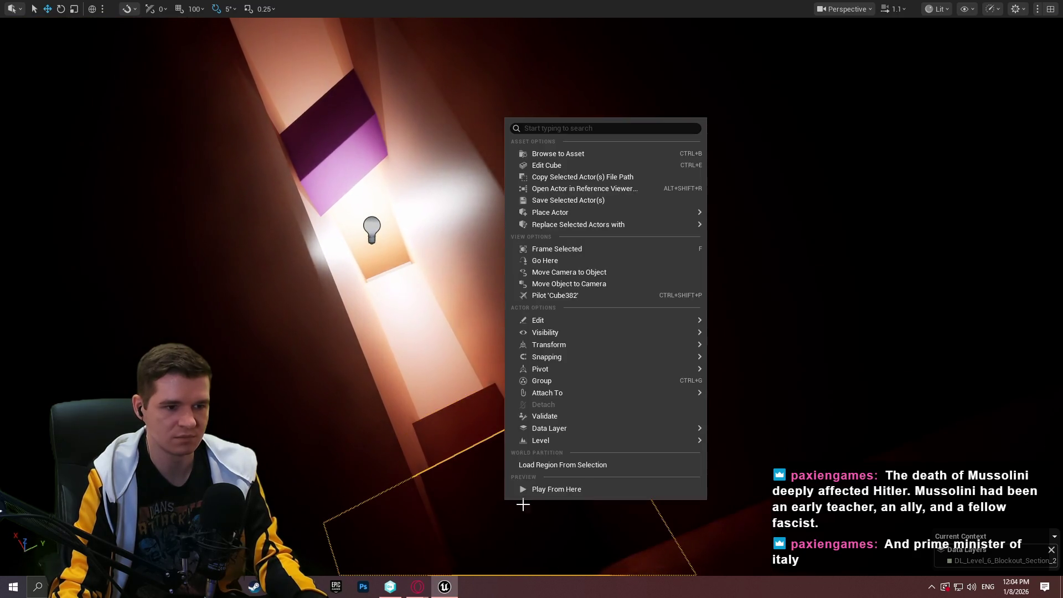
click(555, 494)
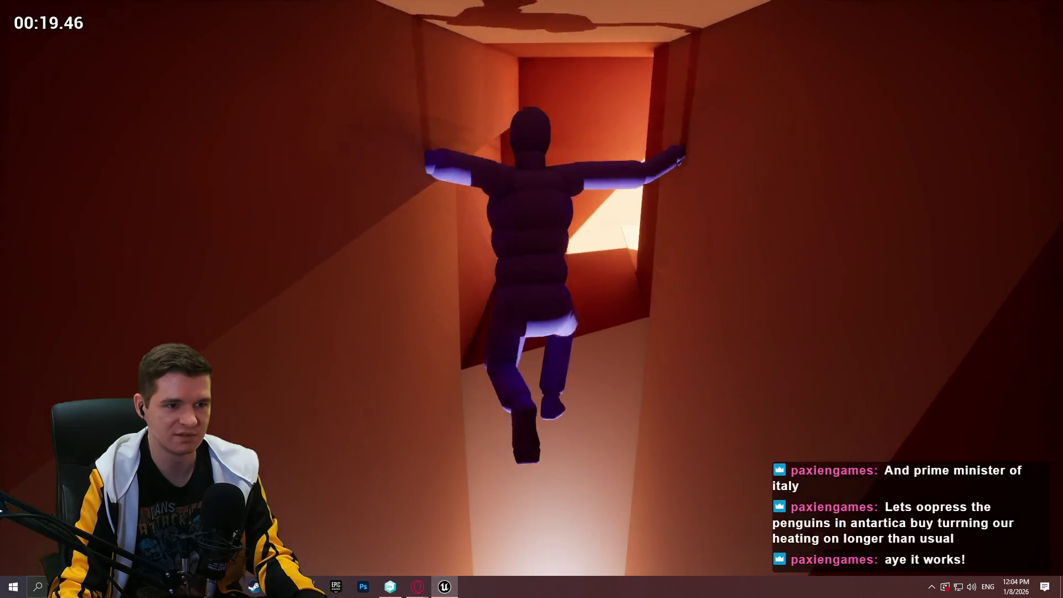
End the running test, fly back to the tunnel cube, and play-test the climb from it again.
key(Escape)
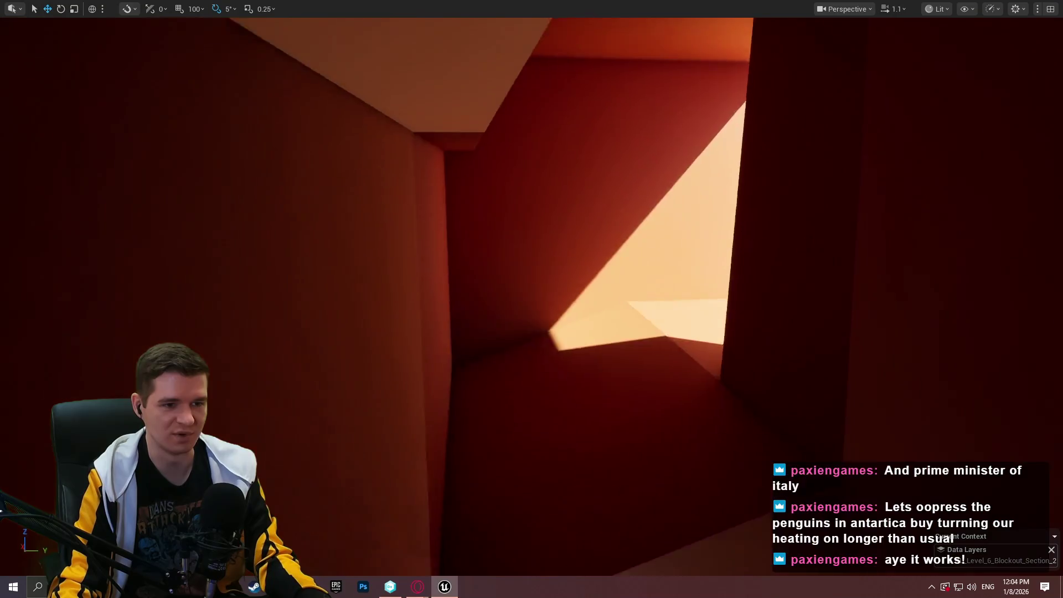
drag(590, 415, 590, 415)
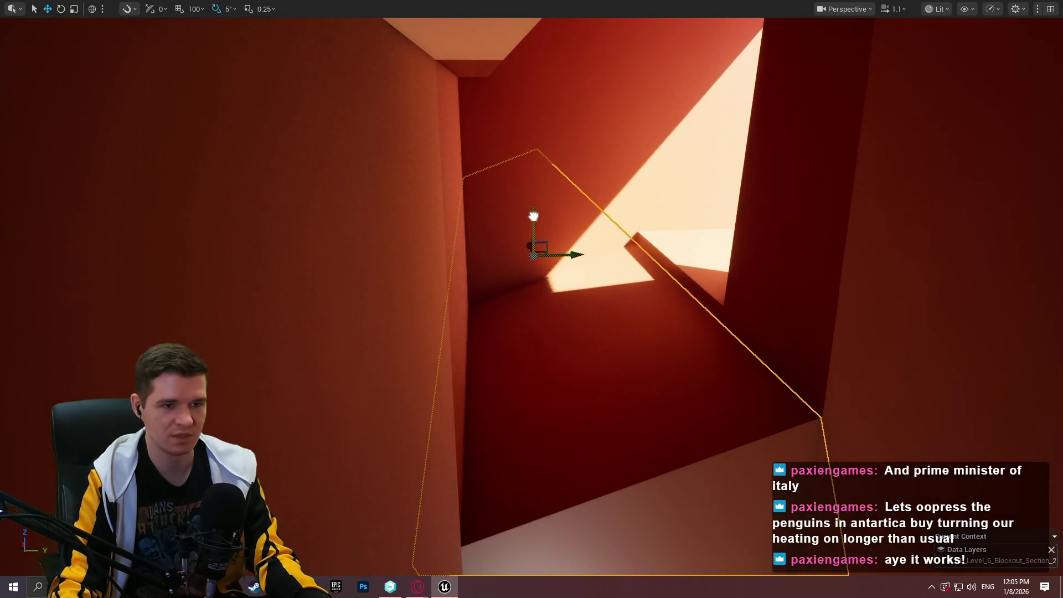
drag(534, 213, 533, 213)
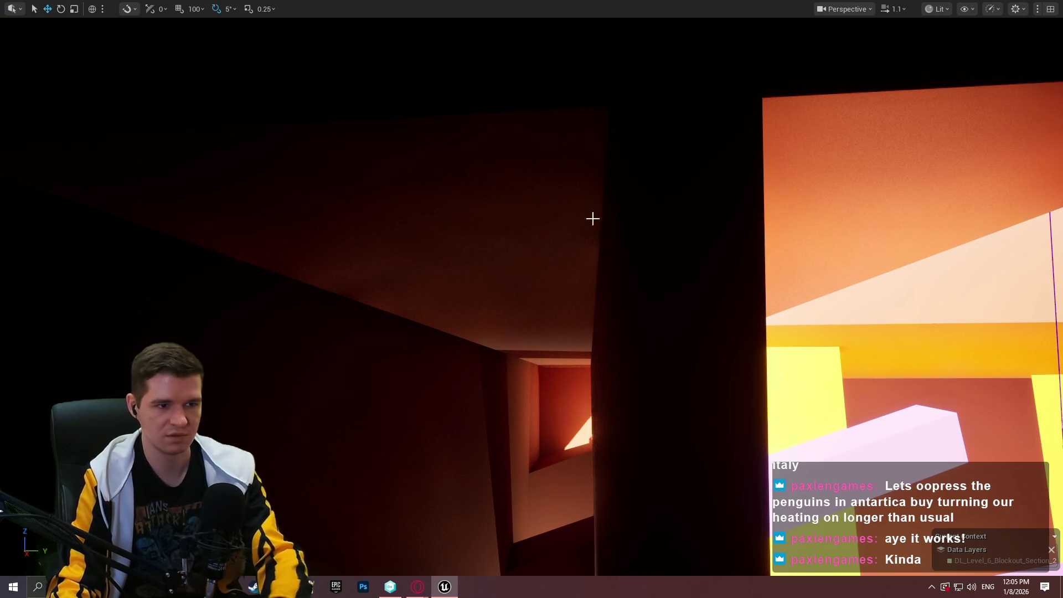
drag(592, 219, 592, 218)
right_click(539, 244)
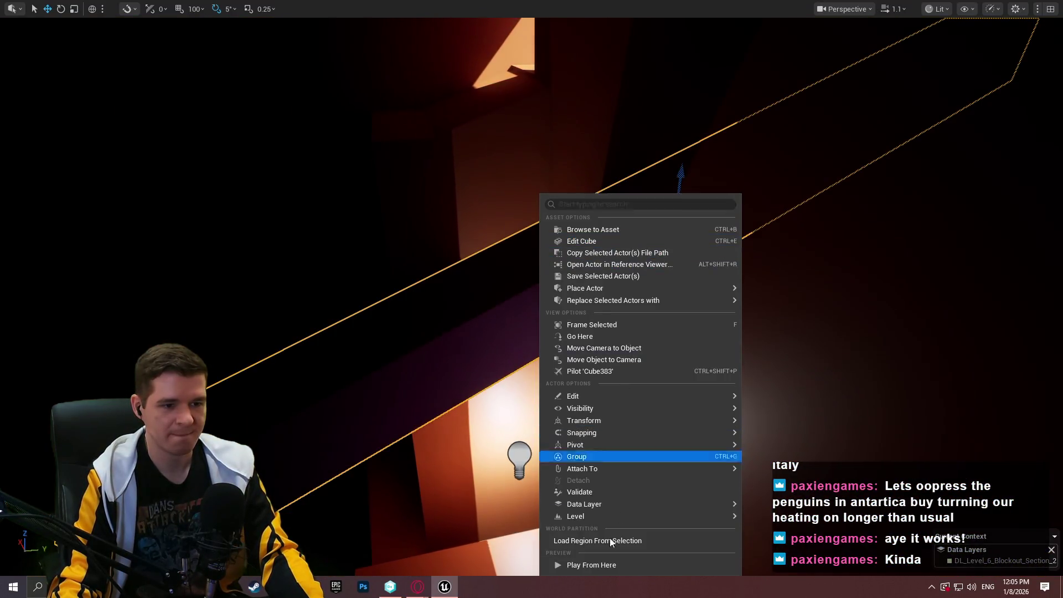
click(603, 567)
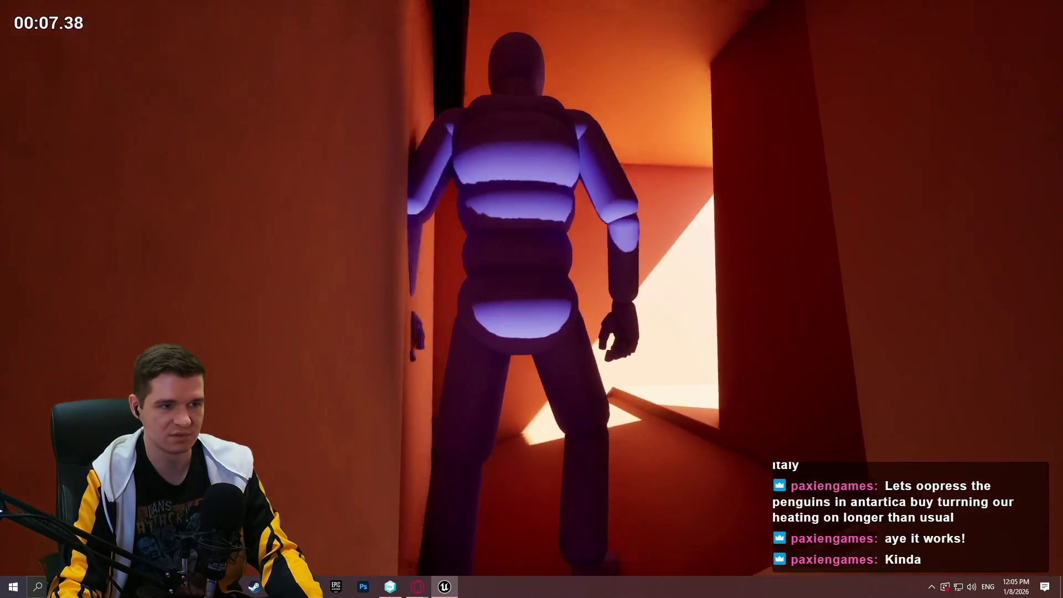
key(Escape)
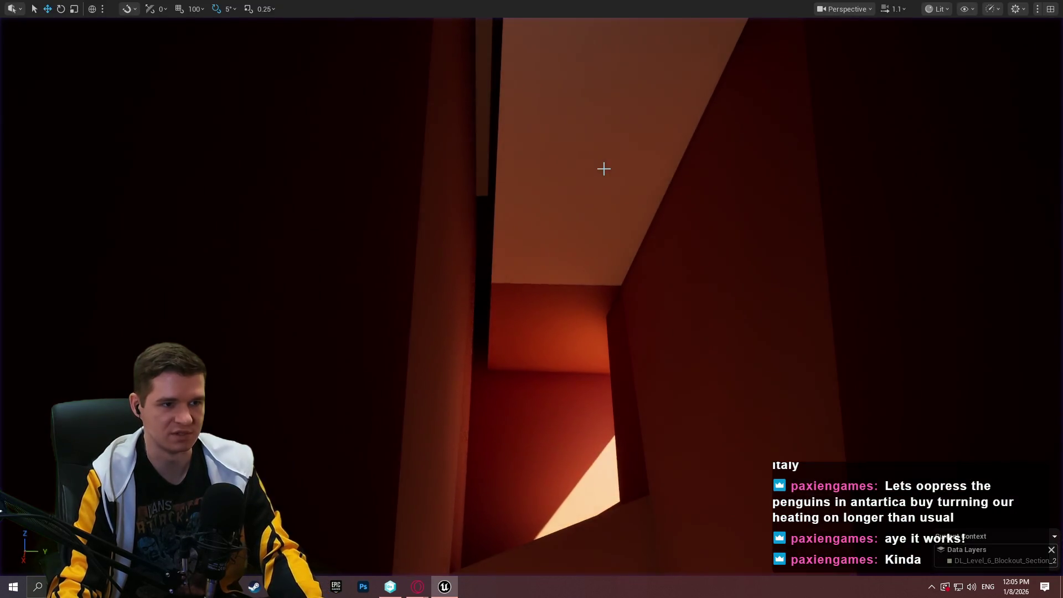
scroll(504, 206, up, 3)
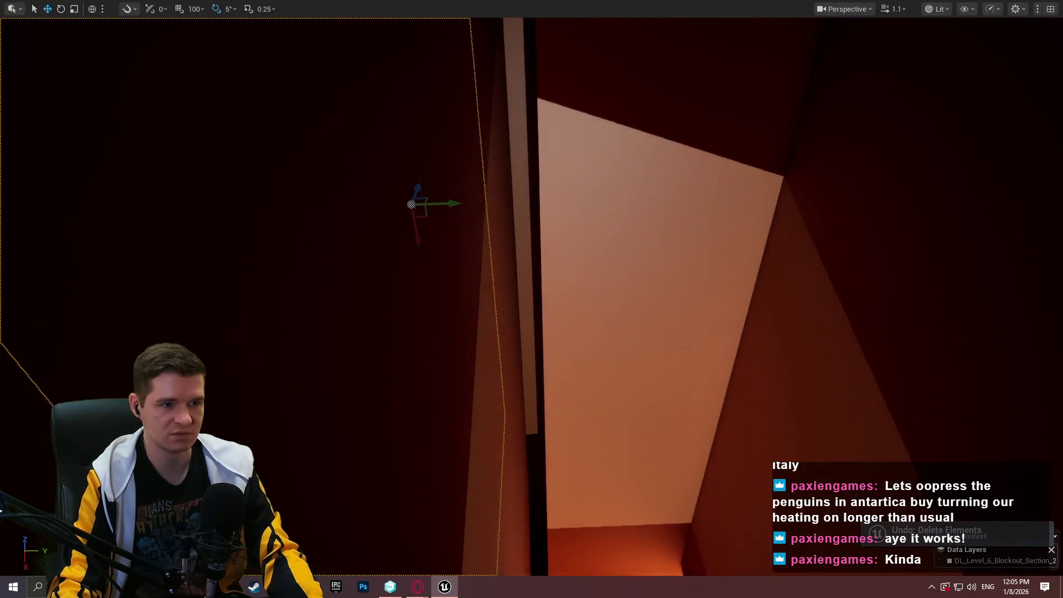
drag(469, 201, 470, 200)
drag(625, 206, 665, 232)
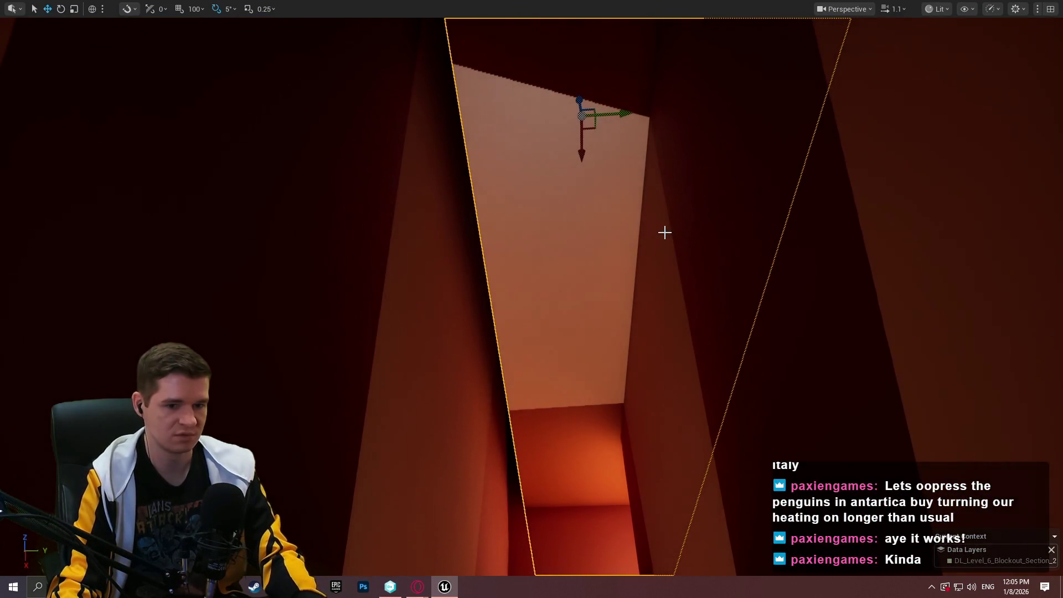
drag(666, 232, 665, 232)
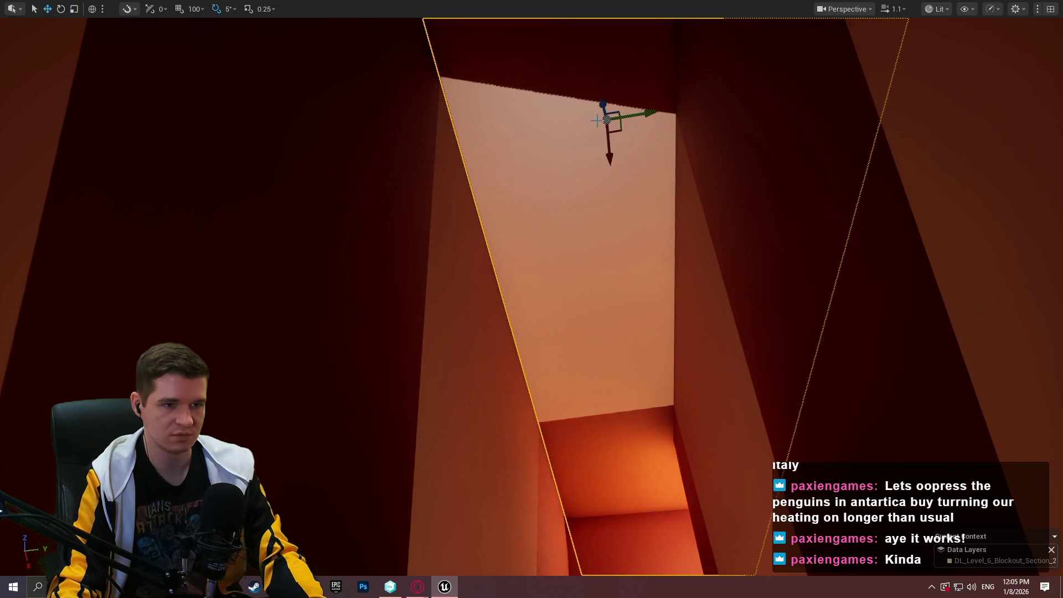
mouse_move(661, 113)
mouse_down()
mouse_move(605, 87)
mouse_move(415, 70)
mouse_move(454, 98)
mouse_move(449, 200)
mouse_up()
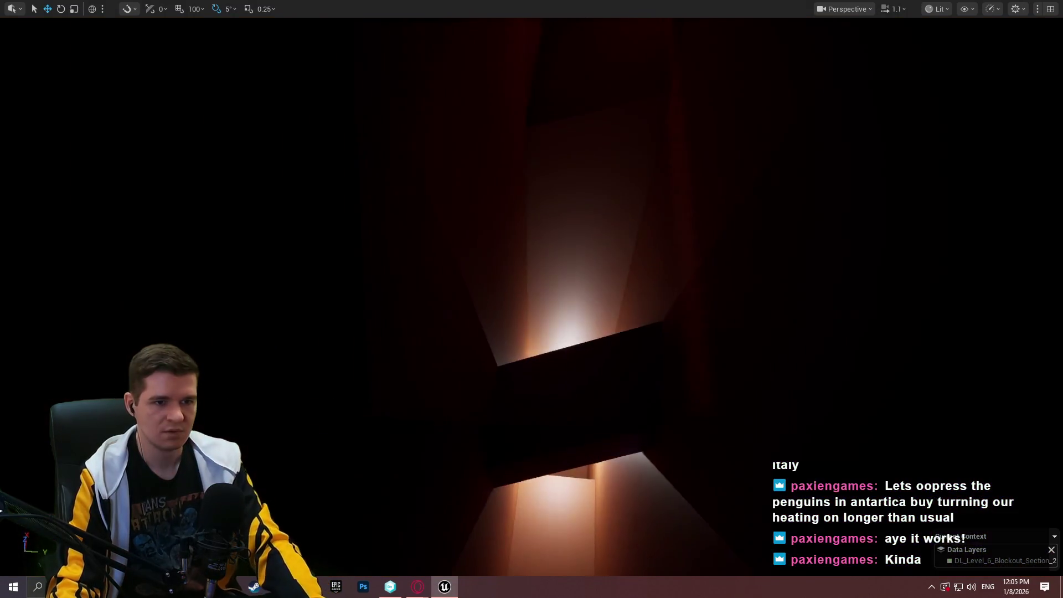
Play-test from the lit block, climbing out of the shaft along the pink beams onto the red beam.
right_click(599, 347)
click(662, 566)
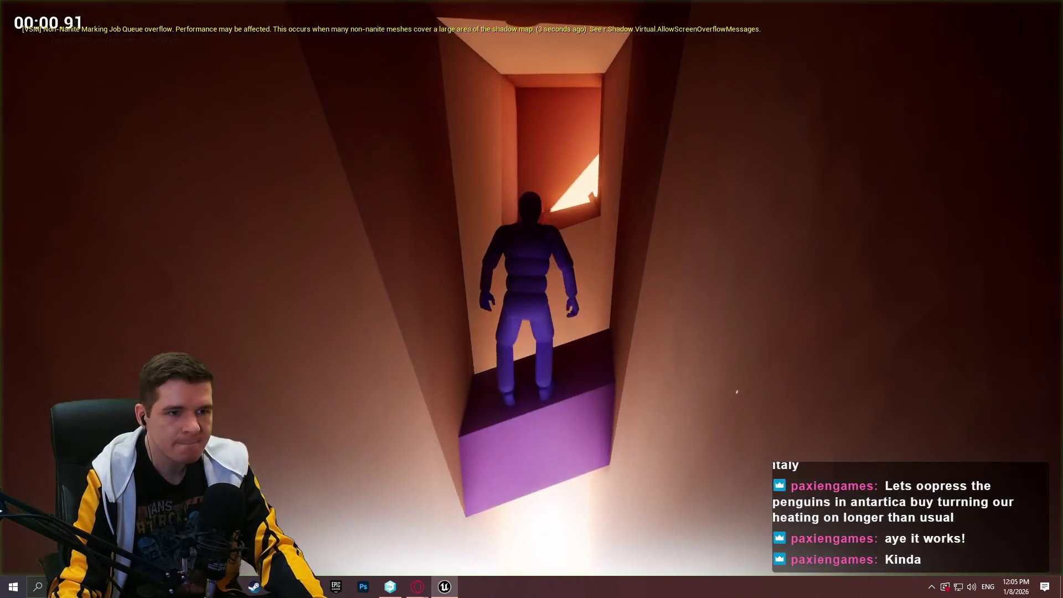
key(space)
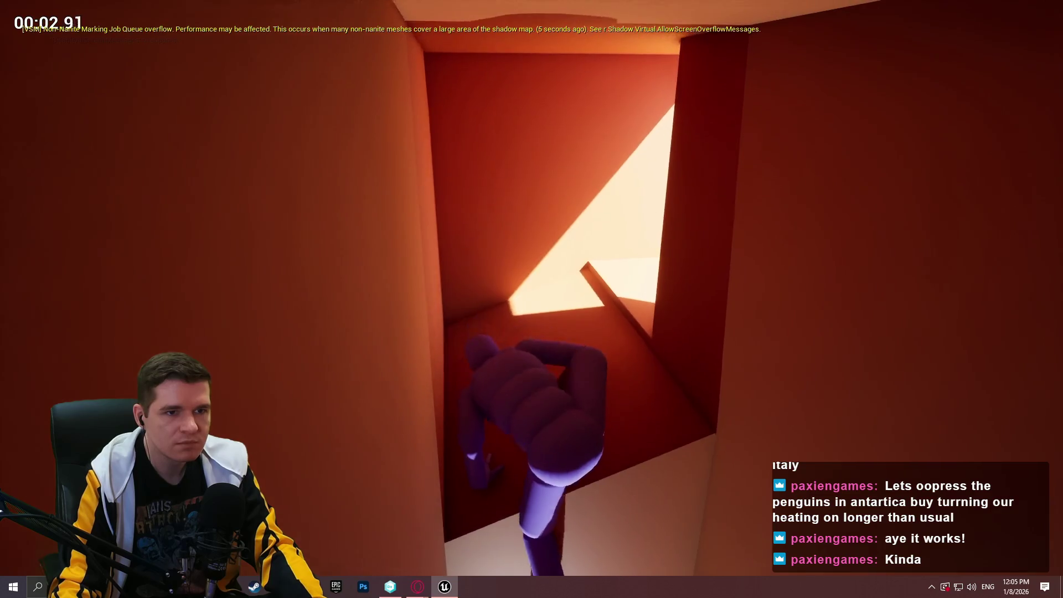
key(space)
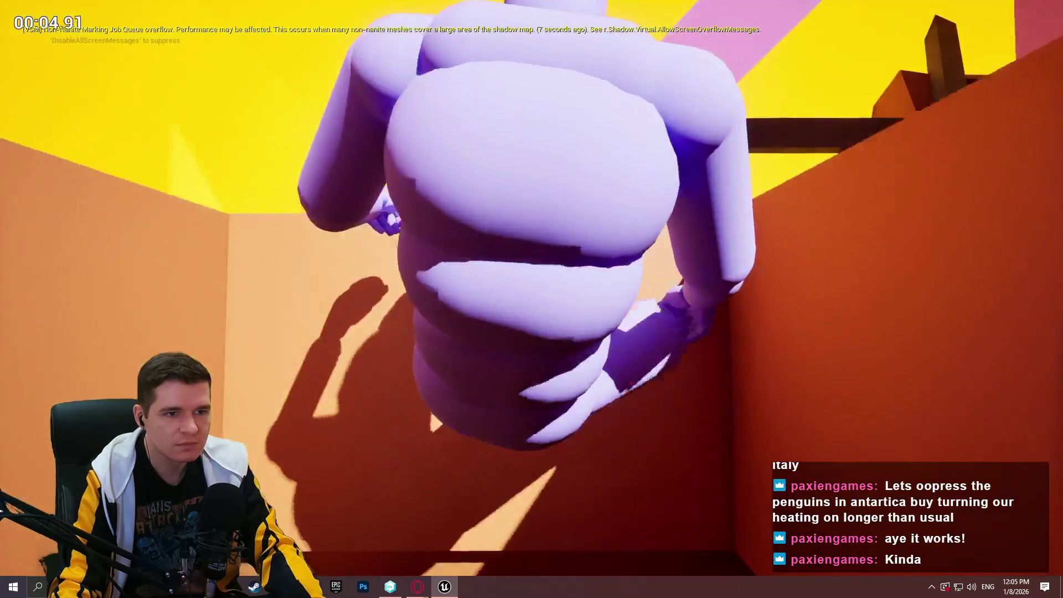
key(space)
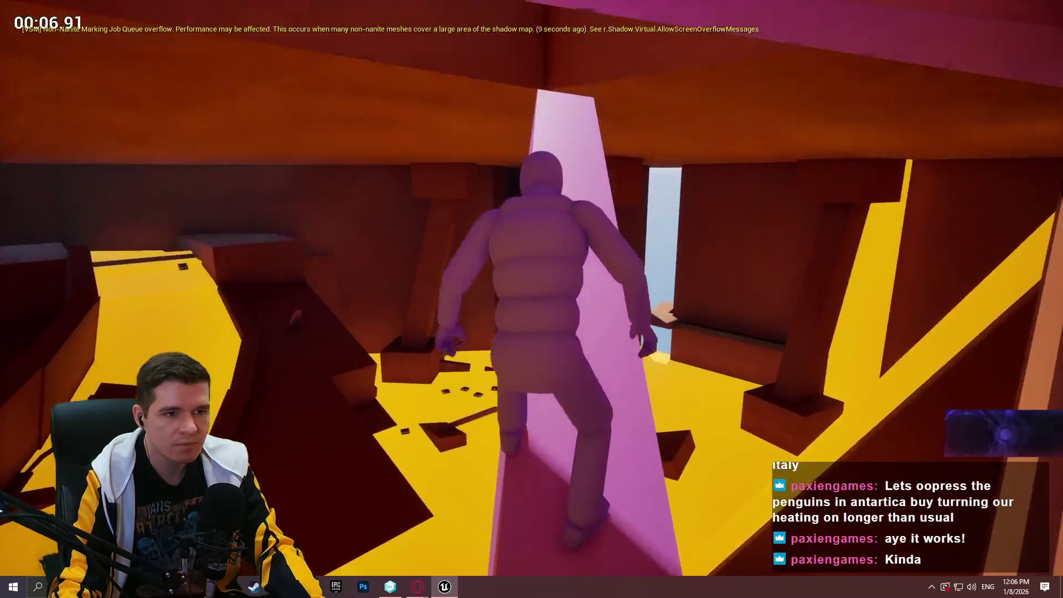
key(w)
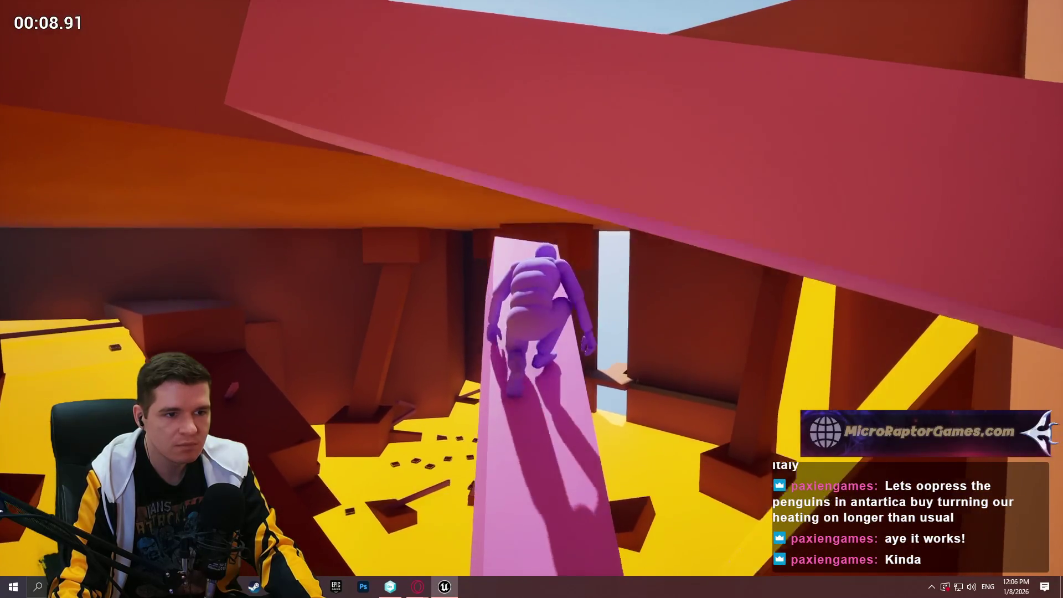
key(space)
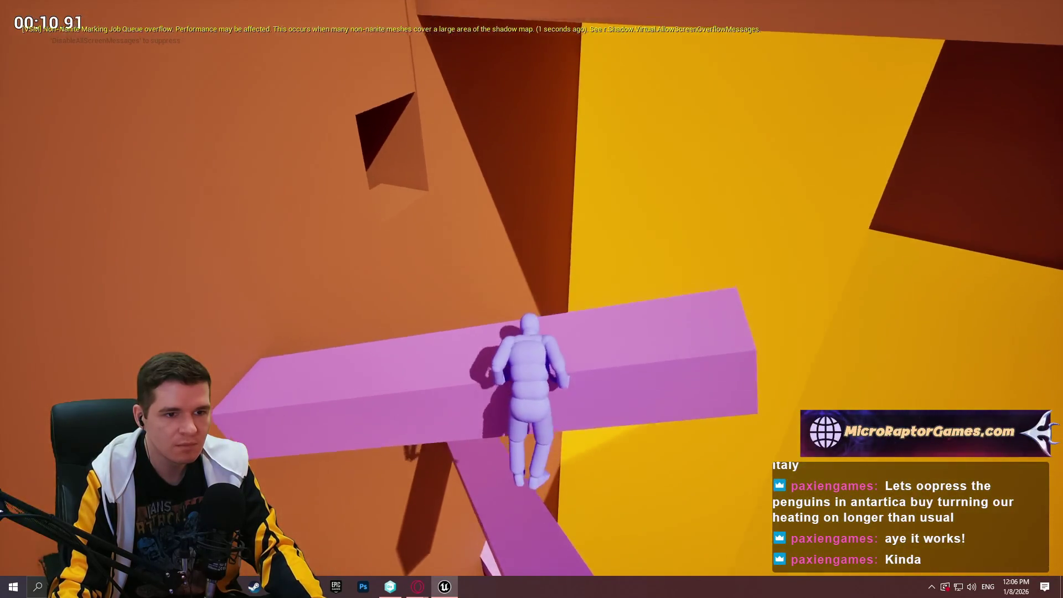
key(w)
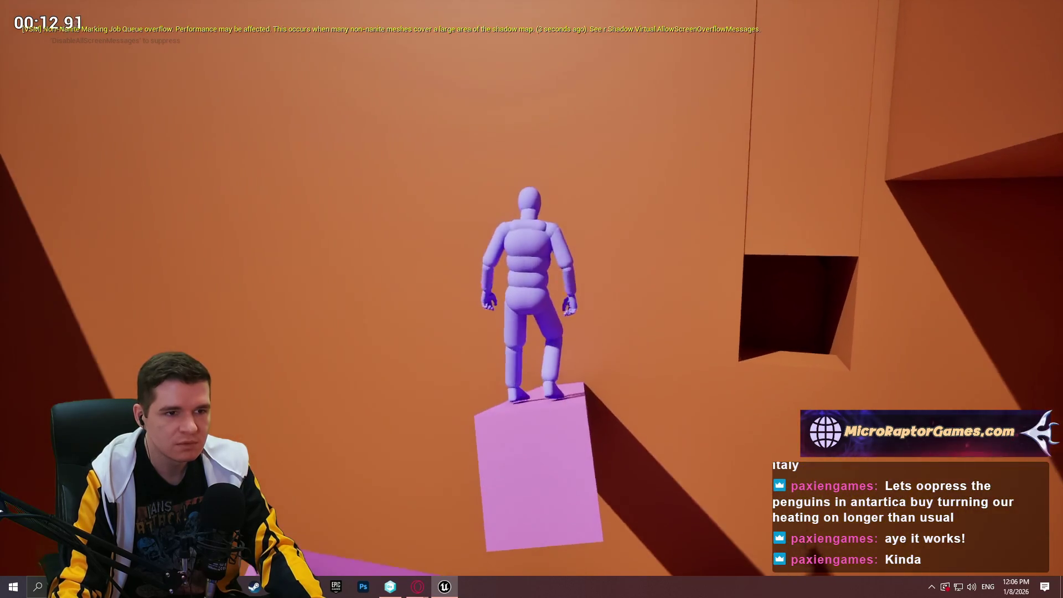
key(space)
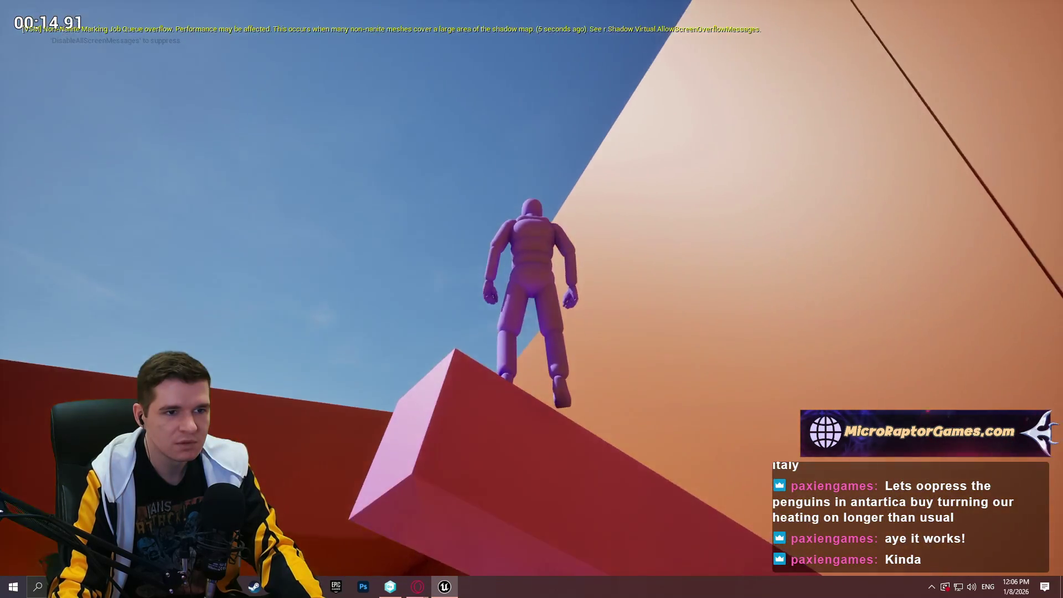
key(Escape)
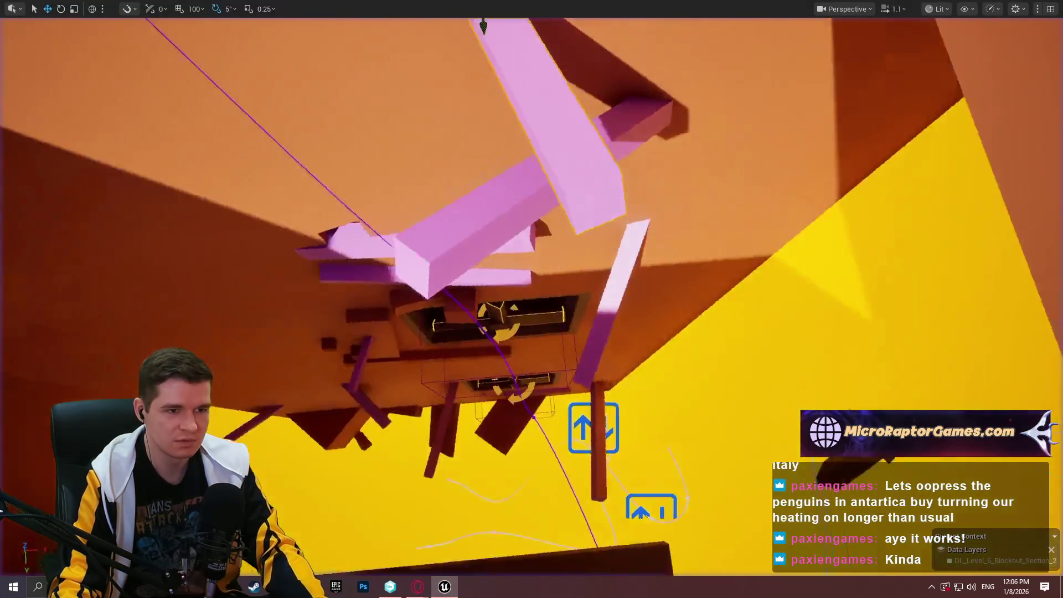
scroll(531, 299, up, 2)
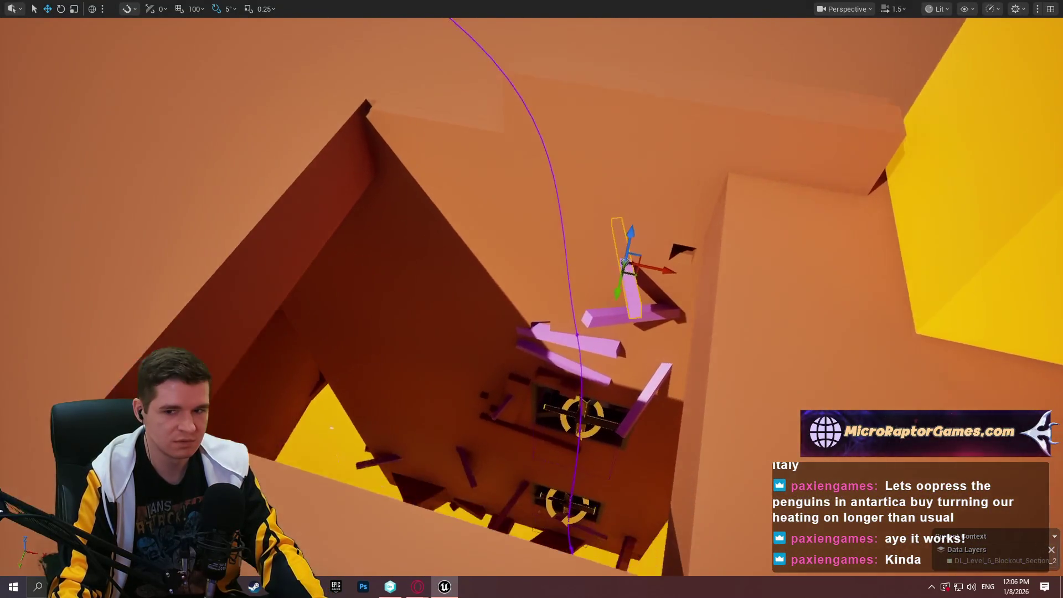
key(w)
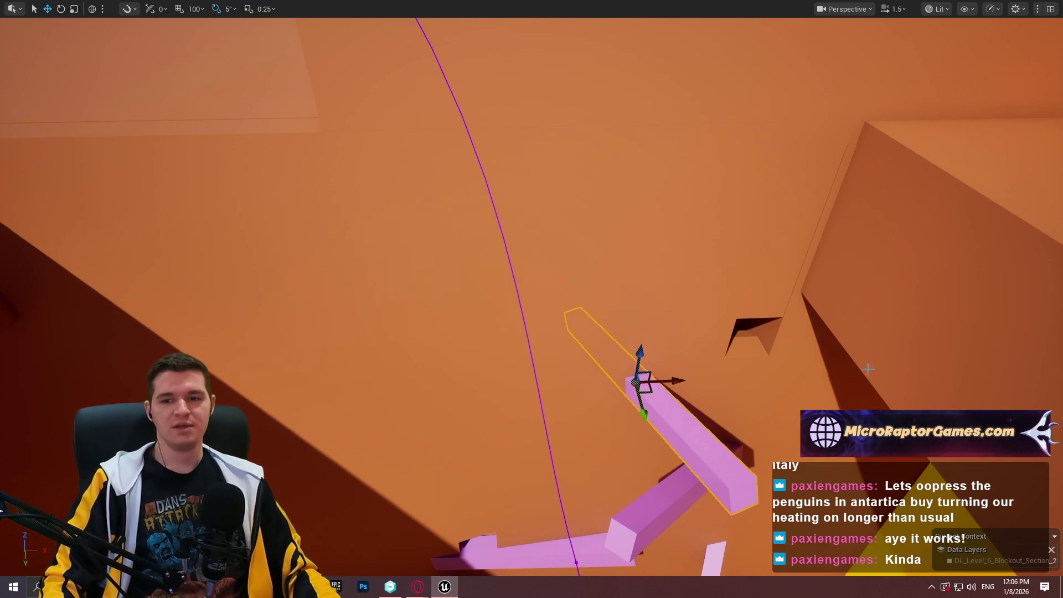
key(s)
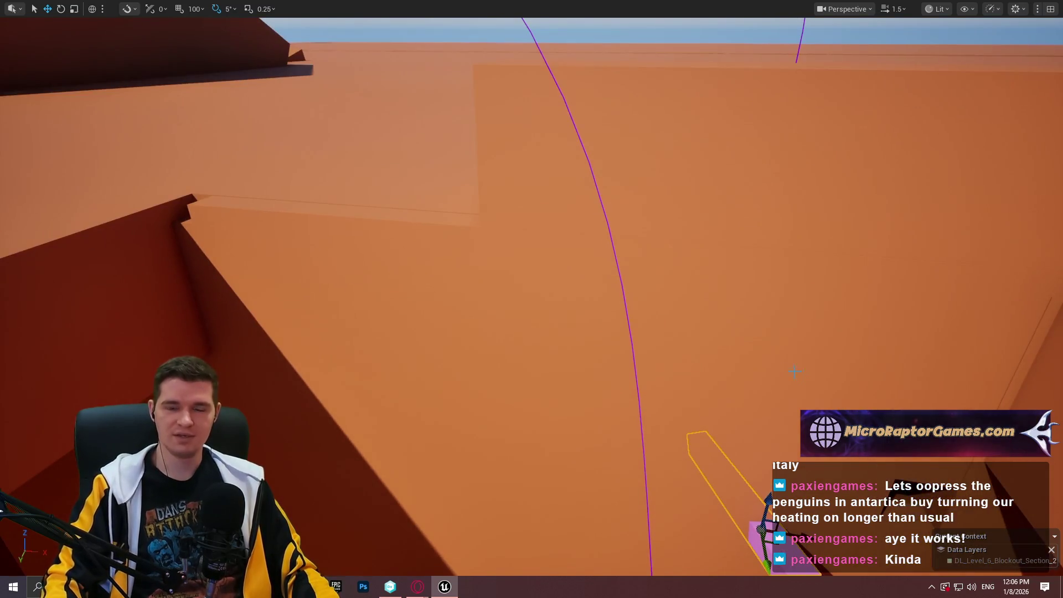
key(w)
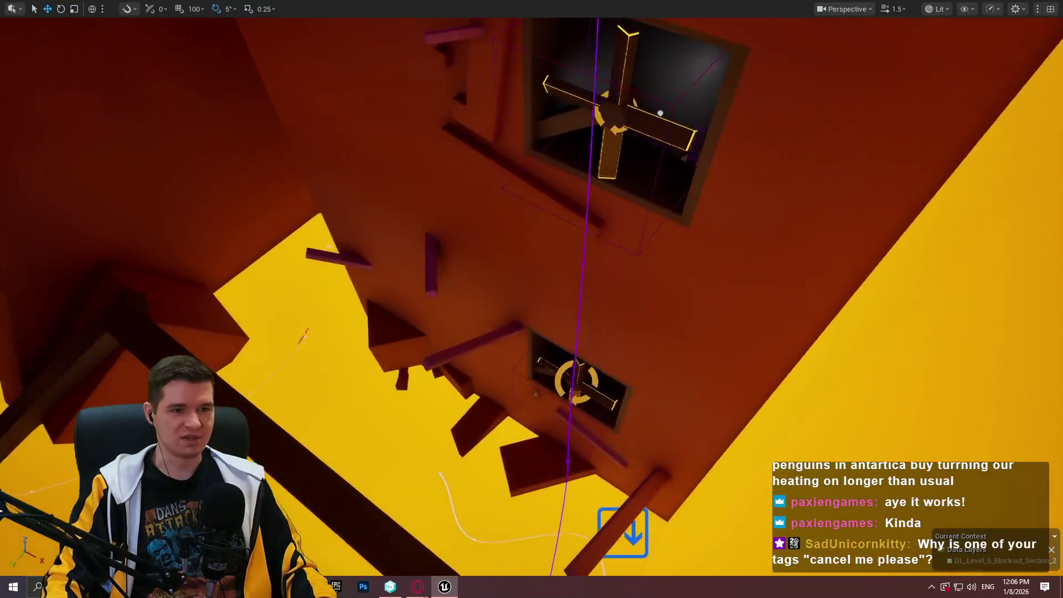
key(w)
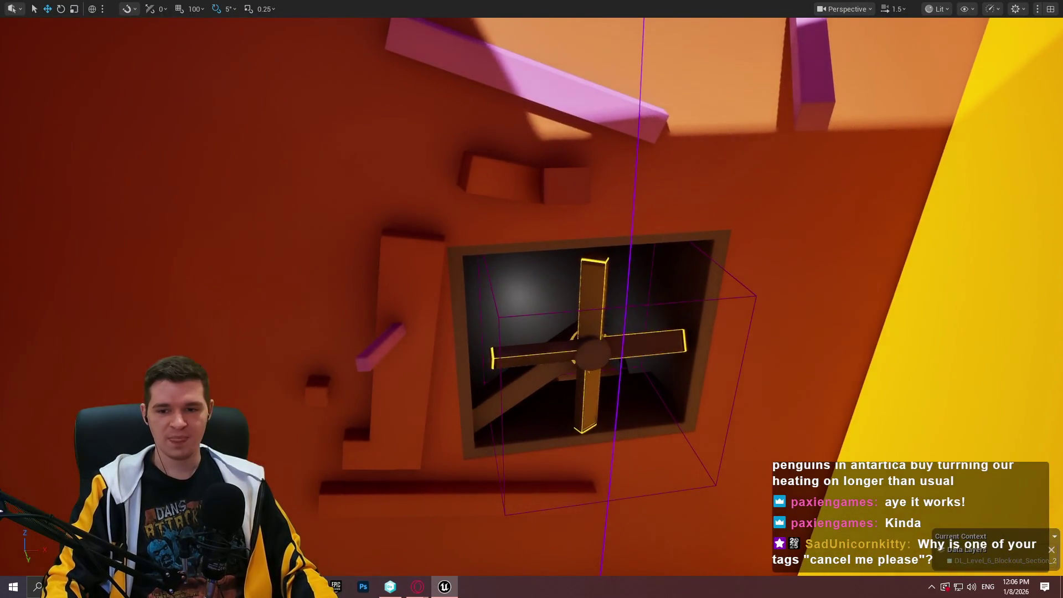
key(s)
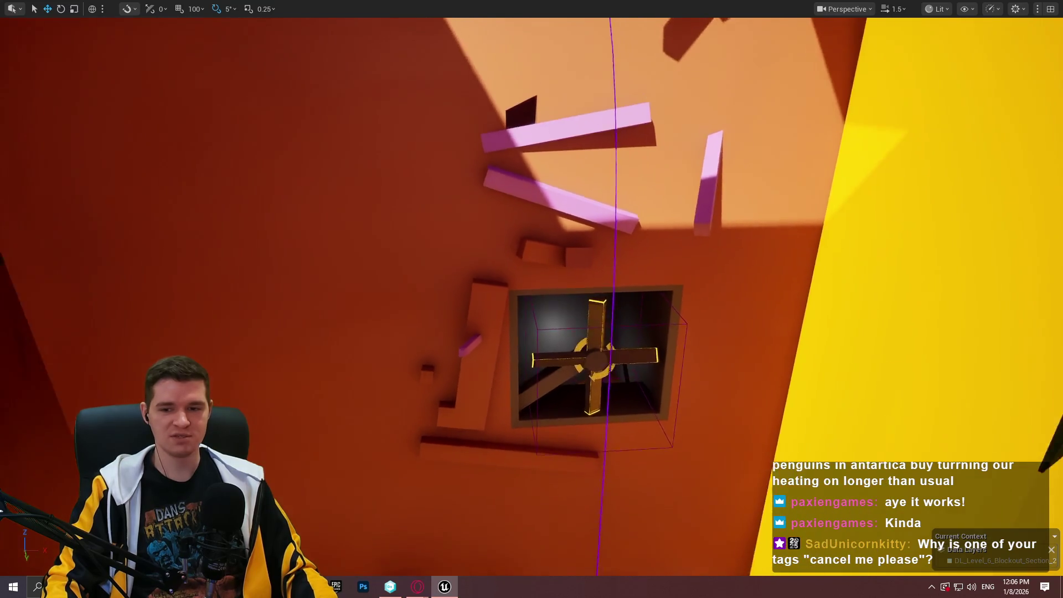
key(w)
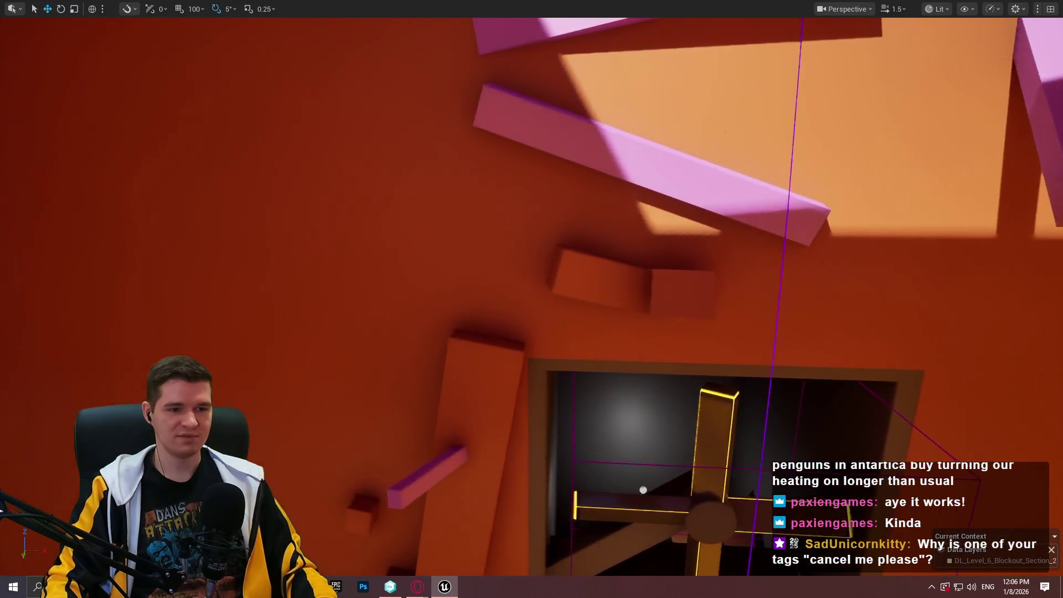
key(w)
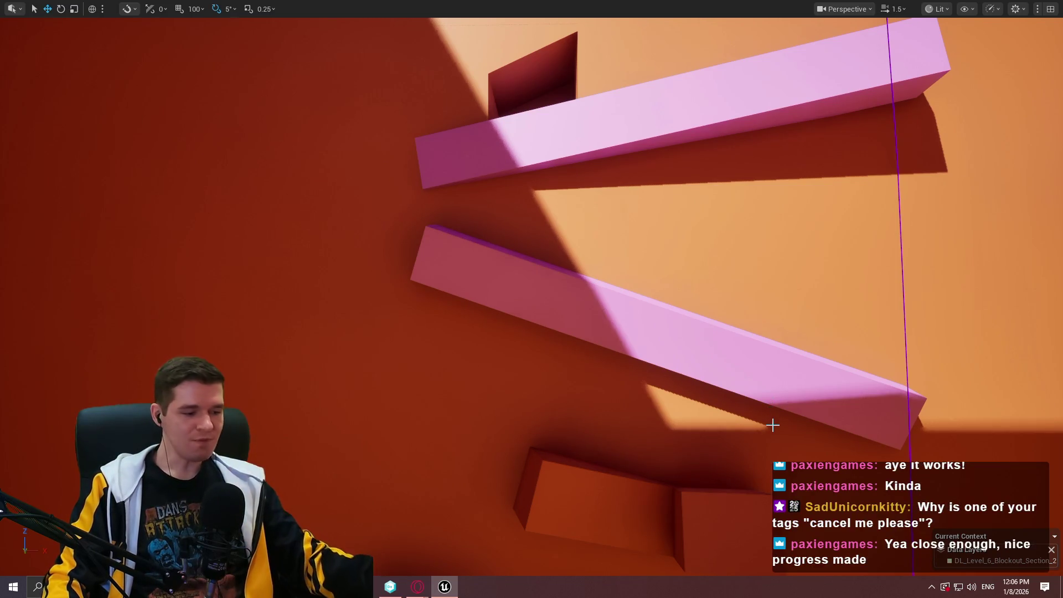
key(s)
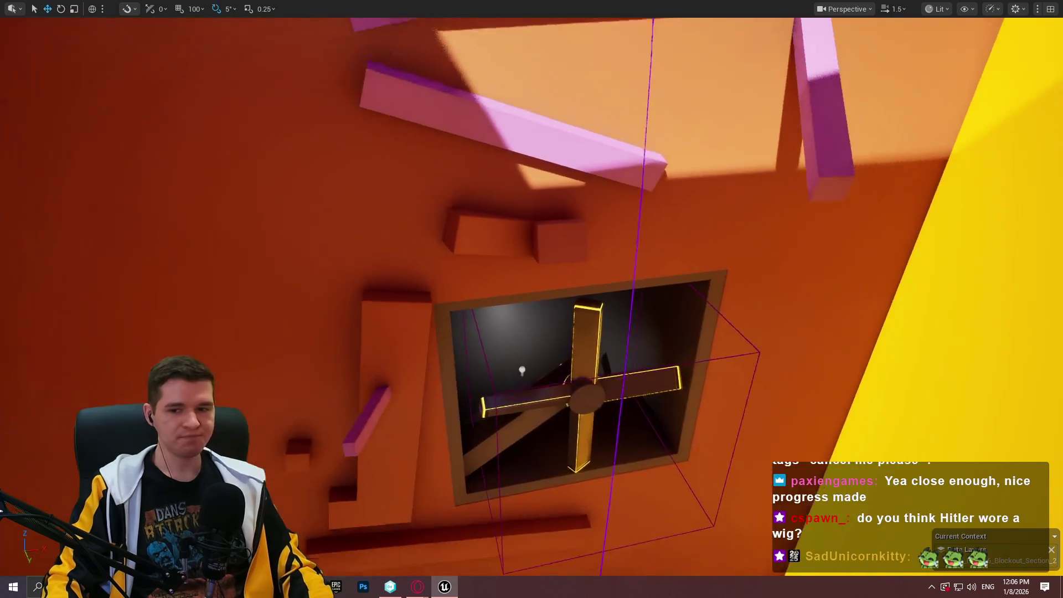
key(s)
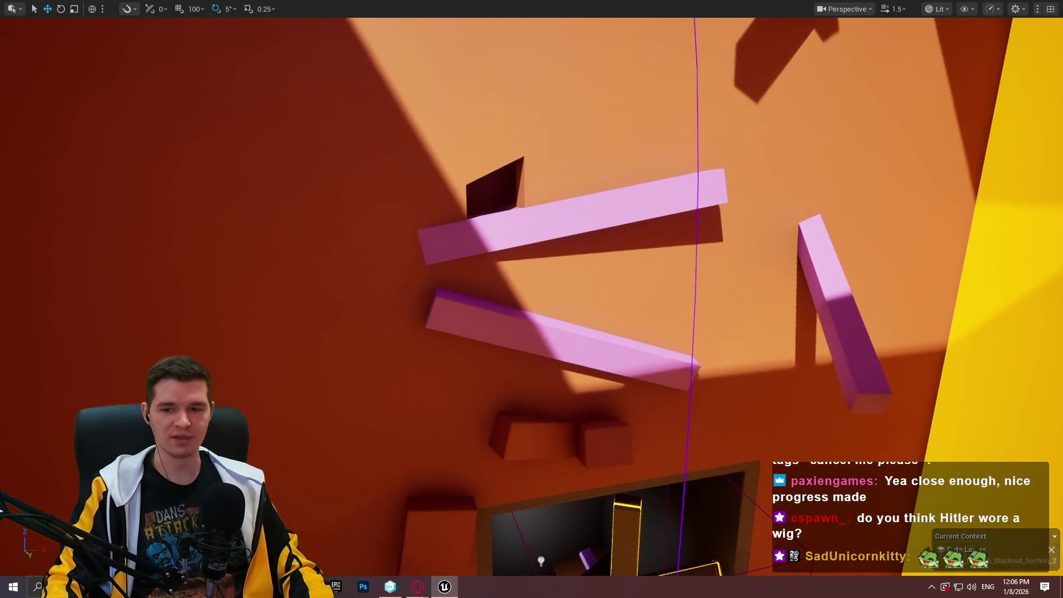
key(w)
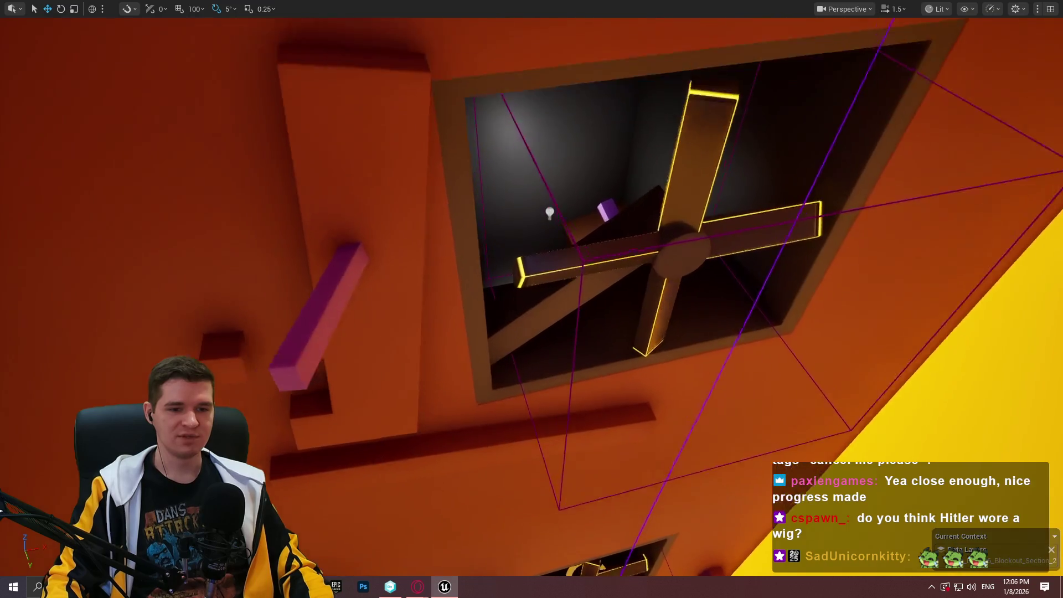
key(w)
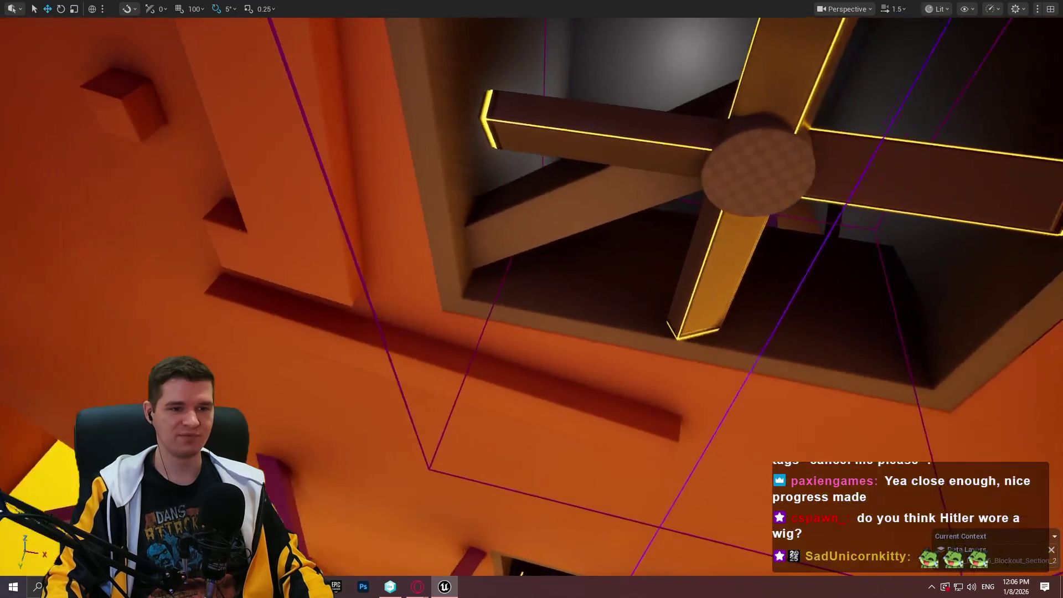
key(w)
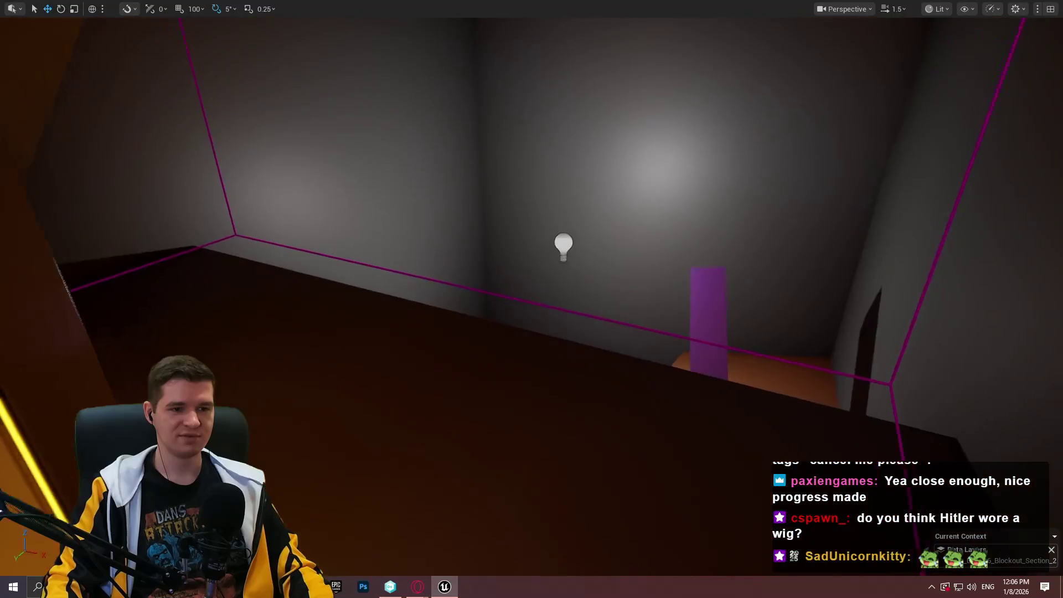
key(f)
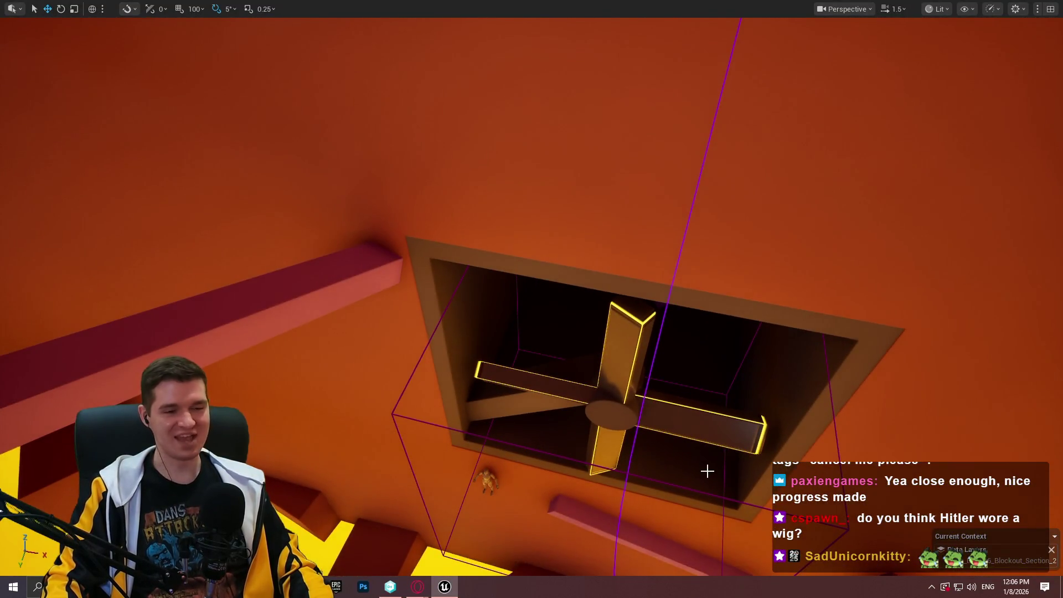
key(w)
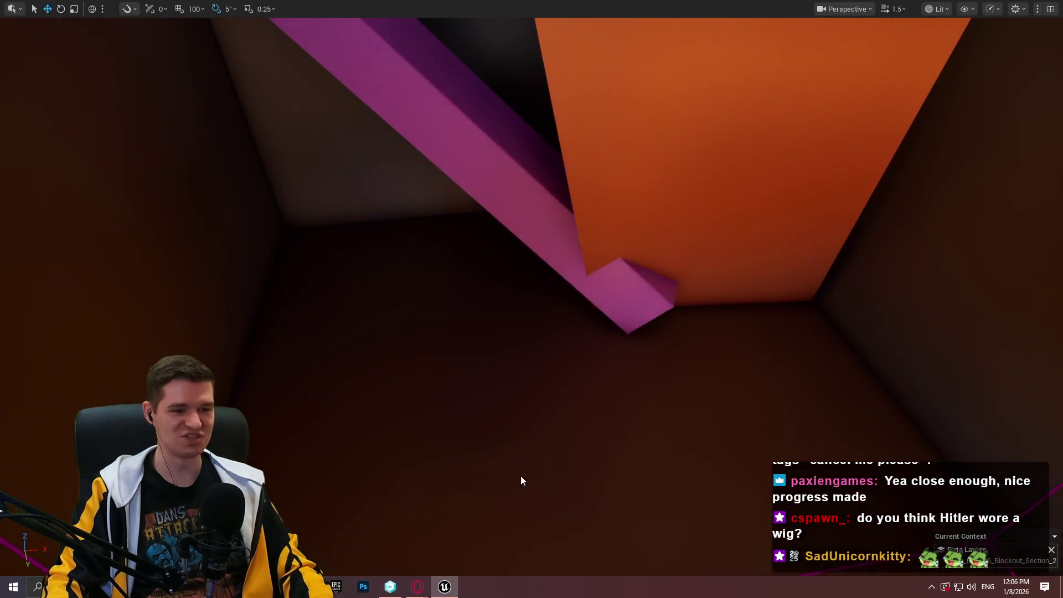
Play-test from the hidden room and move the mannequin across its ledges toward the fan.
click(579, 464)
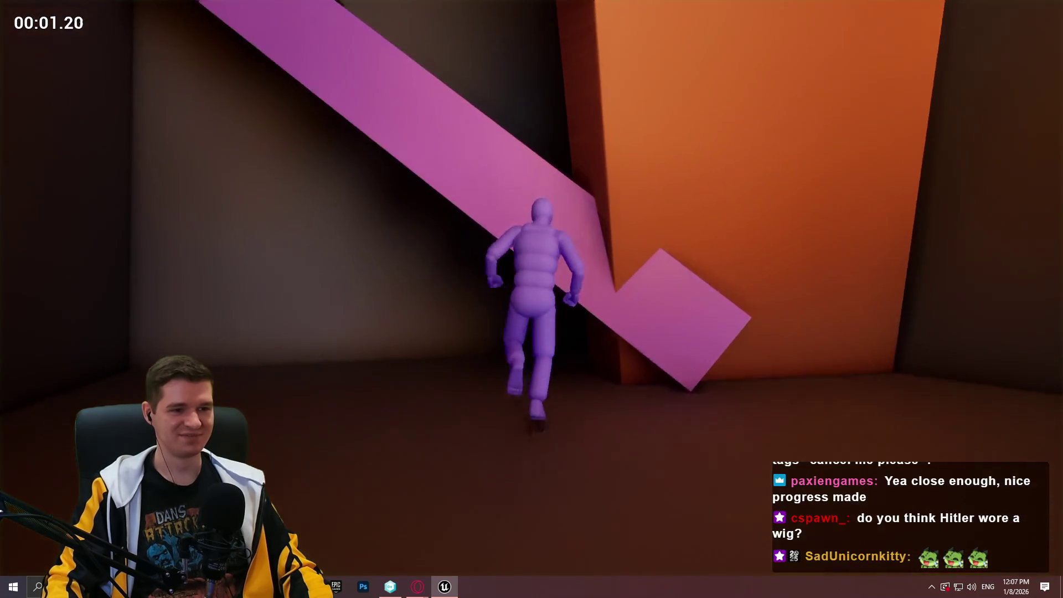
key(w)
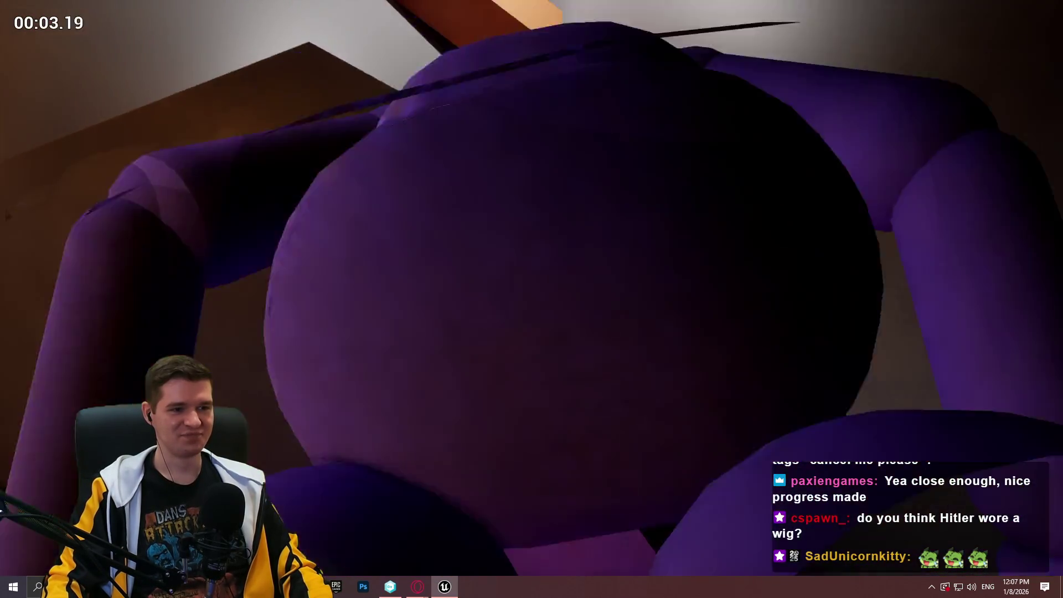
key(w)
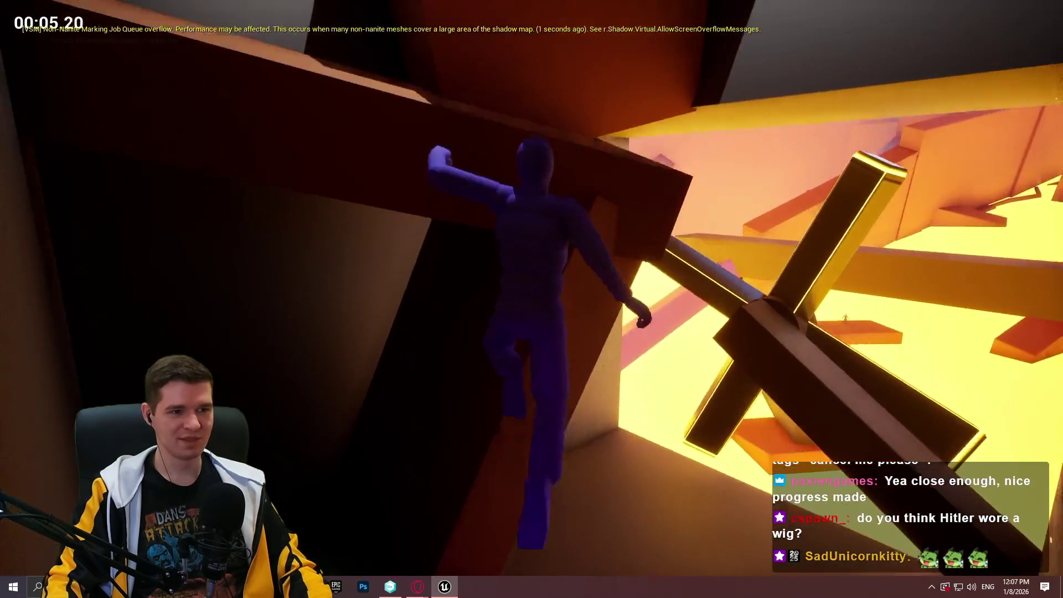
key(w)
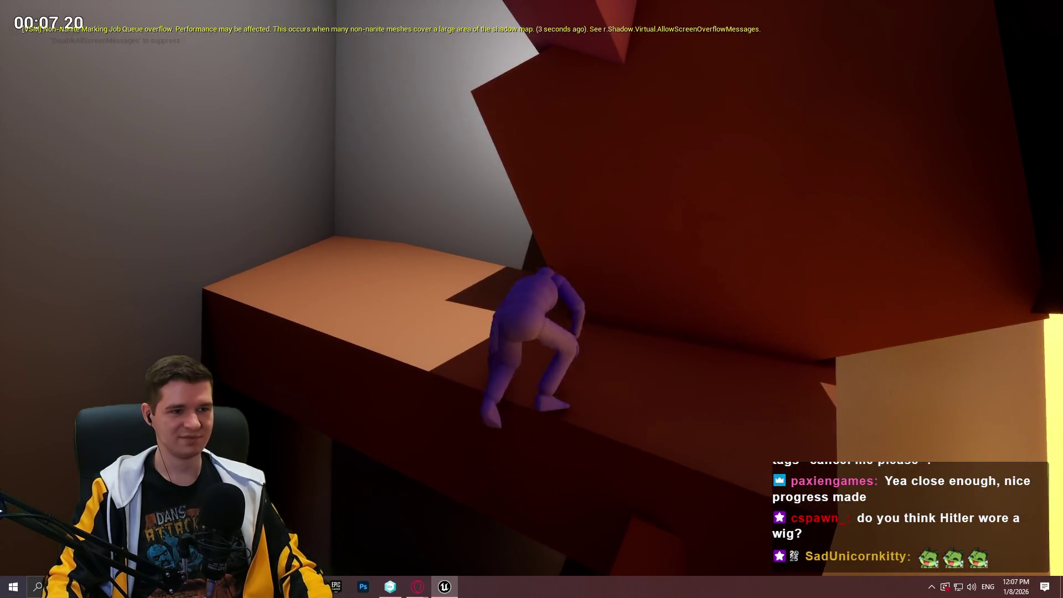
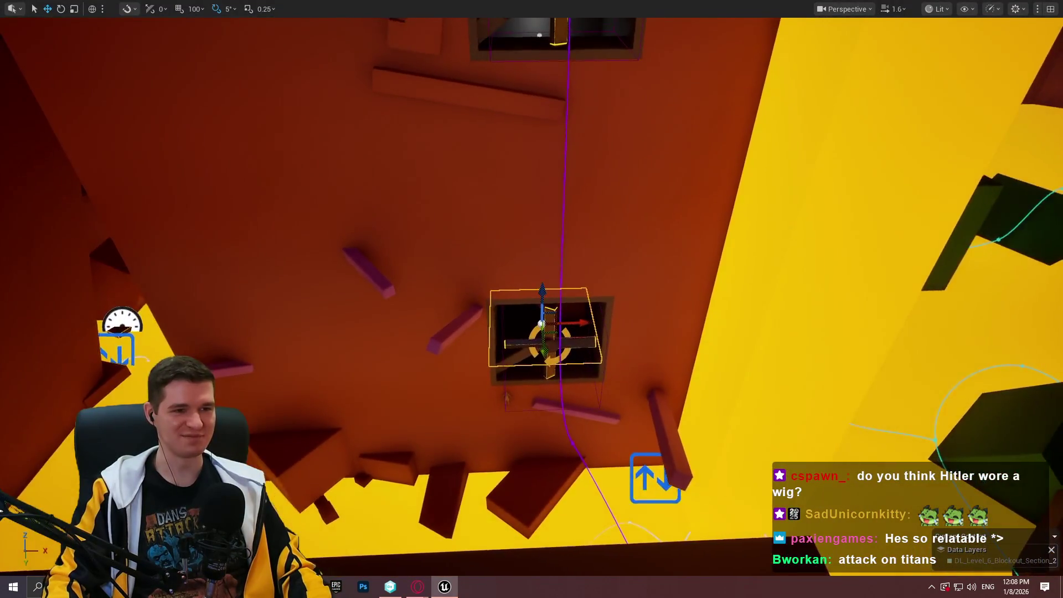
Tilt the orange block -25° and scale it down into a thin slab.
scroll(594, 146, up, 1)
scroll(594, 146, up, 3)
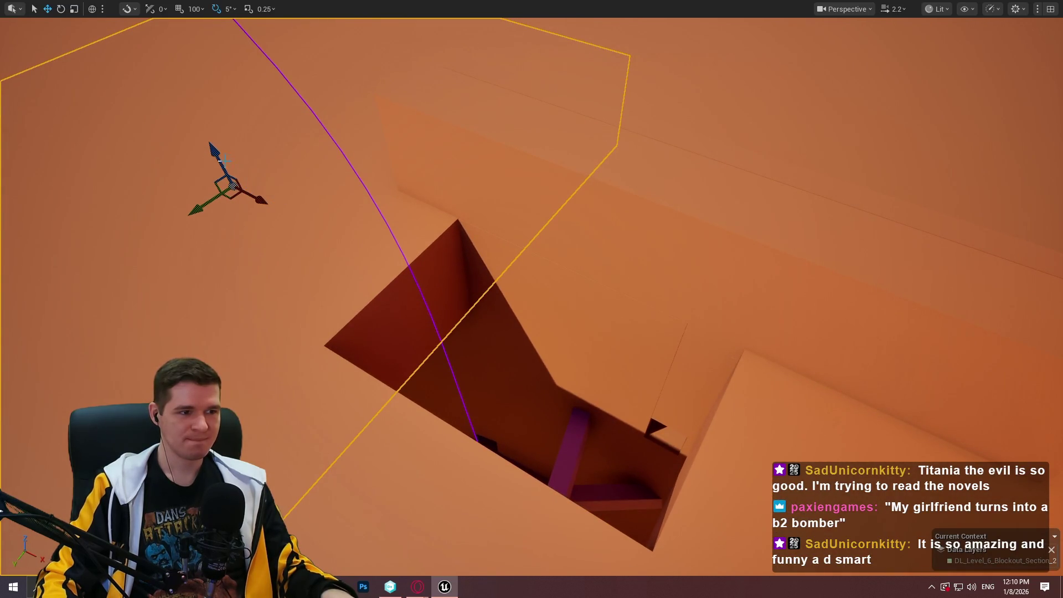
key(r)
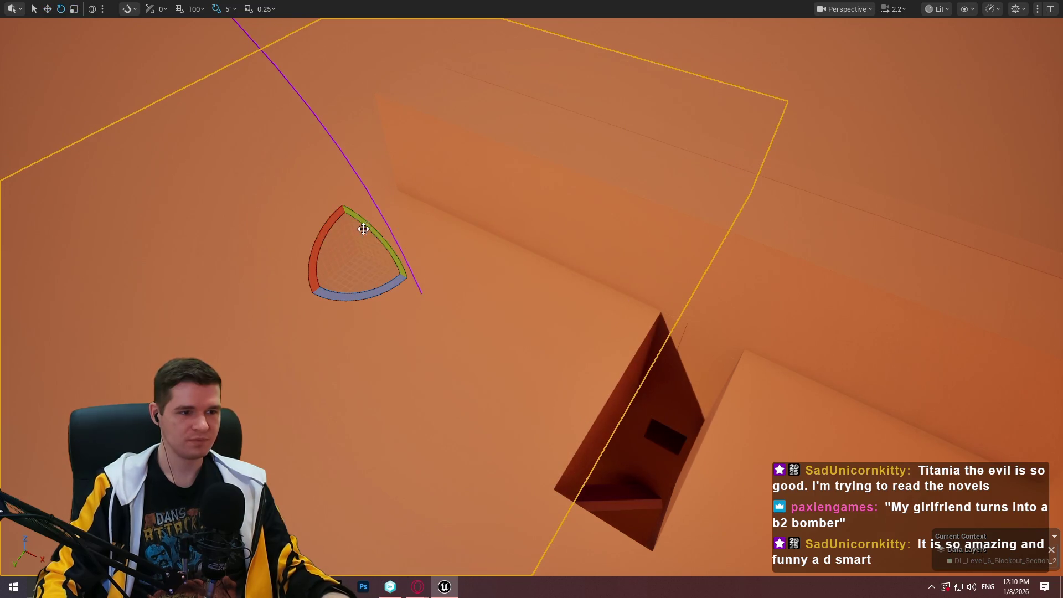
drag(363, 229, 407, 286)
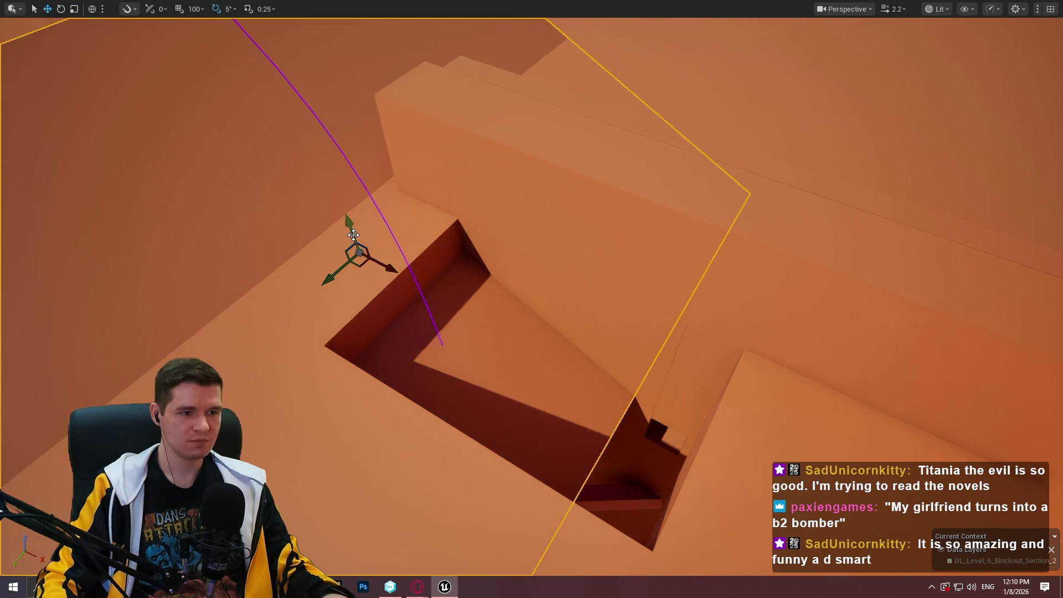
mouse_move(386, 274)
mouse_down()
mouse_move(404, 285)
mouse_move(390, 276)
mouse_up()
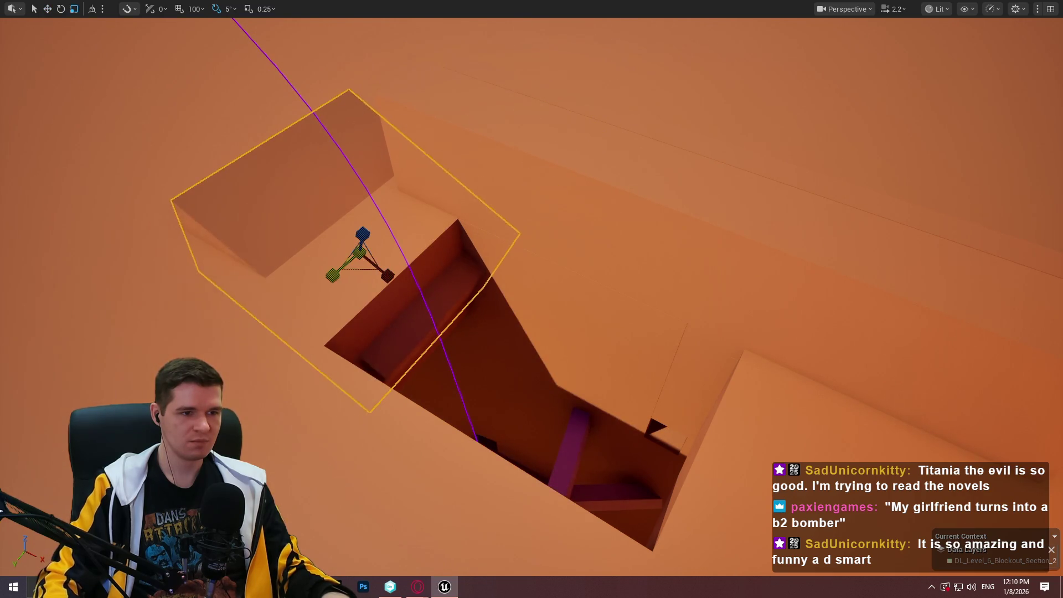
drag(366, 230, 362, 238)
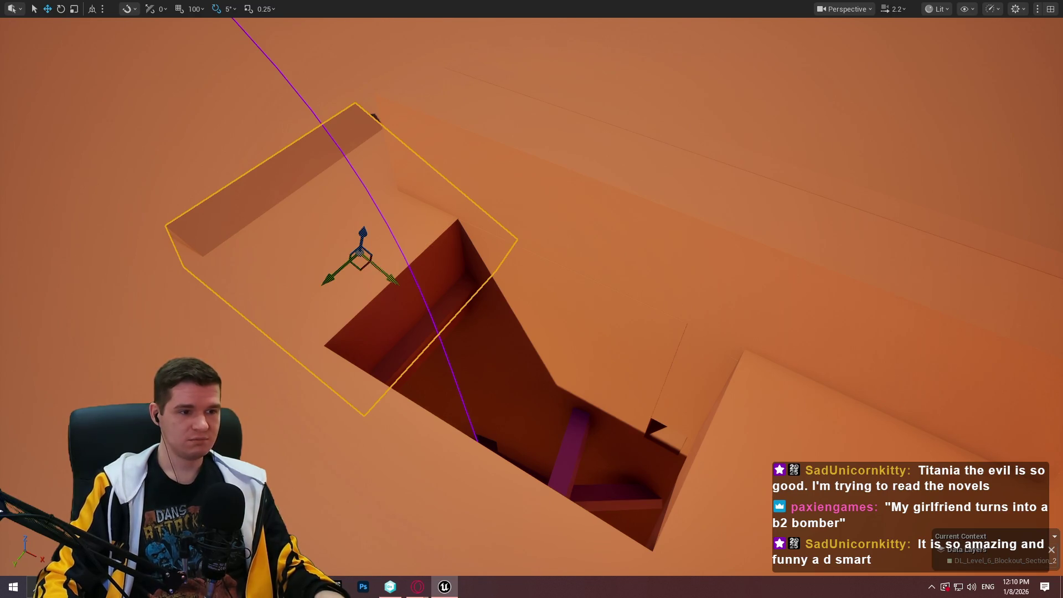
scroll(532, 299, up, 5)
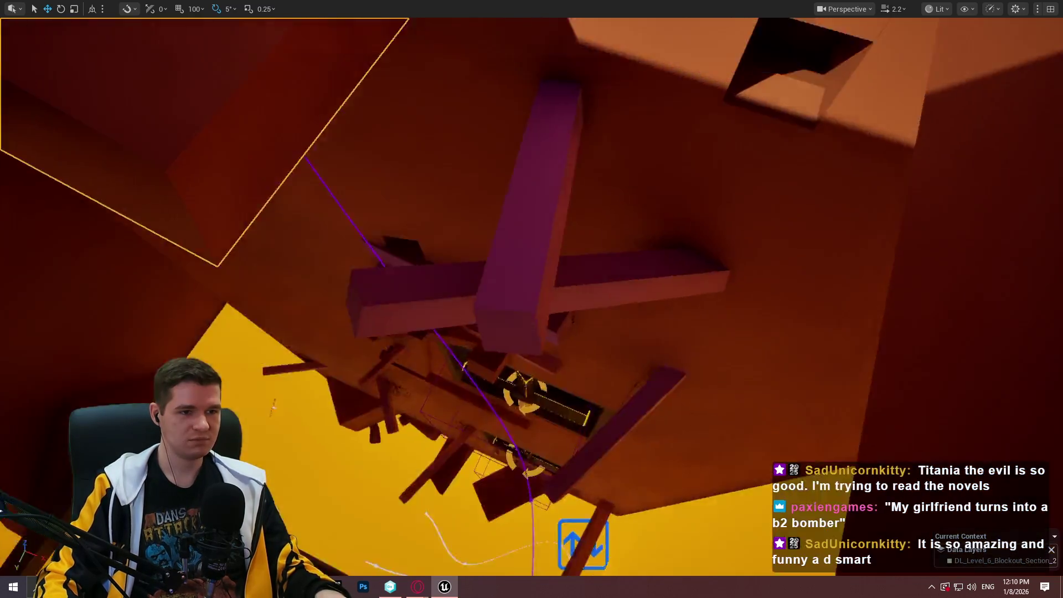
scroll(531, 299, down, 5)
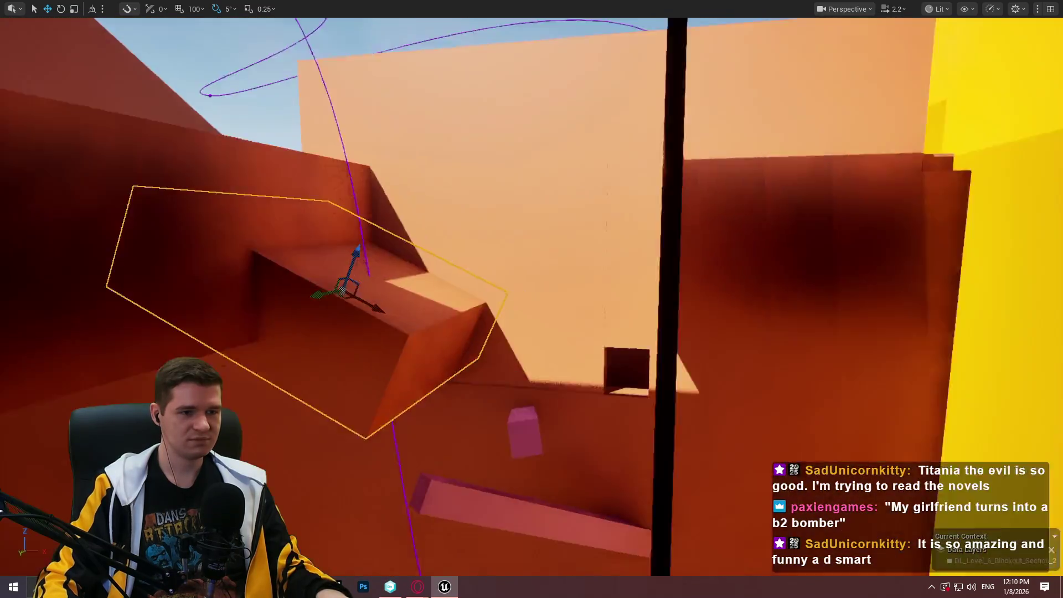
scroll(532, 299, down, 3)
drag(445, 236, 445, 260)
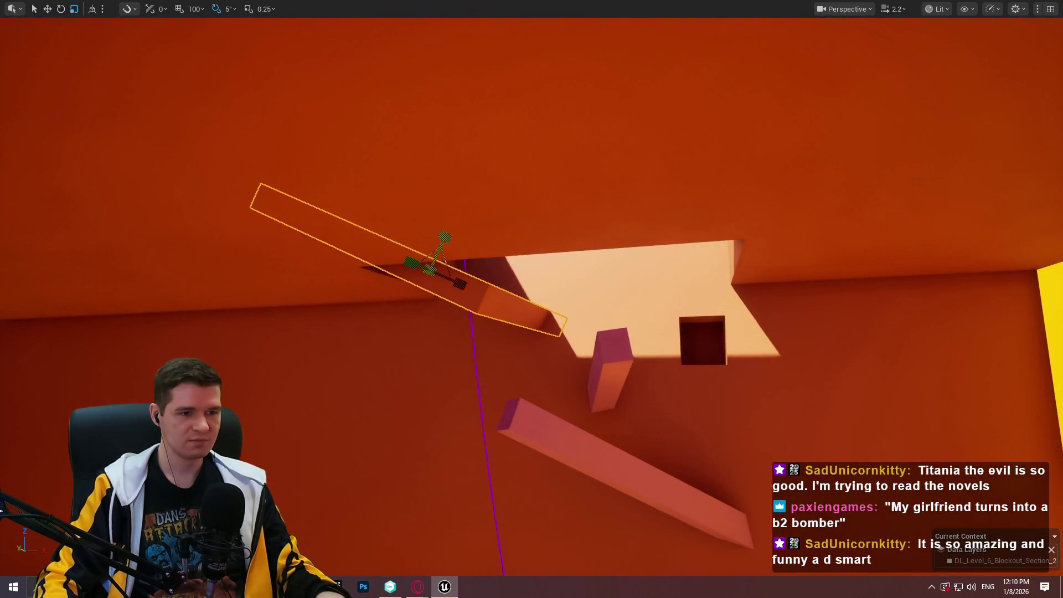
scroll(306, 258, up, 5)
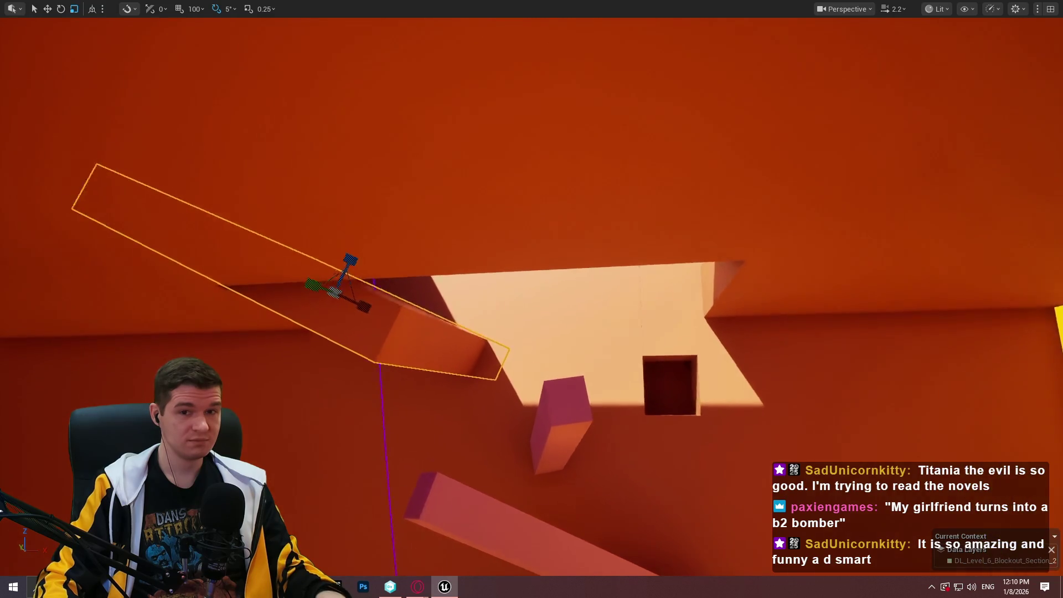
Slide the thin slab left along the wall opening.
key(w)
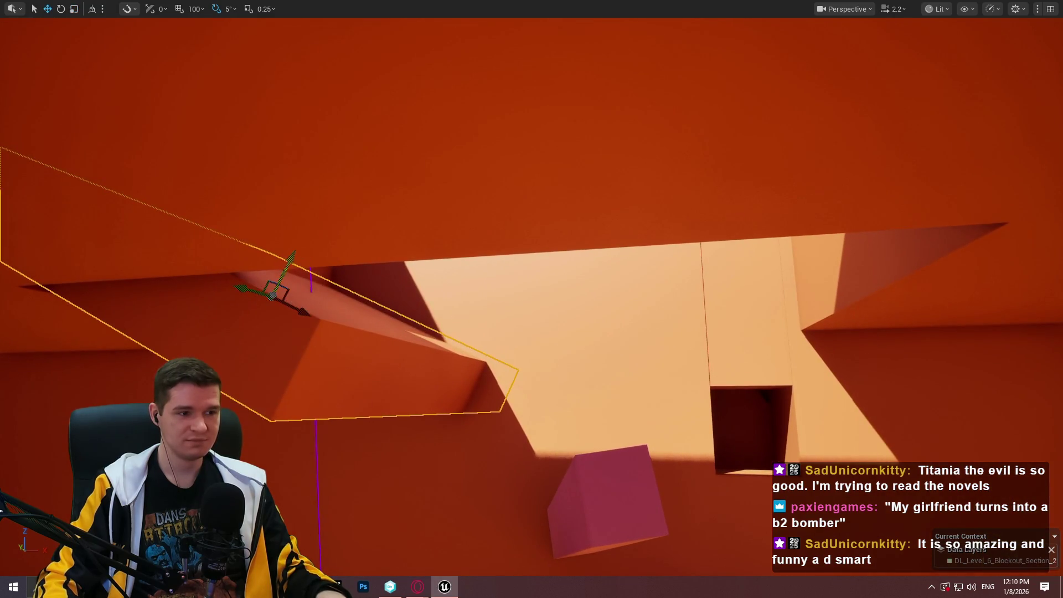
scroll(287, 271, up, 5)
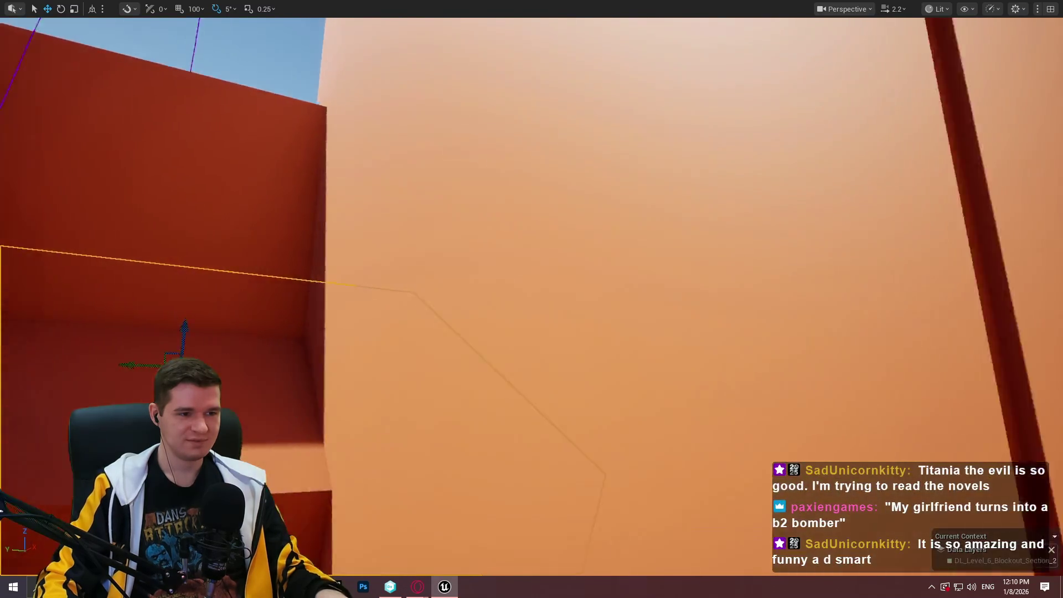
key(f)
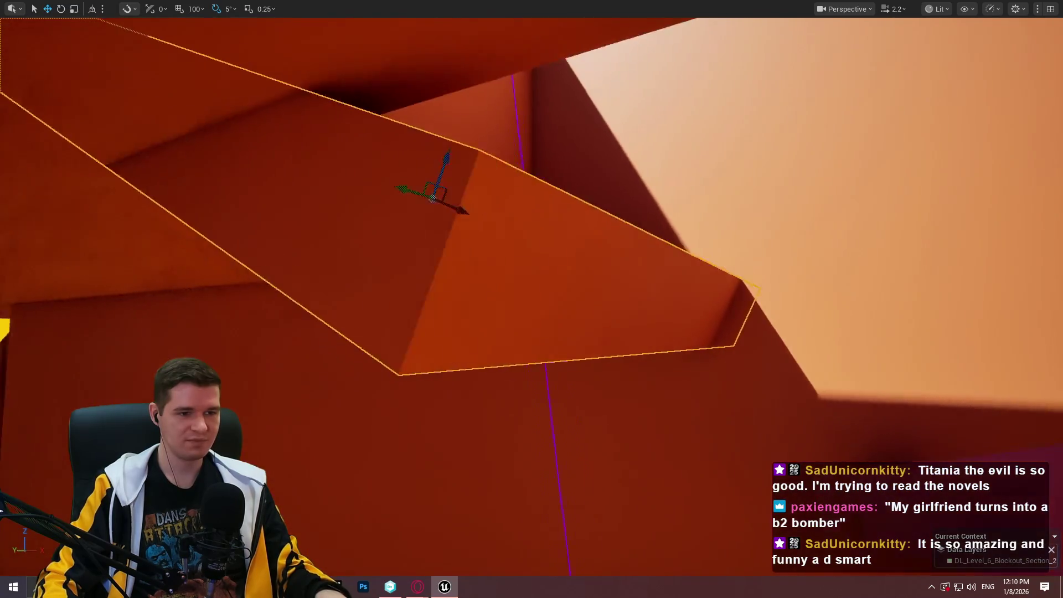
key(d)
key(d)
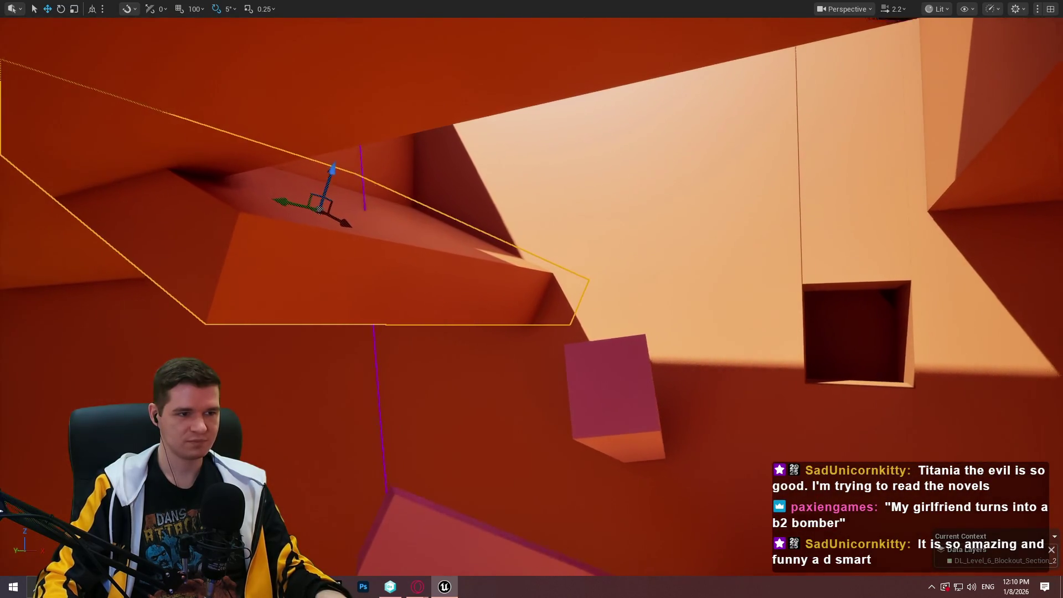
drag(351, 196, 331, 189)
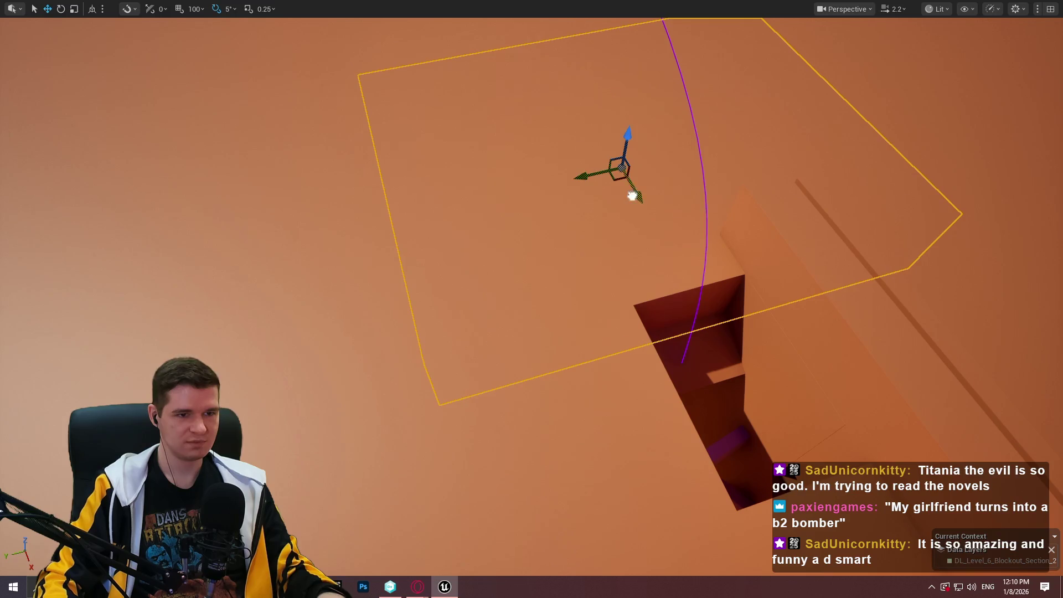
Move the orange box up and along the wall to its new spot.
mouse_move(632, 196)
mouse_down()
mouse_move(532, 57)
mouse_move(578, 130)
mouse_up()
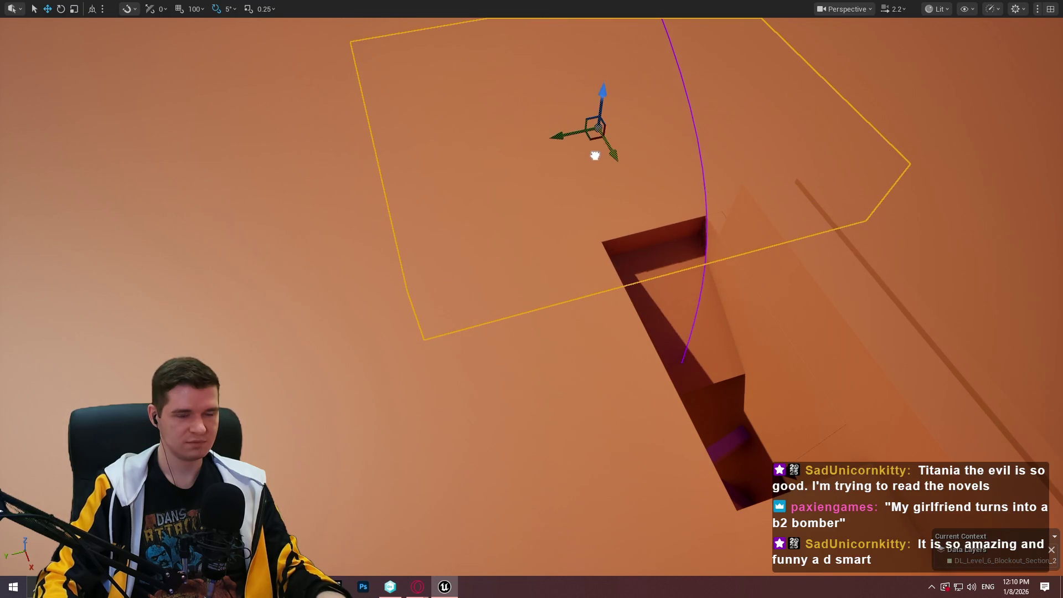
drag(604, 93, 614, 112)
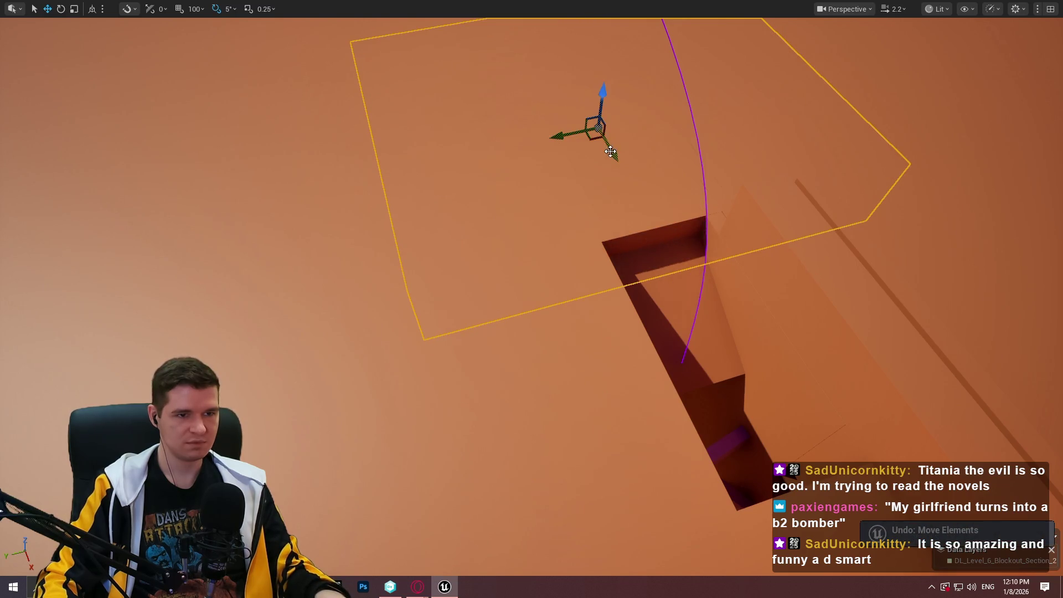
mouse_move(610, 152)
mouse_down()
mouse_move(608, 142)
mouse_move(610, 151)
mouse_up()
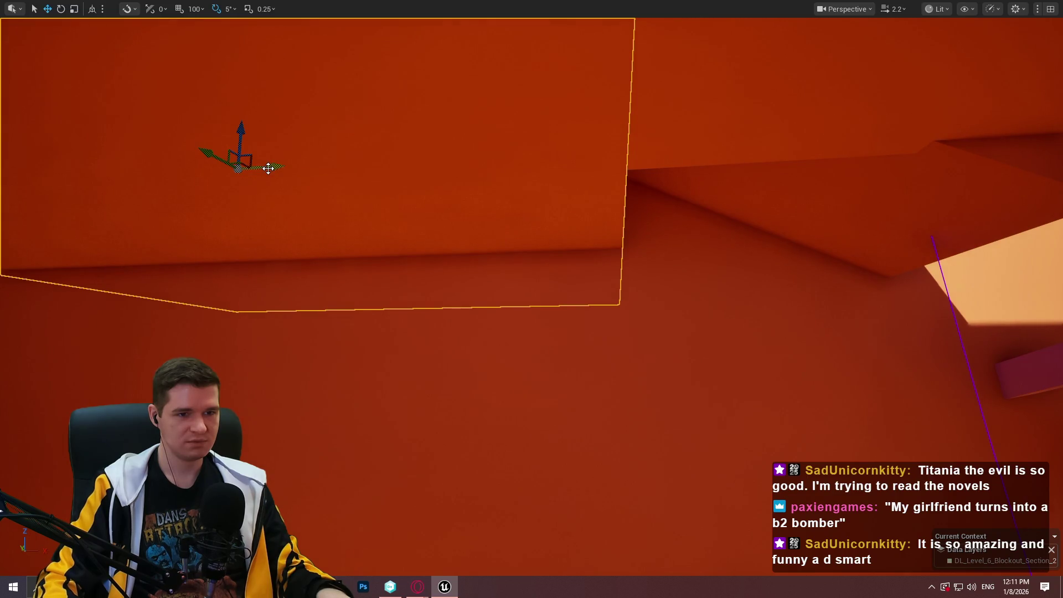
mouse_move(268, 168)
mouse_down()
mouse_move(408, 173)
mouse_move(431, 154)
mouse_up()
key(ctrl+z)
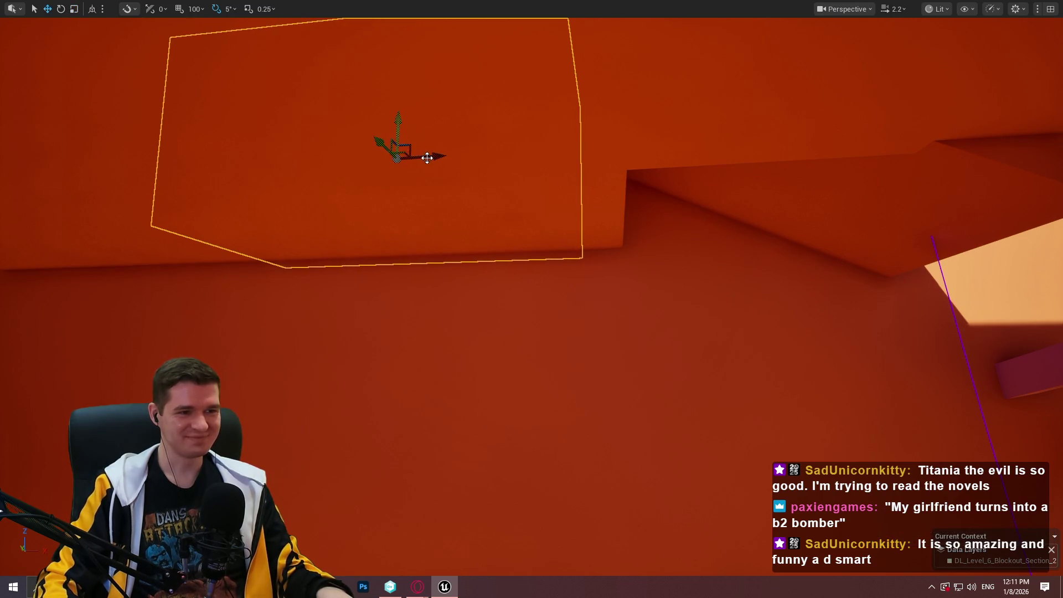
mouse_move(427, 158)
mouse_down()
mouse_move(684, 176)
mouse_move(438, 196)
mouse_up()
scroll(685, 175, down, 3)
Flatten the box into a thinner ledge and lower it down the wall.
key(r)
drag(543, 162, 544, 200)
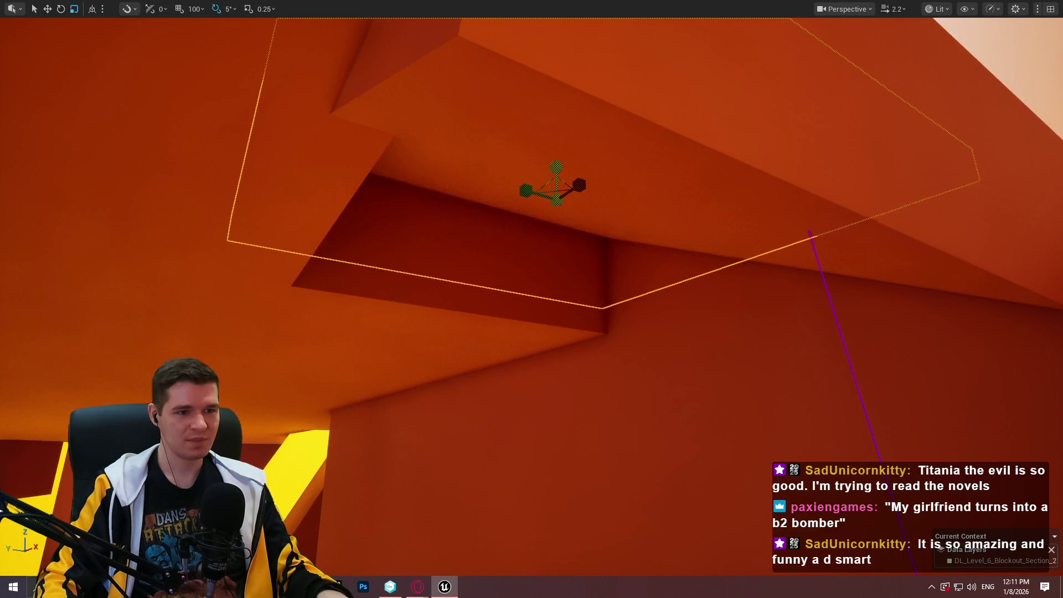
drag(555, 152, 561, 267)
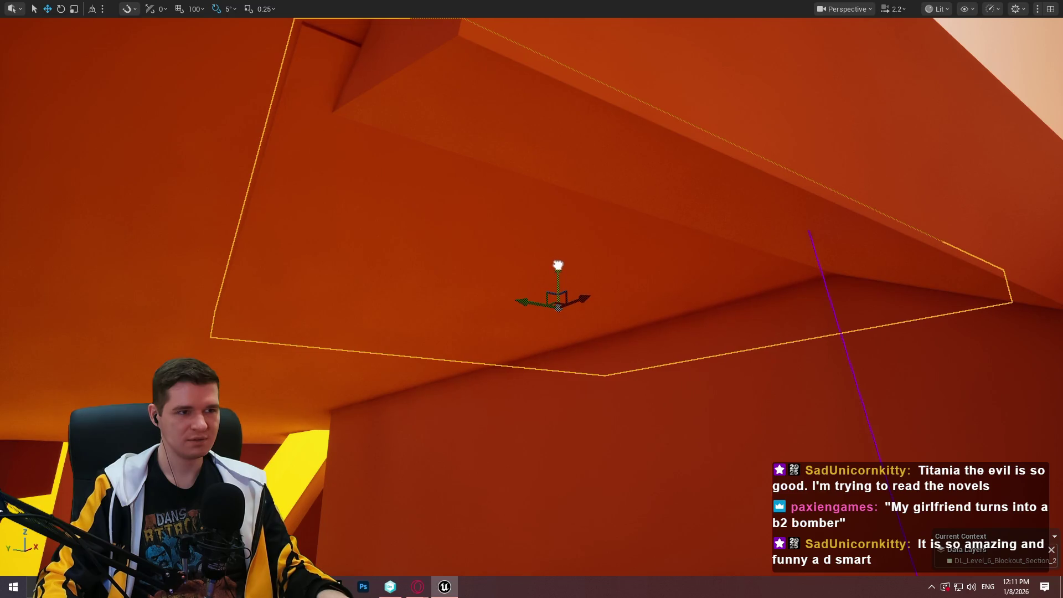
drag(603, 244, 595, 228)
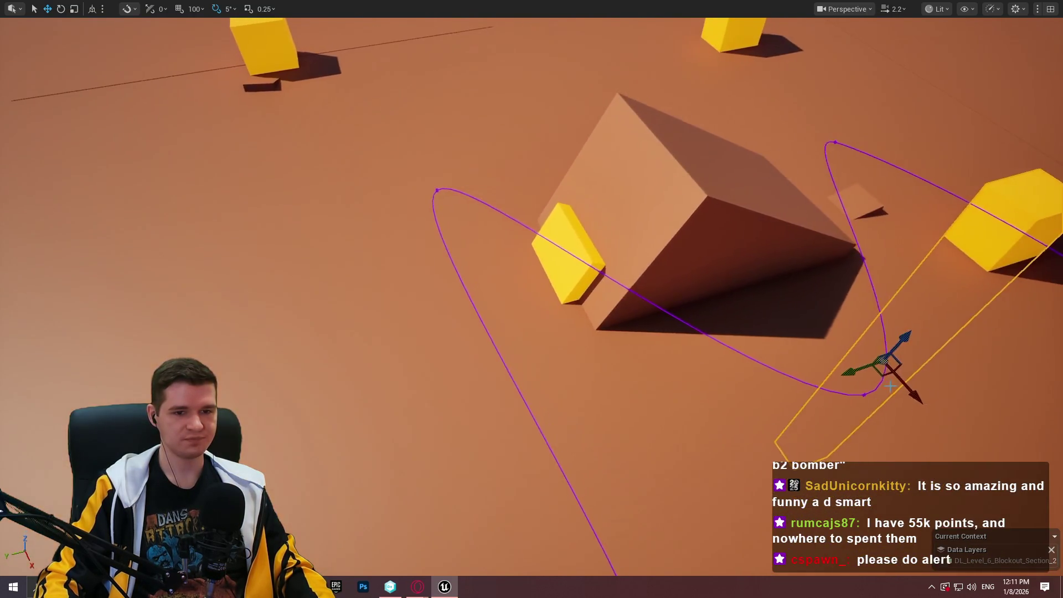
Move the yellow block over toward the large tilted orange box.
mouse_move(890, 387)
mouse_down()
mouse_move(712, 535)
mouse_move(735, 295)
mouse_up()
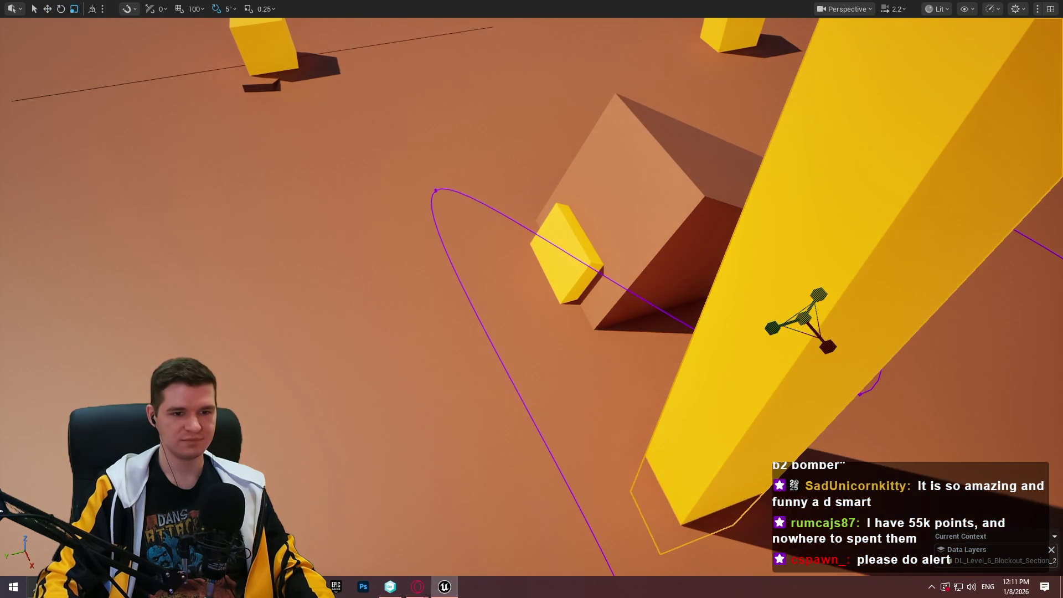
key(ctrl+z)
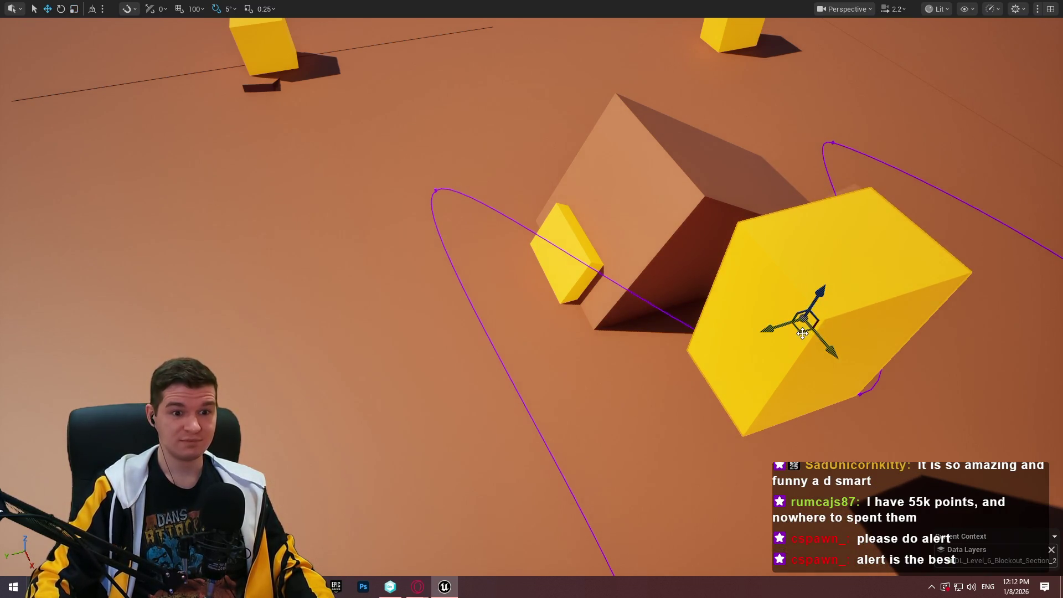
drag(802, 332, 628, 332)
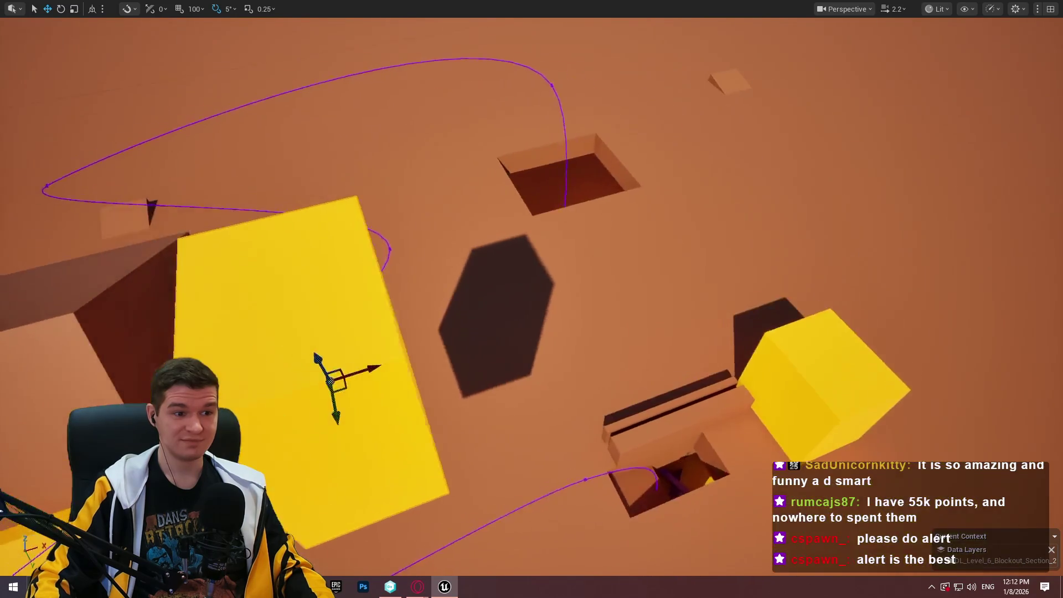
key(f)
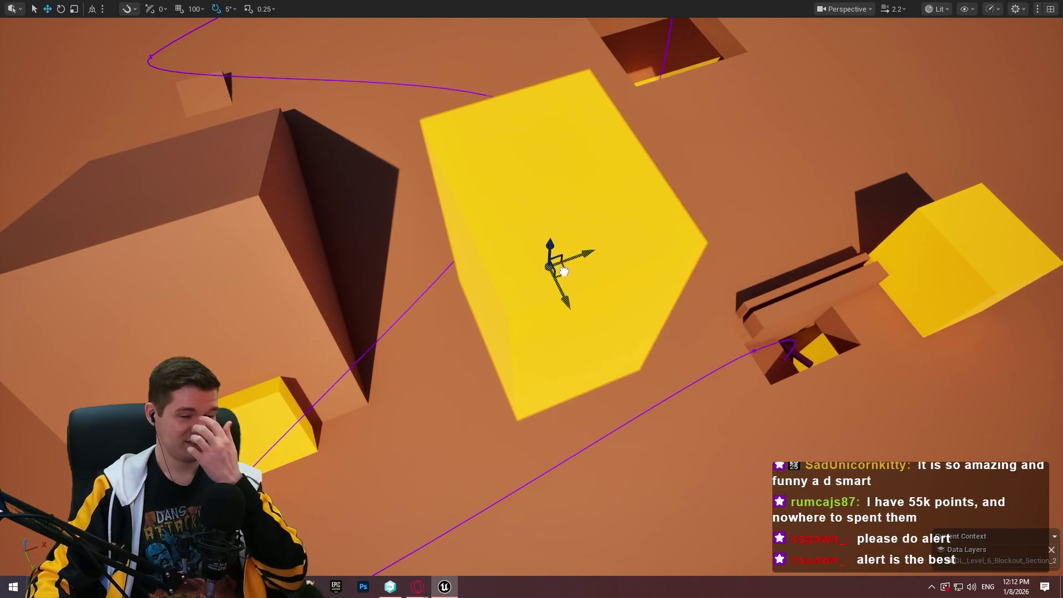
drag(564, 272, 544, 261)
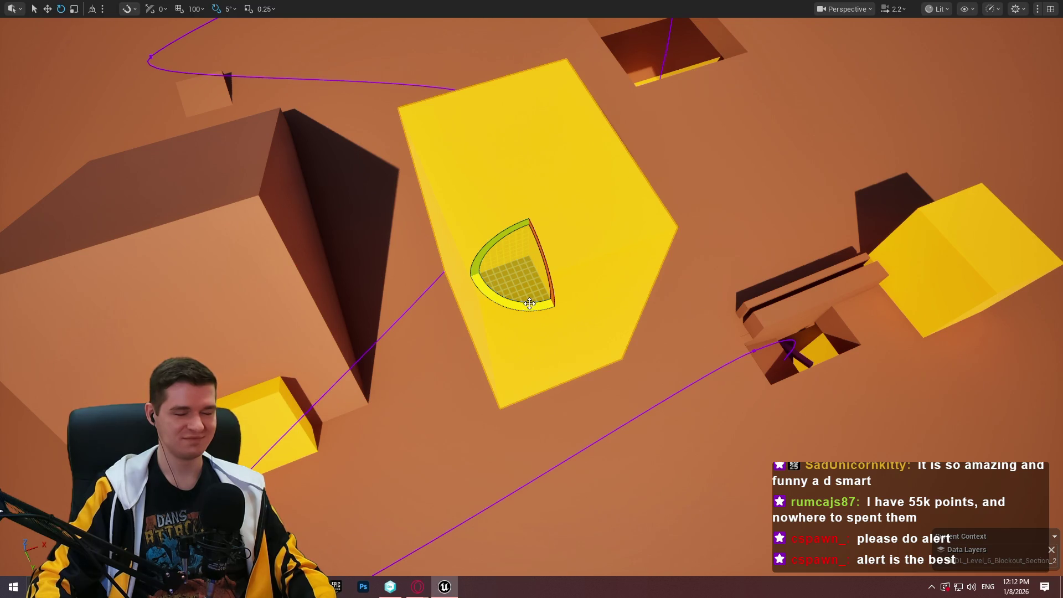
Rotate the yellow block 55°, slide it beside the orange box, and squash it onto the terrain.
mouse_move(529, 304)
mouse_down()
mouse_move(595, 232)
mouse_move(587, 304)
mouse_move(576, 313)
mouse_up()
key(w)
mouse_move(519, 232)
mouse_down()
mouse_move(532, 268)
mouse_move(520, 276)
mouse_move(487, 260)
mouse_move(709, 351)
mouse_move(733, 270)
mouse_up()
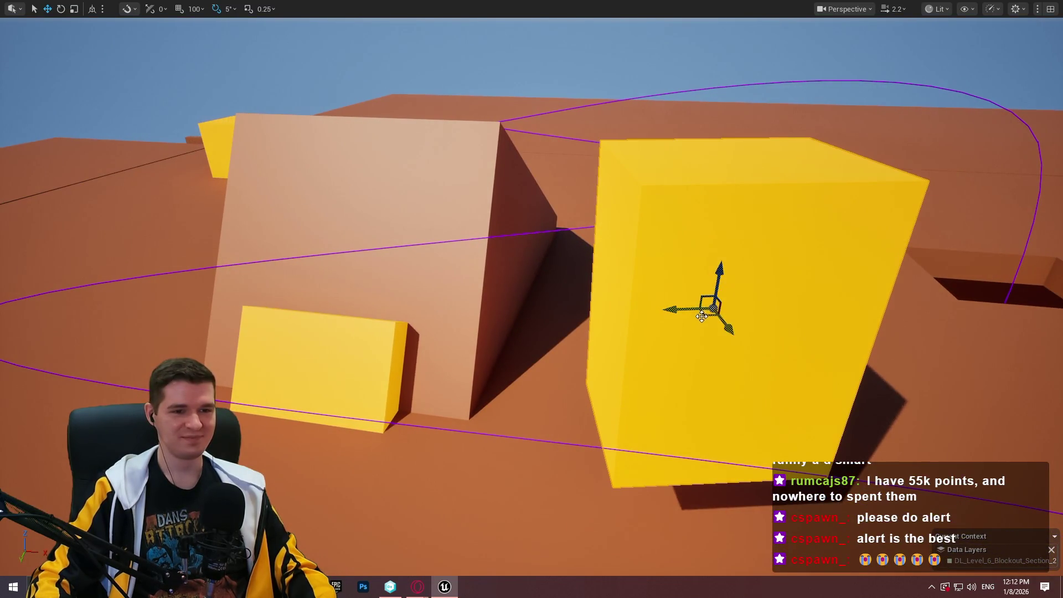
mouse_move(703, 316)
mouse_down()
mouse_move(460, 335)
mouse_move(479, 332)
mouse_up()
drag(493, 282, 493, 338)
drag(495, 286, 498, 382)
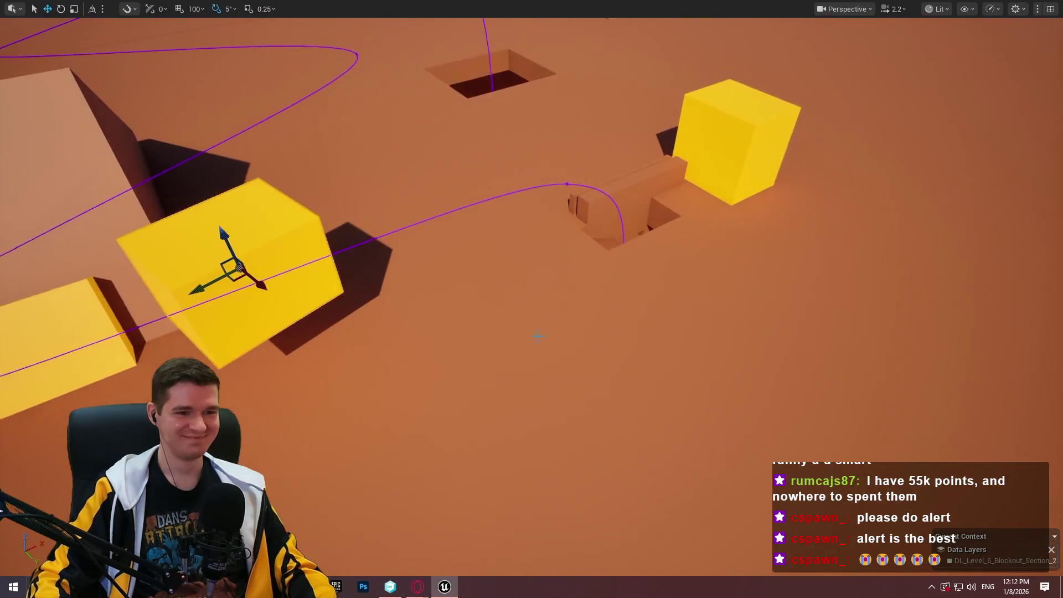
Raise the small orange floor slab beside the yellow cube and place a copy past it.
click(539, 273)
click(747, 319)
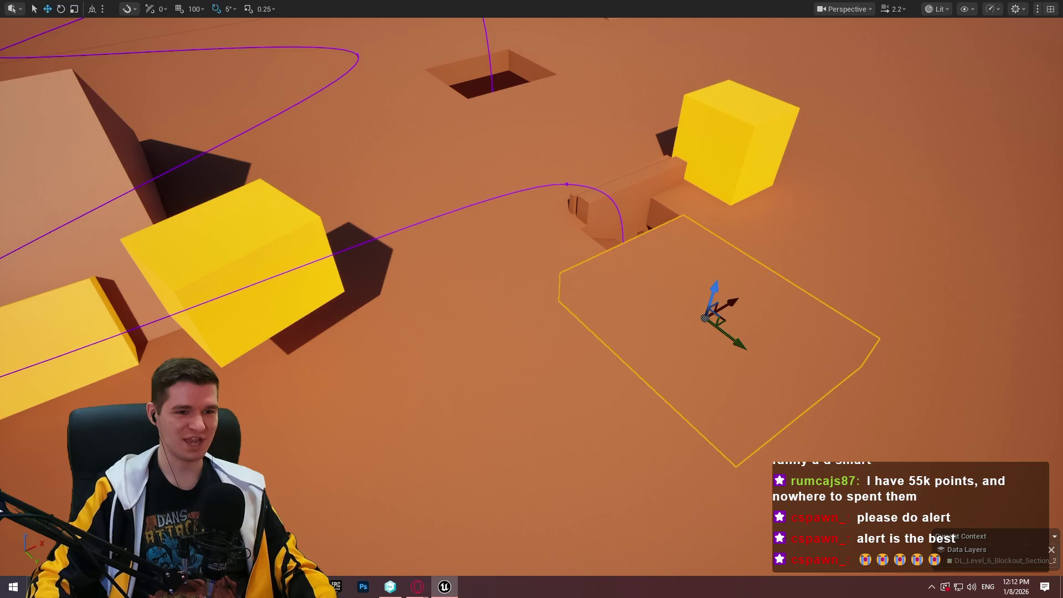
mouse_move(720, 274)
mouse_down()
mouse_move(764, 213)
mouse_move(330, 304)
mouse_move(66, 308)
mouse_up()
key(f)
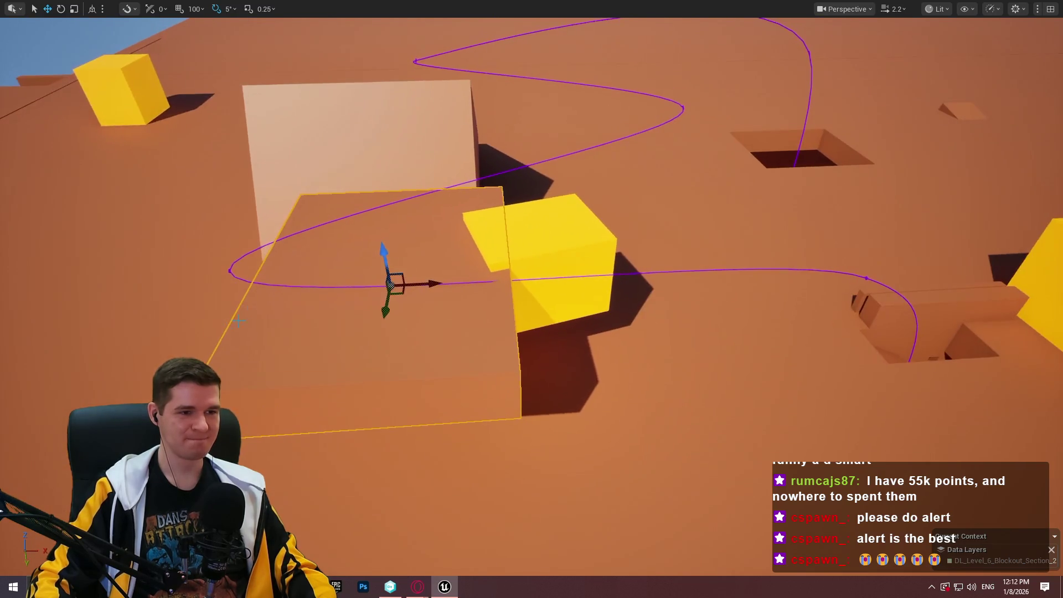
drag(384, 253, 382, 231)
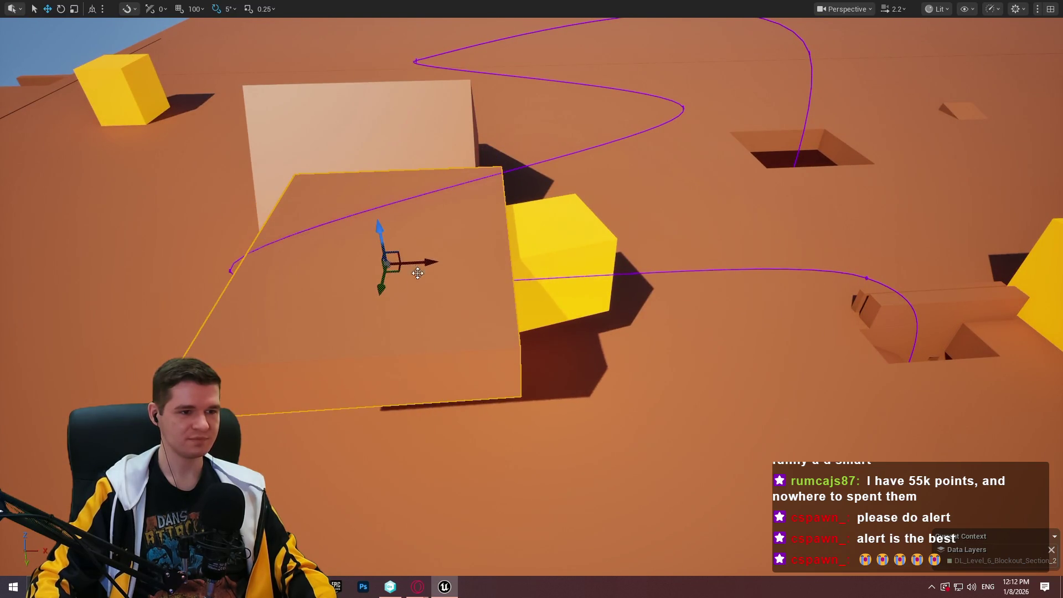
drag(393, 271, 688, 200)
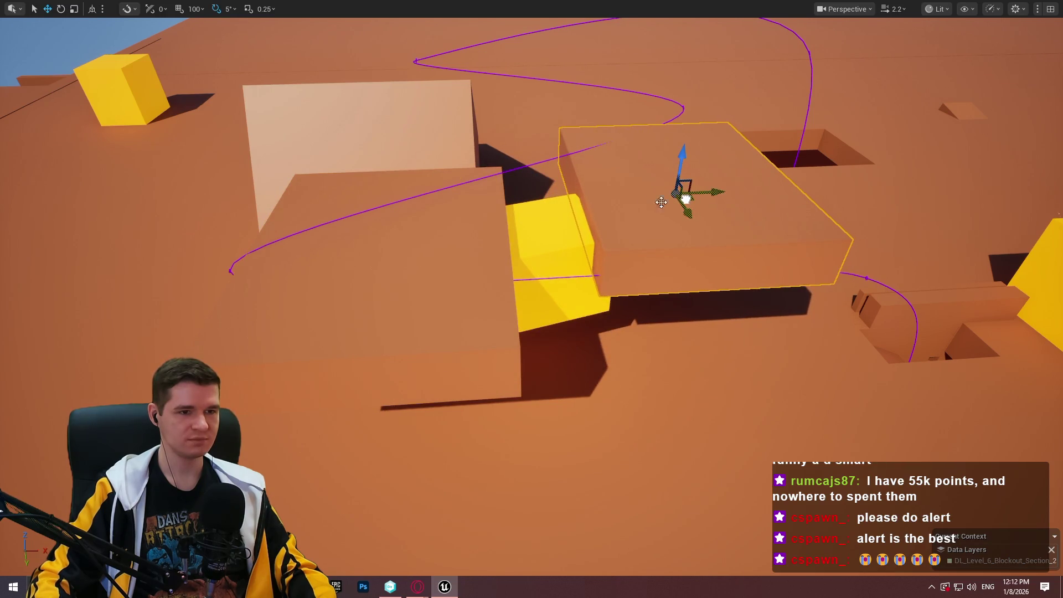
Scale the slab larger, rotate it about -55°, and stretch it toward the upper left.
drag(538, 219, 642, 248)
key(r)
drag(570, 304, 631, 318)
mouse_move(573, 343)
mouse_down()
mouse_move(609, 266)
mouse_move(559, 243)
mouse_move(573, 252)
mouse_up()
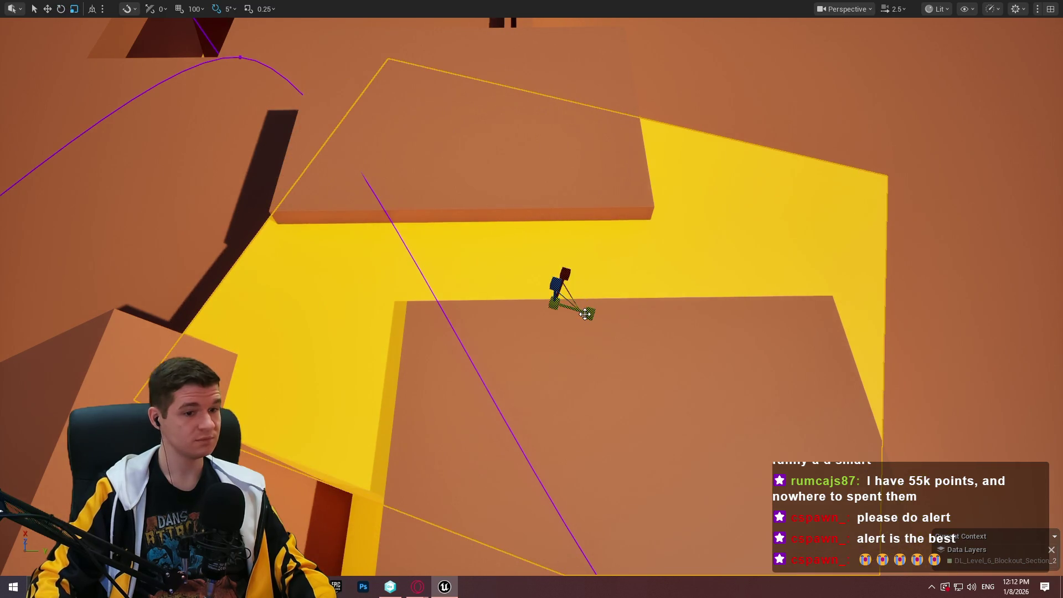
mouse_move(585, 313)
mouse_down()
mouse_move(548, 275)
mouse_move(176, 173)
mouse_move(186, 176)
mouse_up()
key(w)
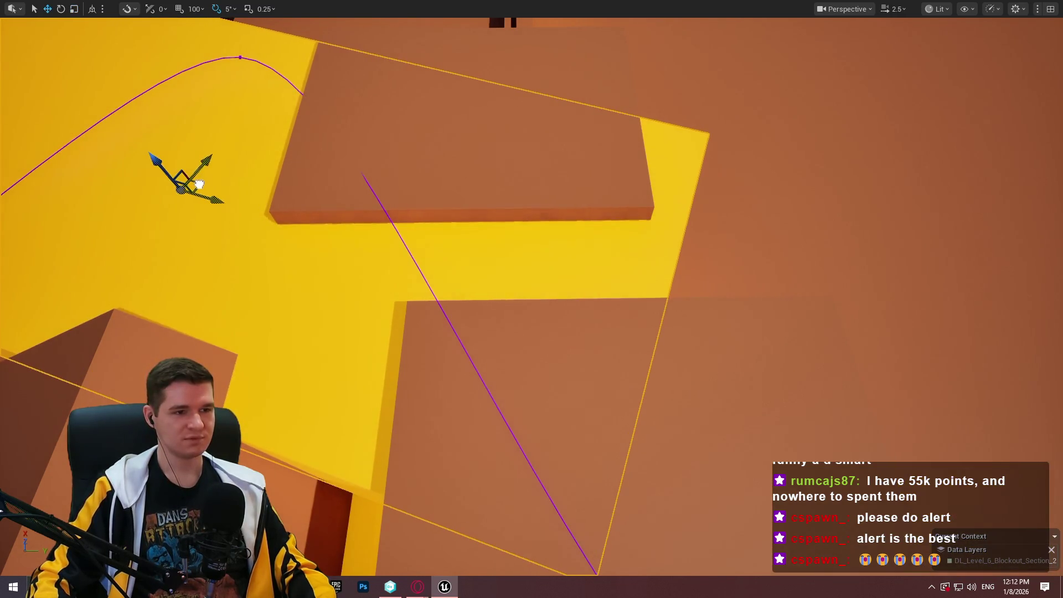
Make the yellow slab thinner and lower it to uncover the tan block.
scroll(186, 176, down, 2)
scroll(482, 231, up, 1)
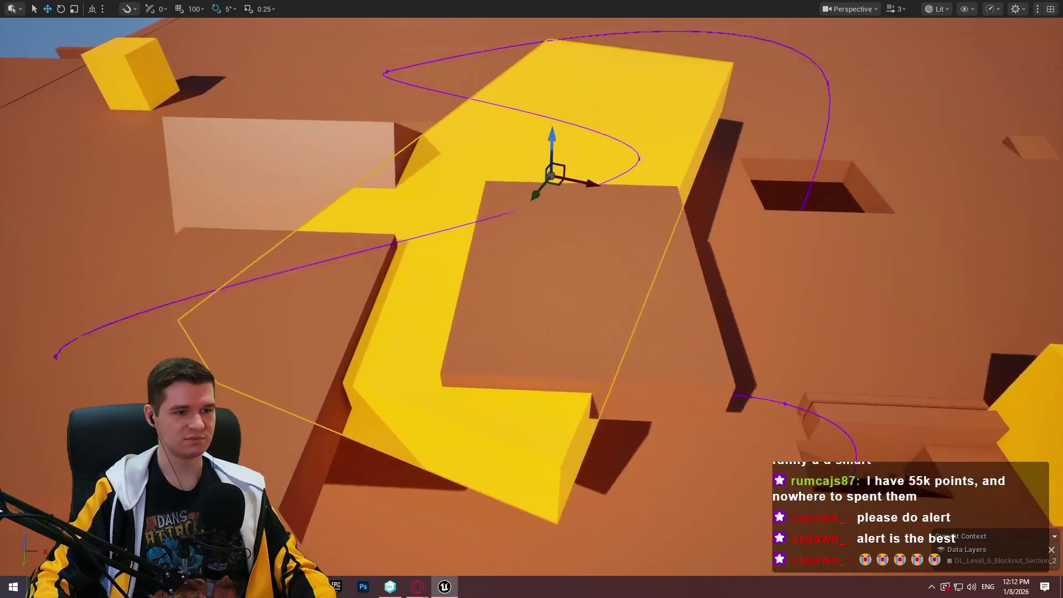
mouse_move(482, 231)
mouse_down()
mouse_move(531, 299)
mouse_move(572, 288)
mouse_move(584, 254)
mouse_move(563, 225)
mouse_up()
mouse_move(403, 215)
mouse_down()
mouse_move(412, 216)
mouse_move(403, 215)
mouse_up()
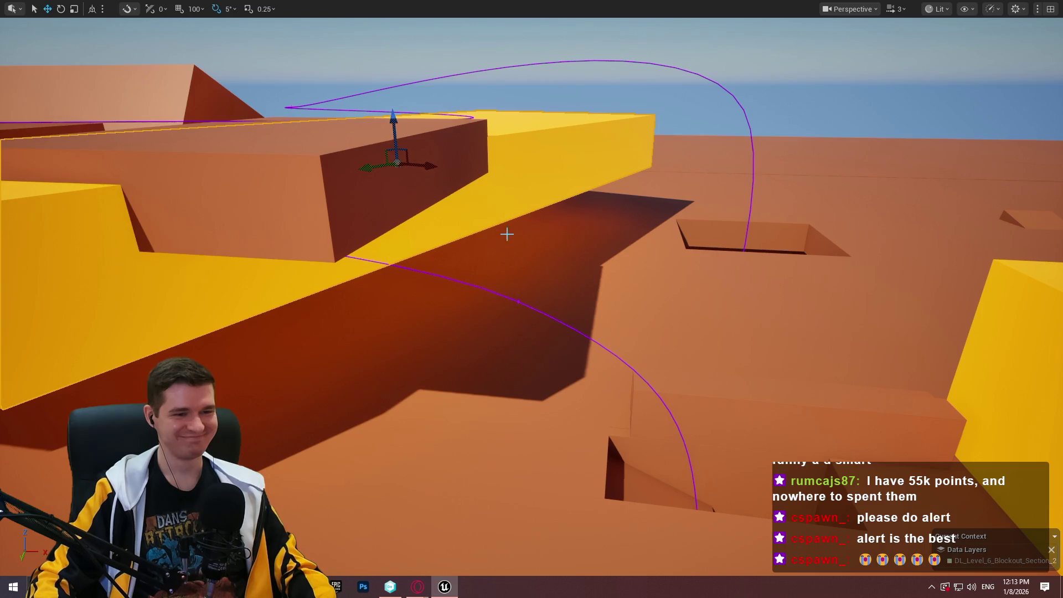
mouse_move(532, 249)
mouse_down()
mouse_move(454, 227)
mouse_move(487, 227)
mouse_move(506, 254)
mouse_up()
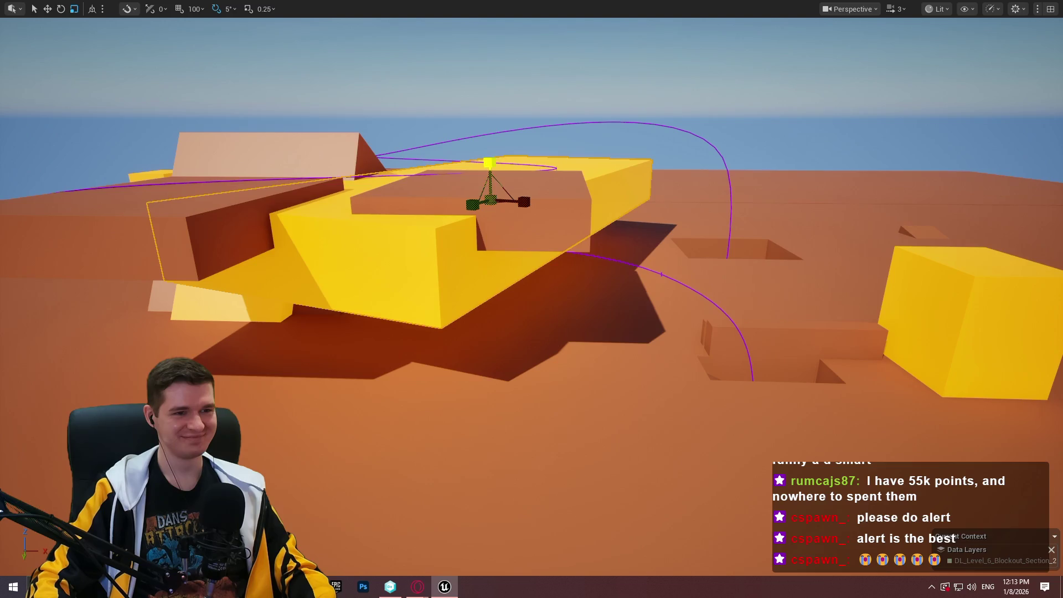
mouse_move(490, 162)
mouse_down()
mouse_move(490, 185)
mouse_move(486, 136)
mouse_up()
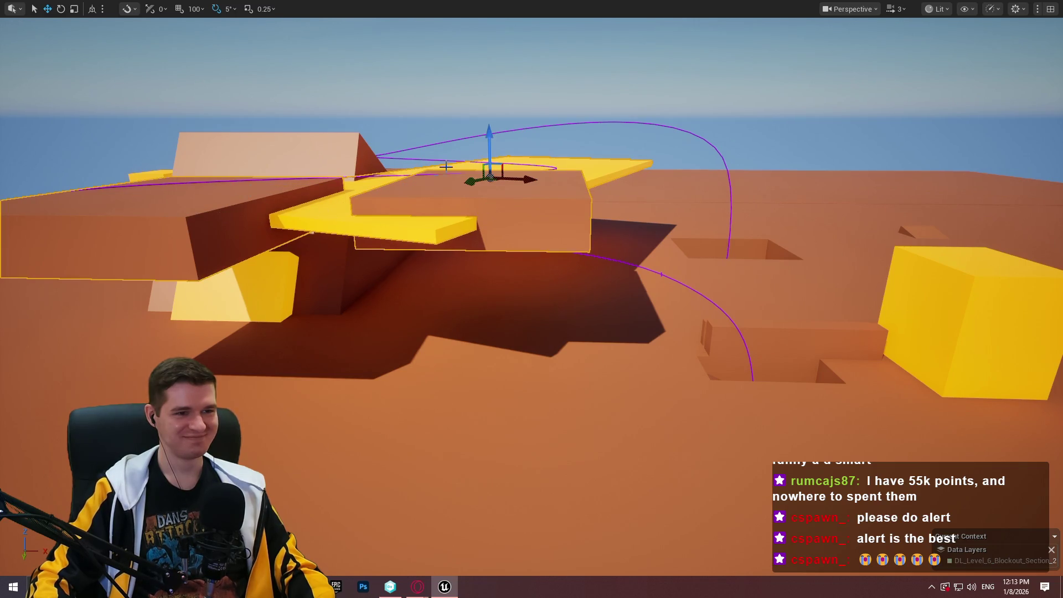
mouse_move(488, 133)
mouse_down()
mouse_move(491, 321)
mouse_move(490, 200)
mouse_move(480, 228)
mouse_up()
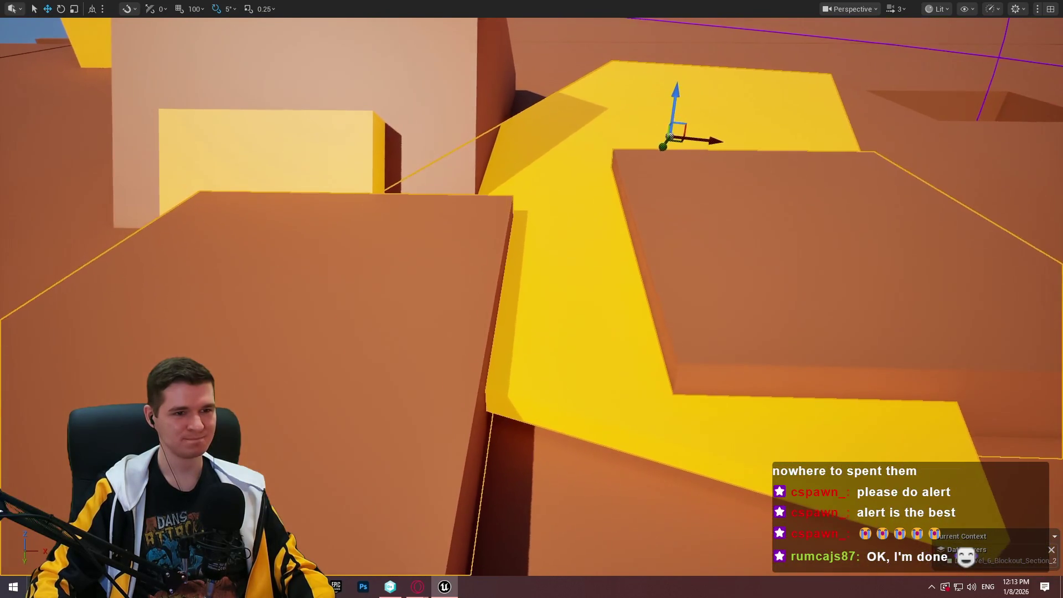
drag(566, 237, 566, 237)
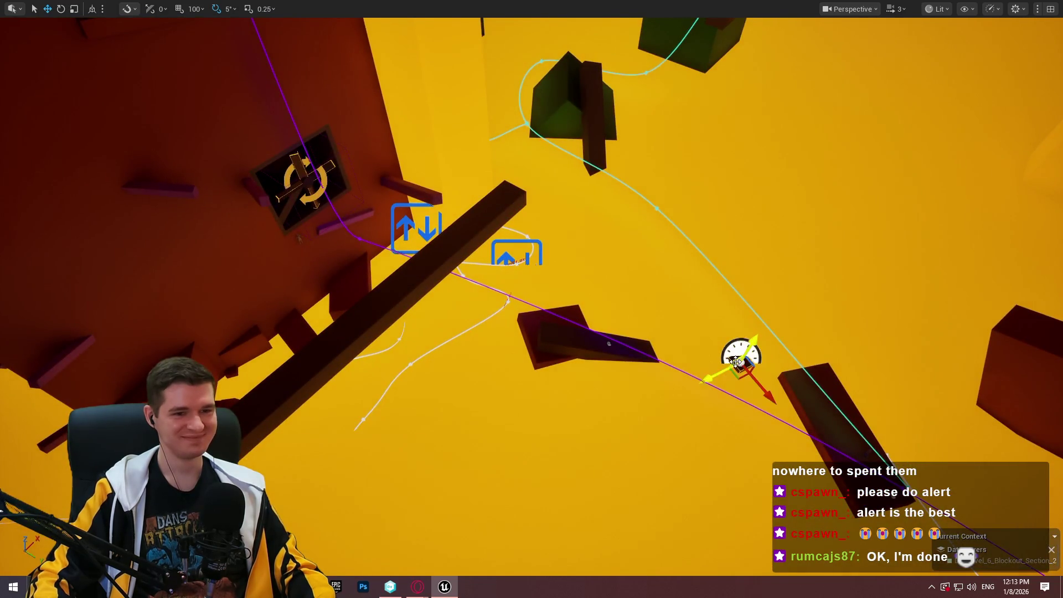
Place the two jump pads on the yellow path beside the raised orange slab.
mouse_move(847, 55)
mouse_down()
mouse_move(819, 83)
mouse_move(746, 115)
mouse_up()
drag(741, 283, 736, 363)
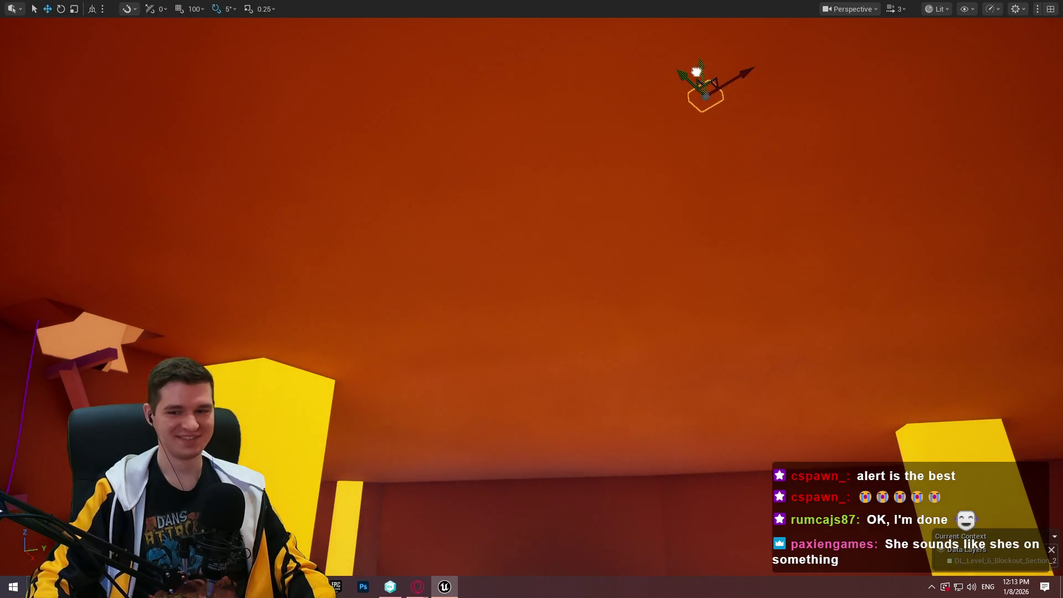
drag(696, 71, 696, 72)
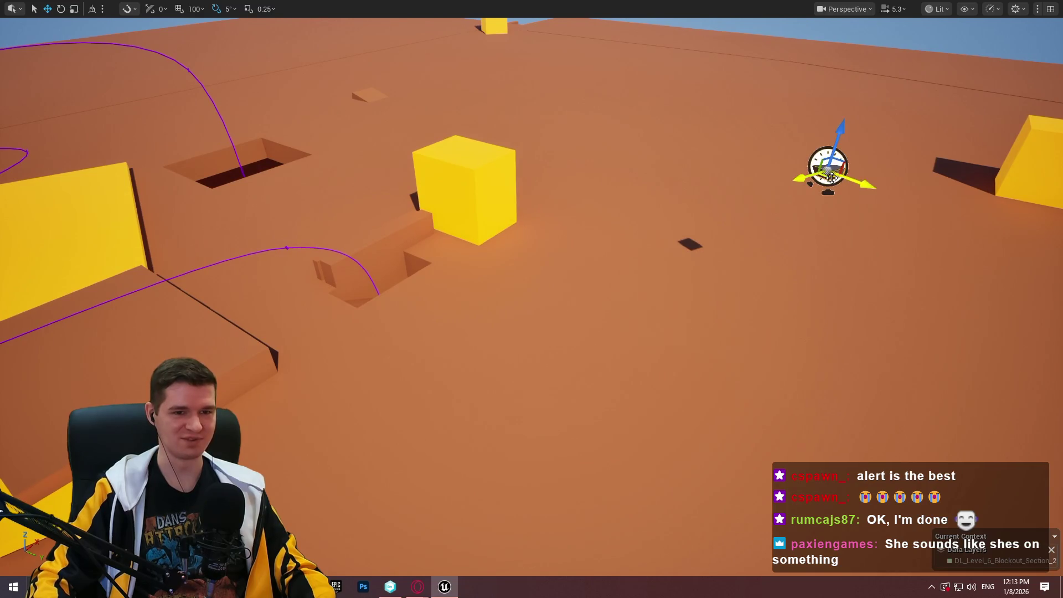
mouse_move(364, 190)
mouse_down()
mouse_move(50, 219)
mouse_move(61, 247)
mouse_up()
drag(571, 237, 571, 237)
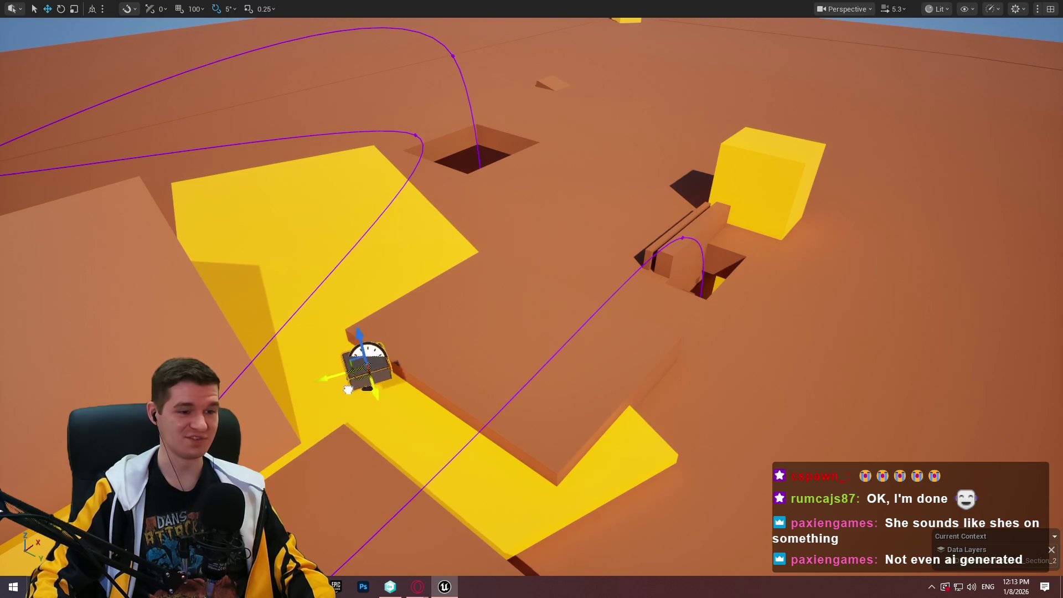
drag(363, 383, 483, 379)
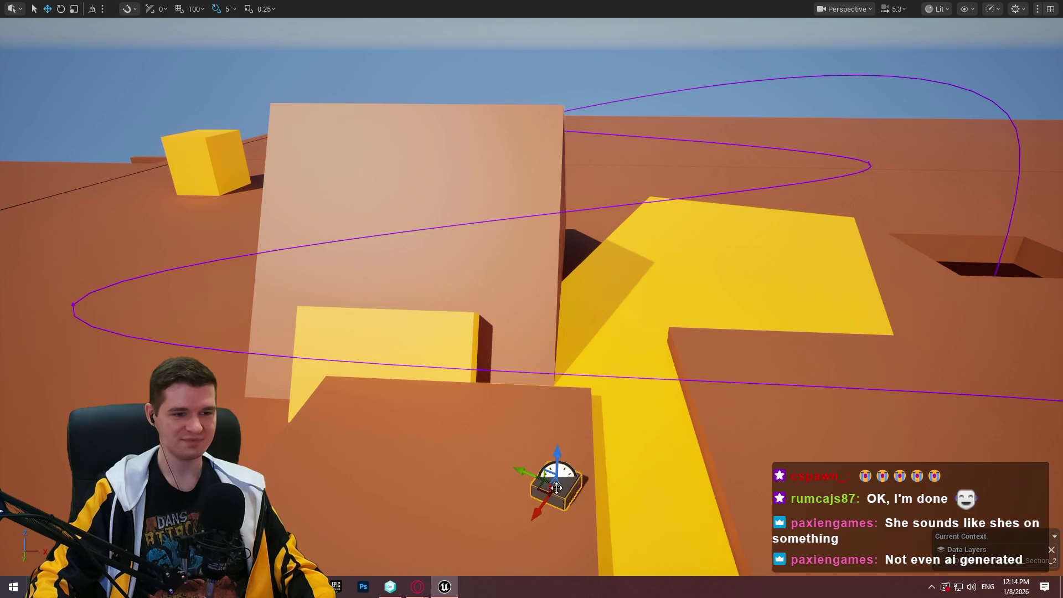
drag(545, 492, 647, 415)
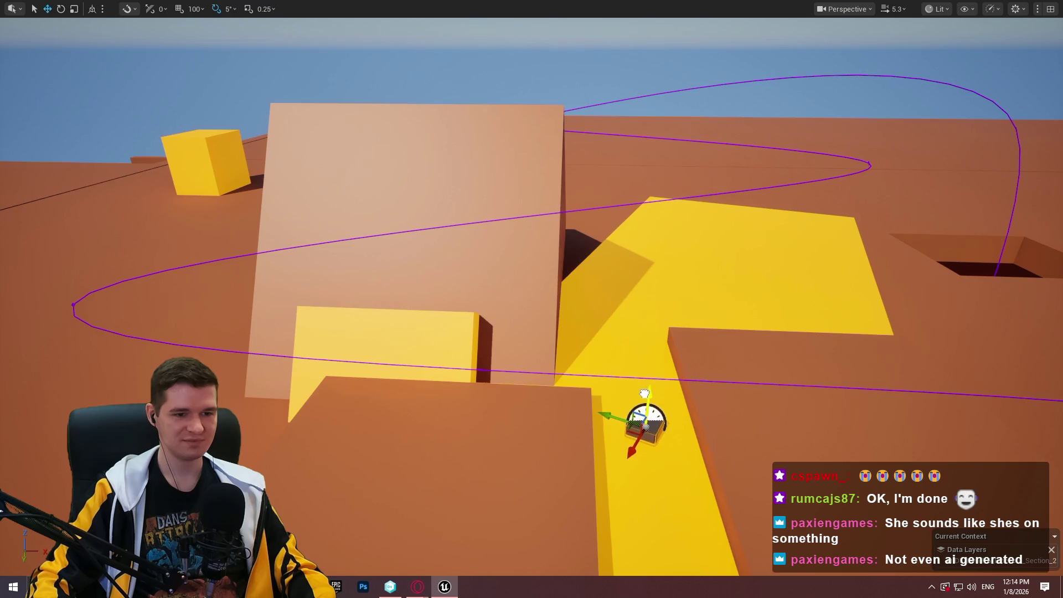
mouse_move(658, 392)
mouse_down()
mouse_move(659, 360)
mouse_move(620, 371)
mouse_move(603, 326)
mouse_move(559, 354)
mouse_move(601, 289)
mouse_move(429, 223)
mouse_up()
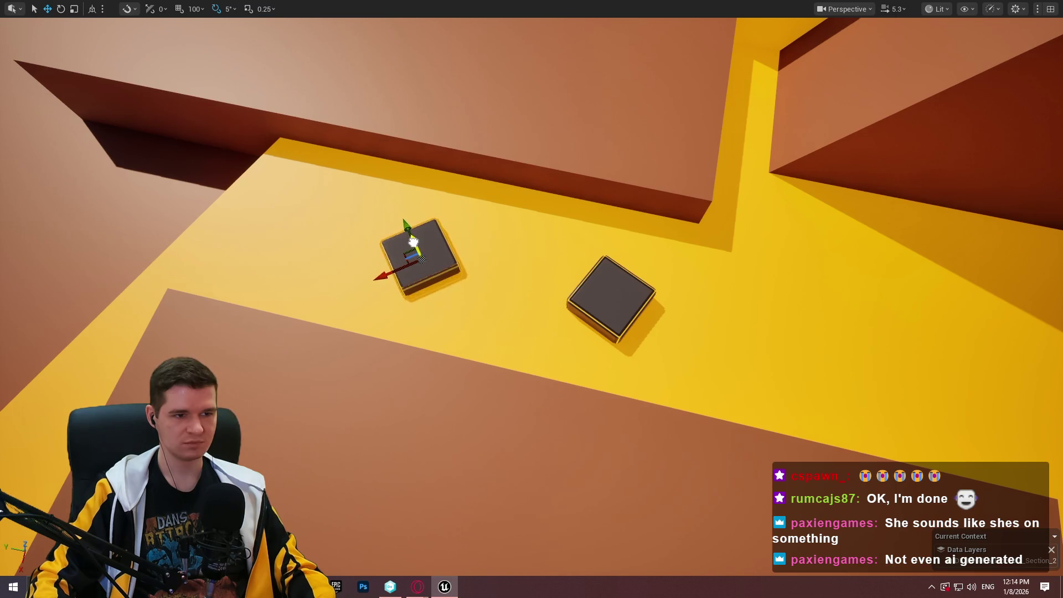
drag(412, 239, 501, 249)
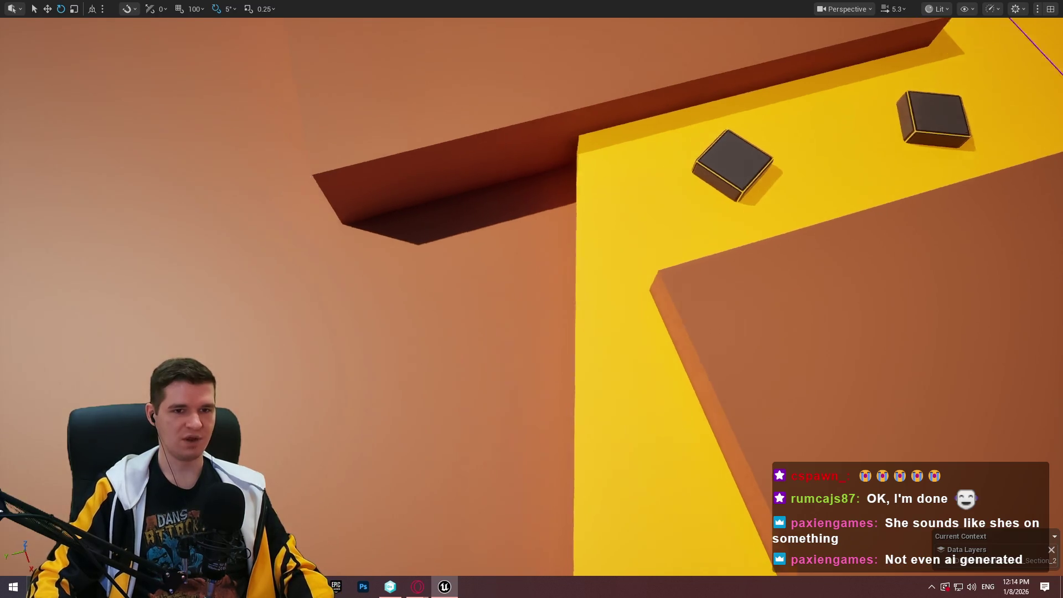
Fly through the level to inspect the tower walls and the two fans.
scroll(855, 255, up, 2)
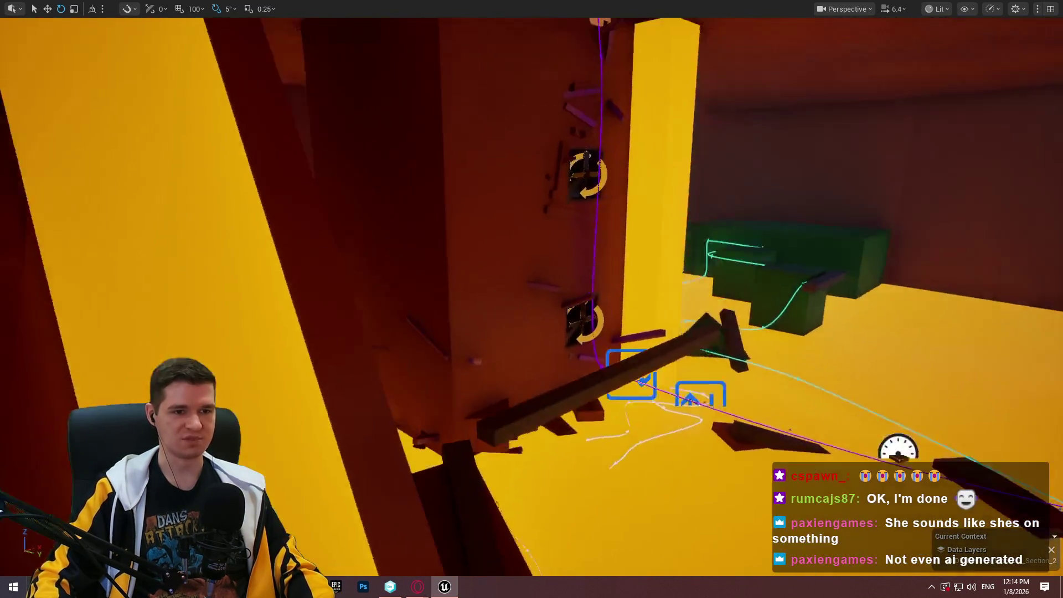
drag(779, 200, 779, 200)
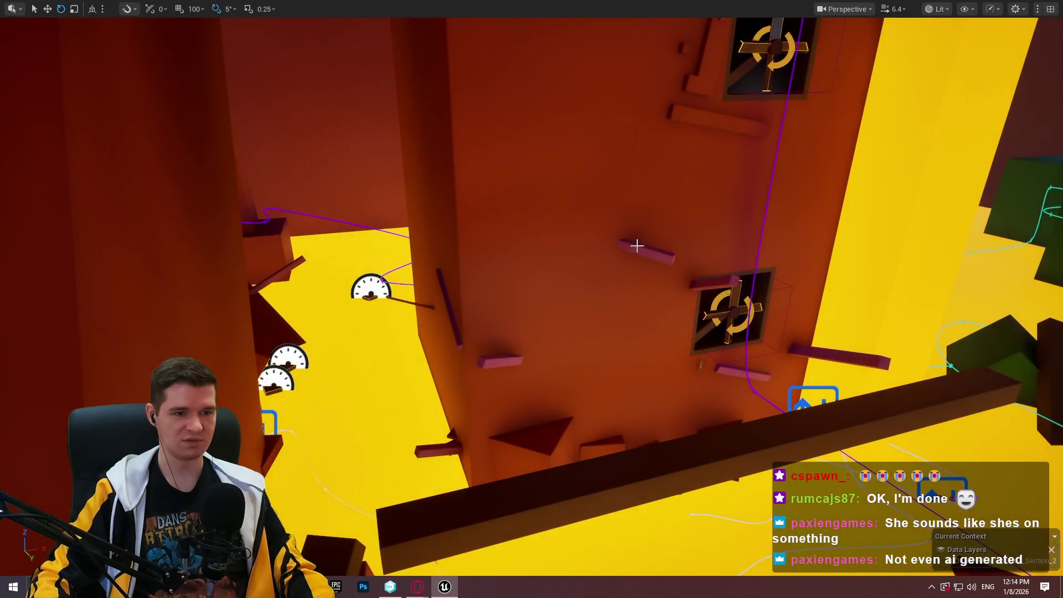
drag(423, 307, 423, 308)
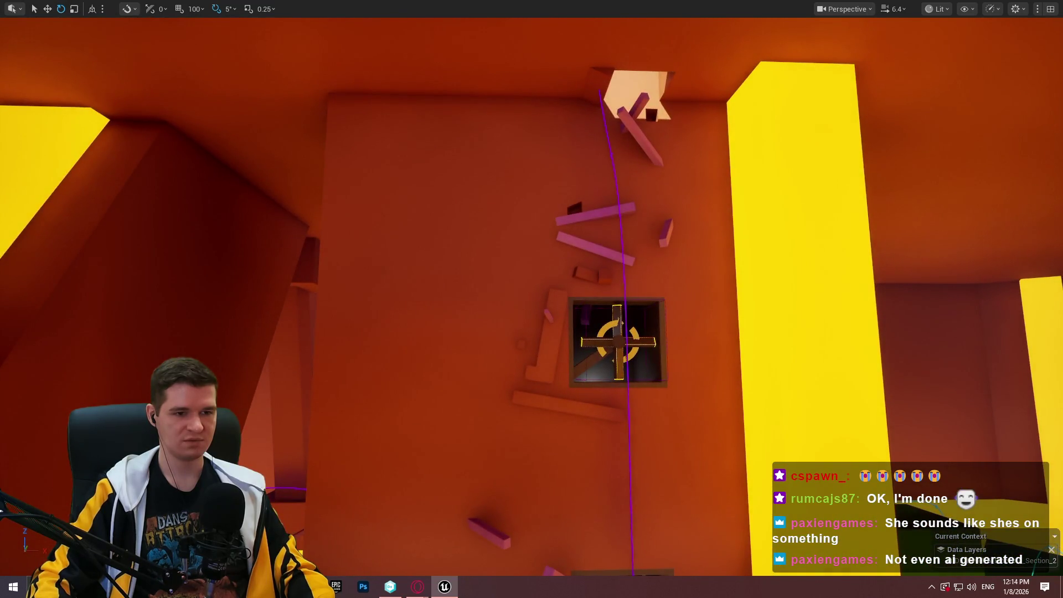
drag(560, 336, 560, 336)
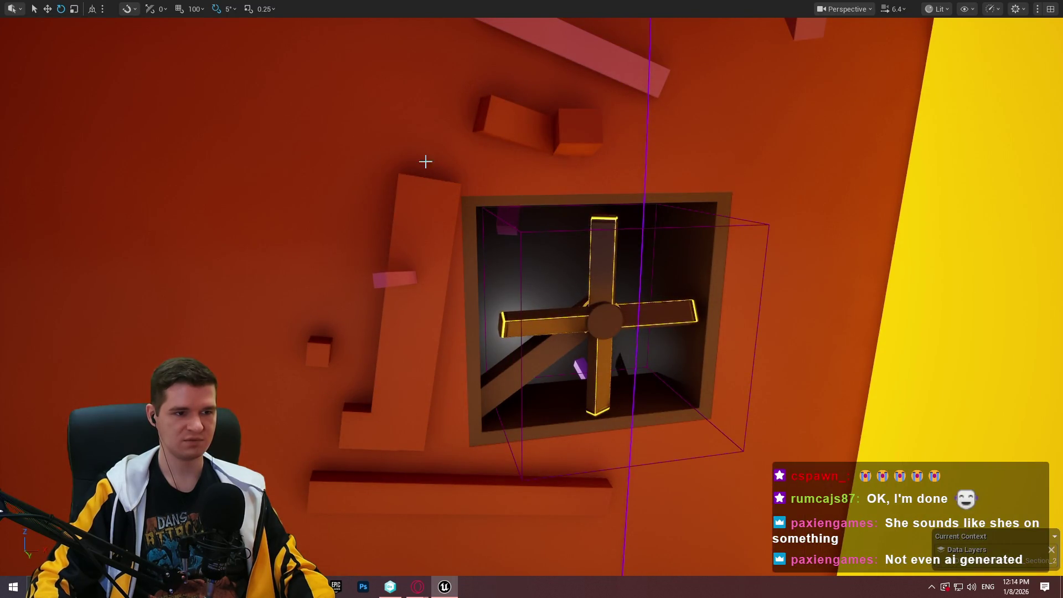
drag(426, 161, 425, 161)
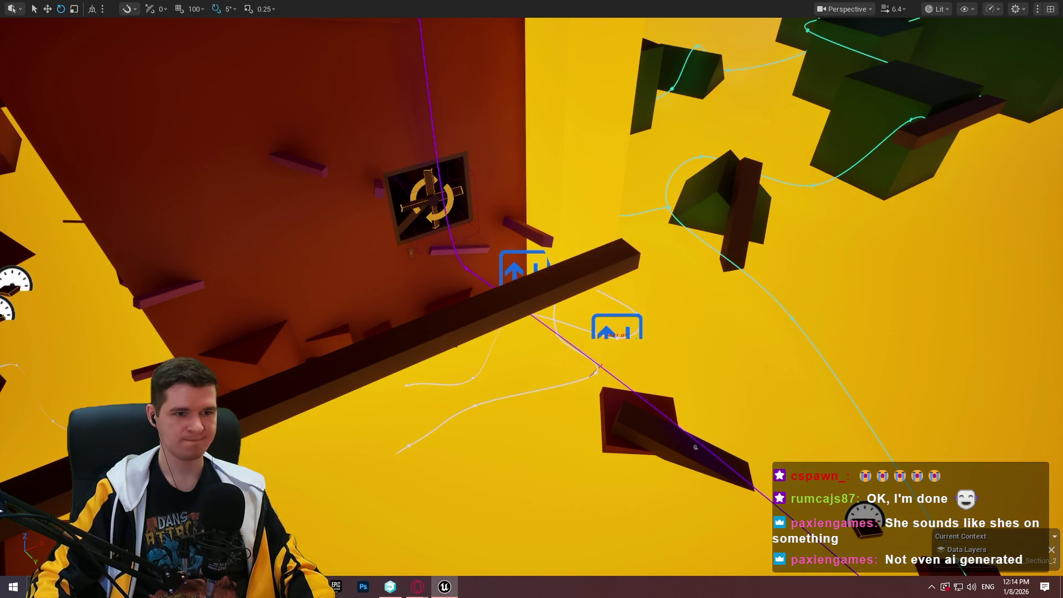
drag(425, 161, 425, 161)
drag(520, 273, 520, 274)
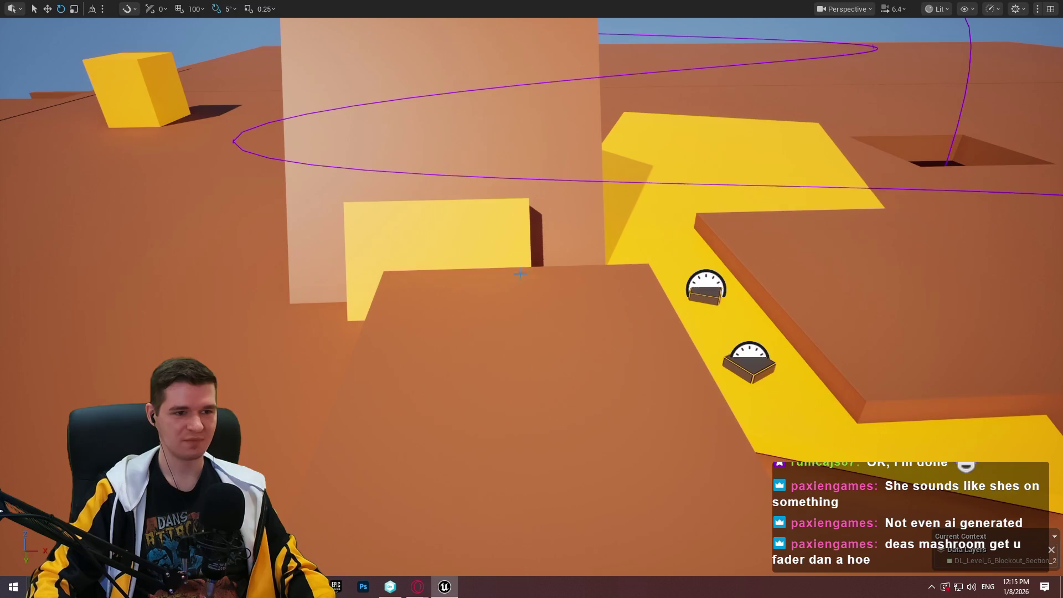
Frame the orange slab behind the jump pads, raise it, and fly in close around it.
key(f)
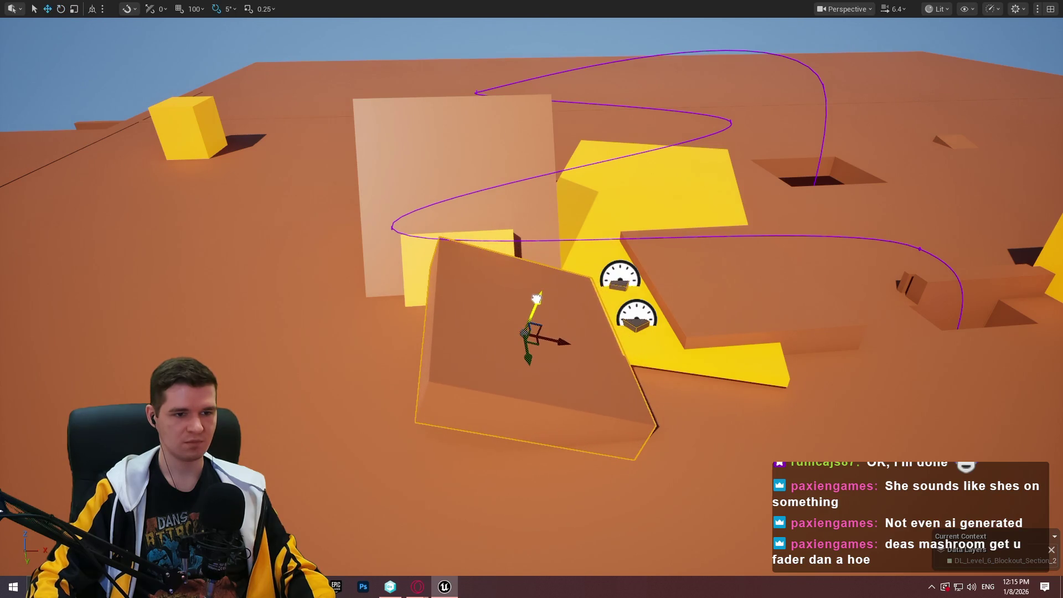
drag(608, 323, 602, 369)
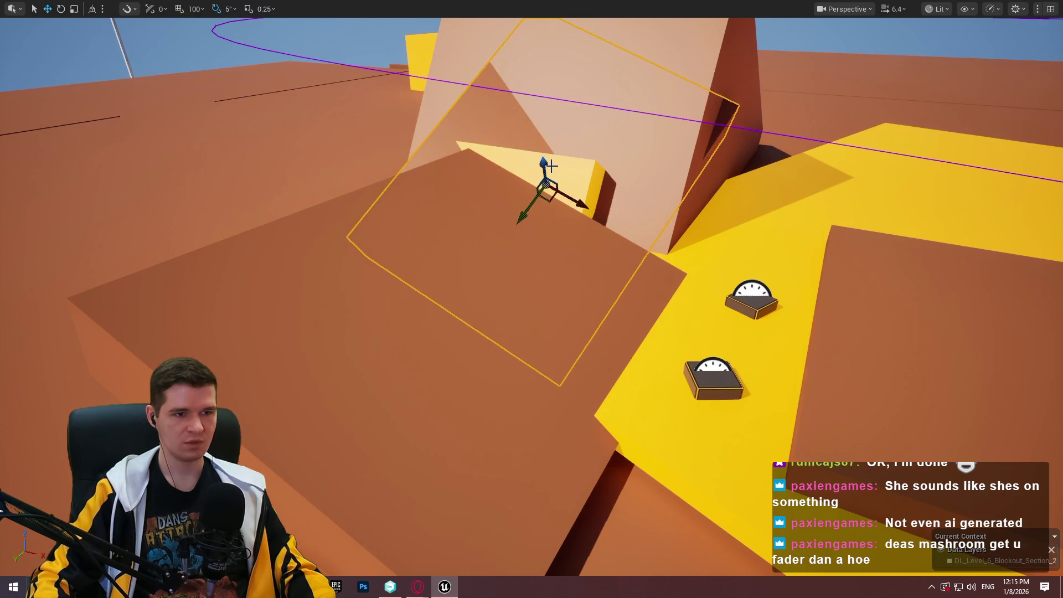
mouse_move(551, 166)
mouse_down()
mouse_move(487, 114)
mouse_move(484, 131)
mouse_up()
scroll(485, 131, up, 1)
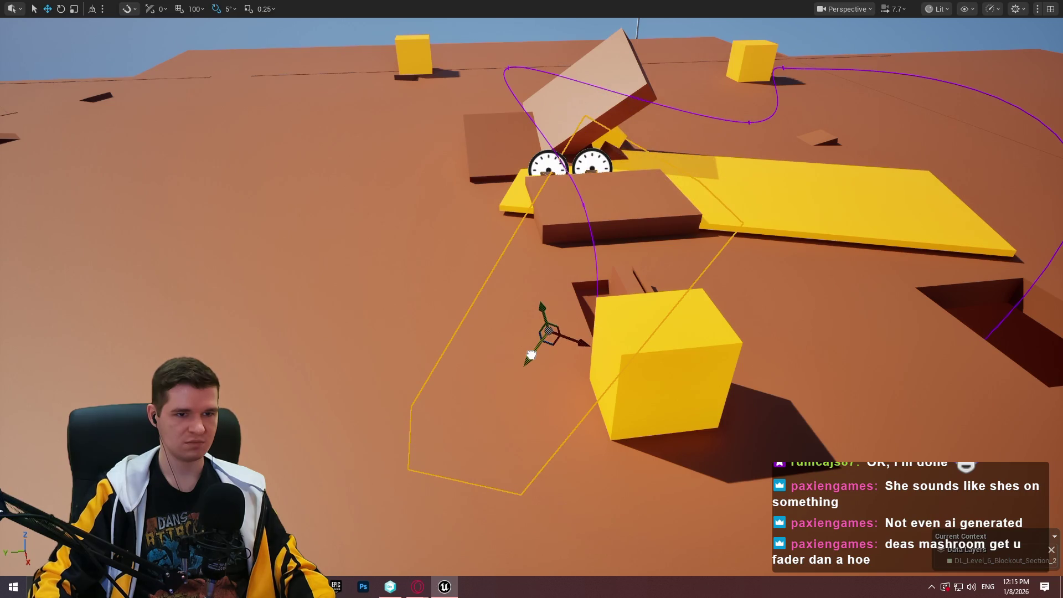
drag(531, 355, 531, 355)
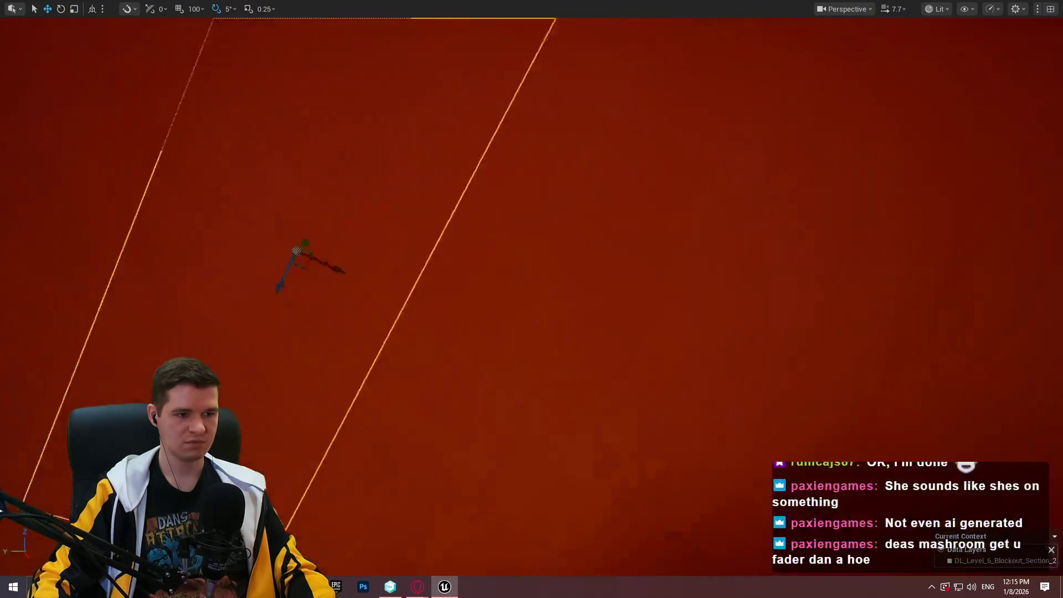
drag(615, 288, 615, 288)
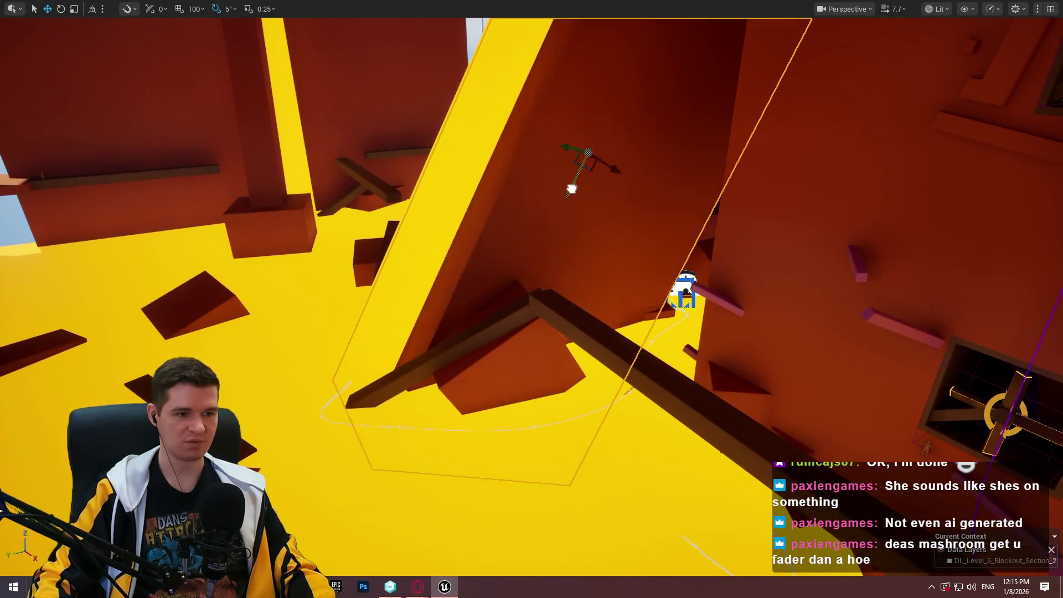
drag(597, 142, 565, 291)
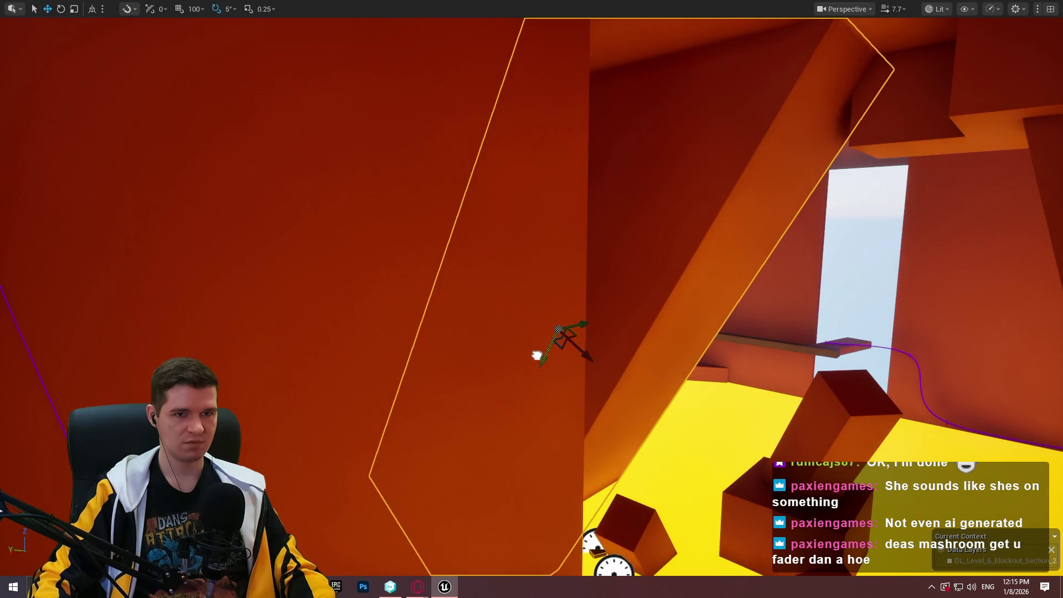
drag(534, 349, 534, 349)
mouse_move(620, 290)
mouse_down()
mouse_move(745, 458)
mouse_move(554, 188)
mouse_up()
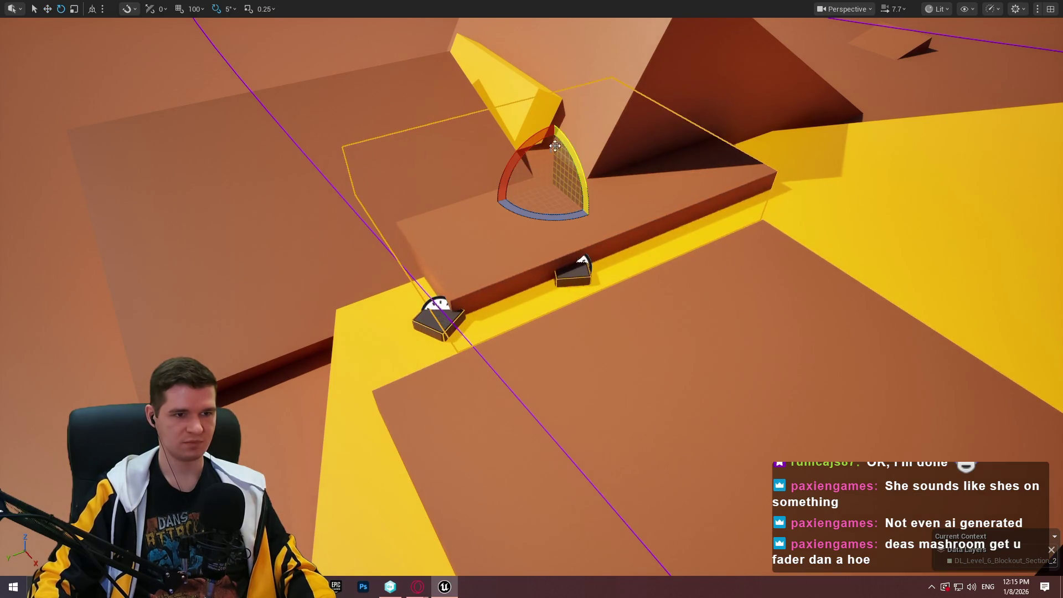
Turn the orange slab 15°, raise it, and tilt it -15° into a ramp over the yellow path.
drag(554, 125, 536, 139)
drag(548, 183, 474, 107)
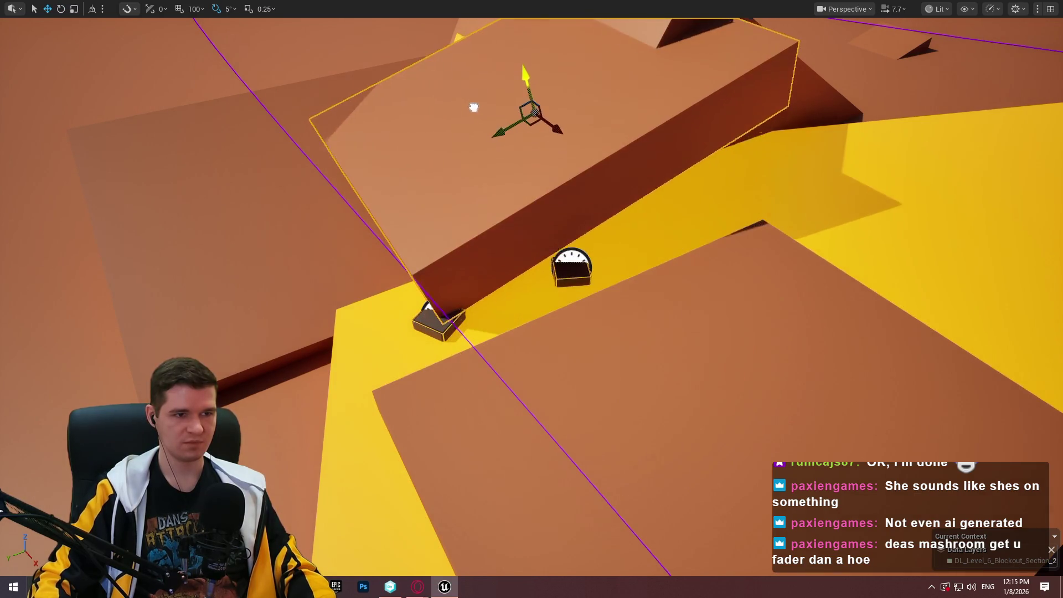
mouse_move(562, 114)
mouse_down()
mouse_move(542, 122)
mouse_move(554, 133)
mouse_move(570, 119)
mouse_move(562, 113)
mouse_up()
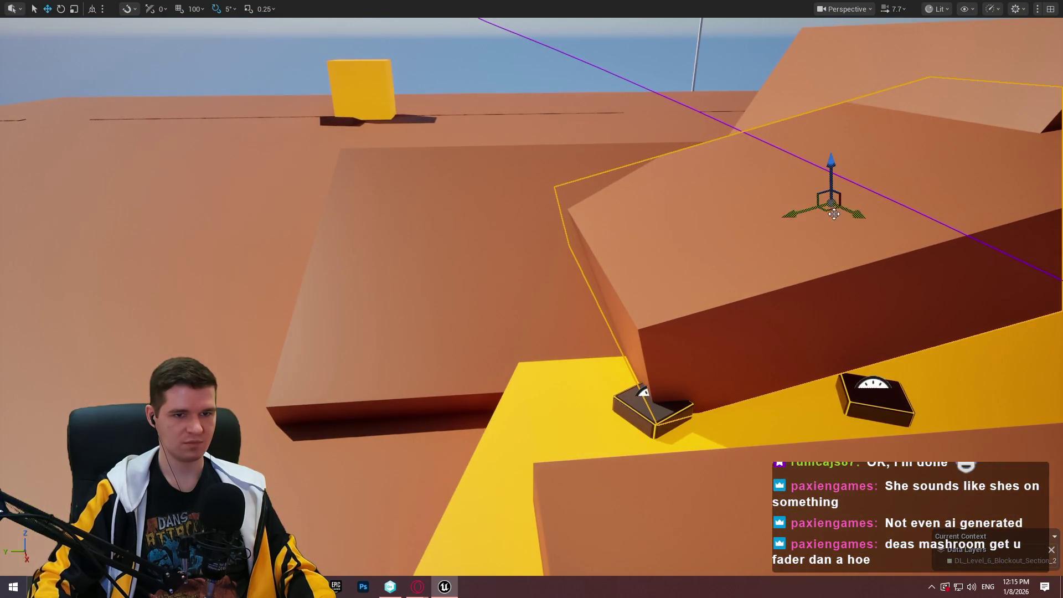
mouse_move(829, 211)
mouse_down()
mouse_move(830, 151)
mouse_move(855, 165)
mouse_move(853, 180)
mouse_up()
drag(888, 144, 899, 202)
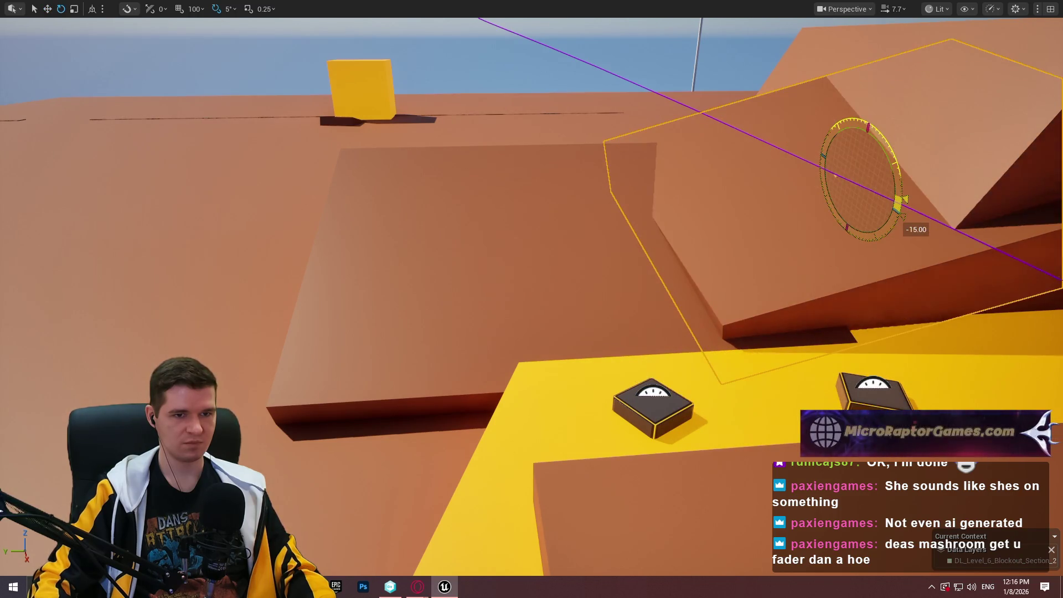
drag(864, 140, 864, 152)
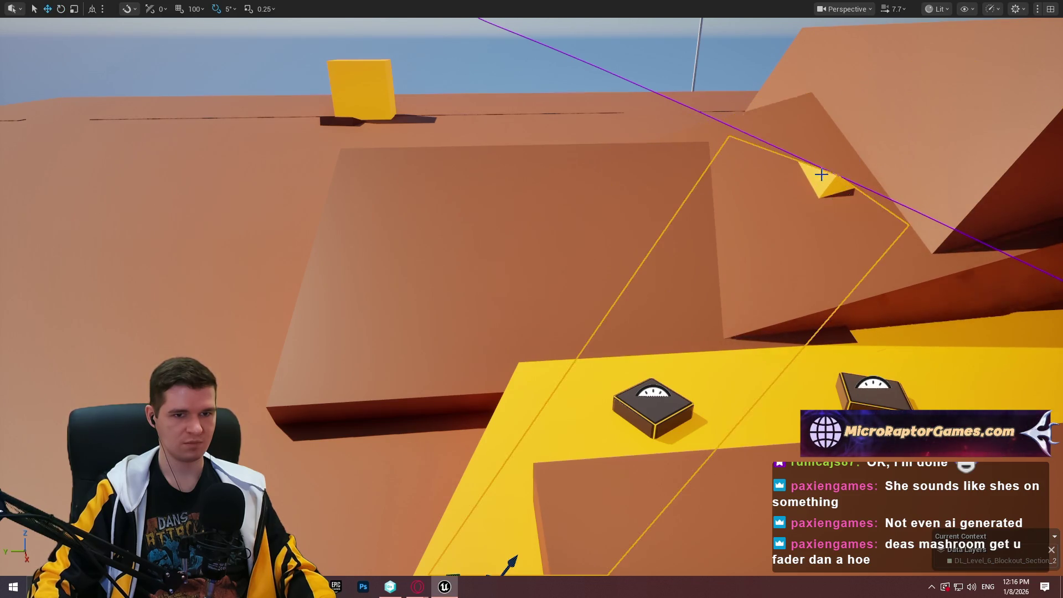
drag(821, 174, 598, 211)
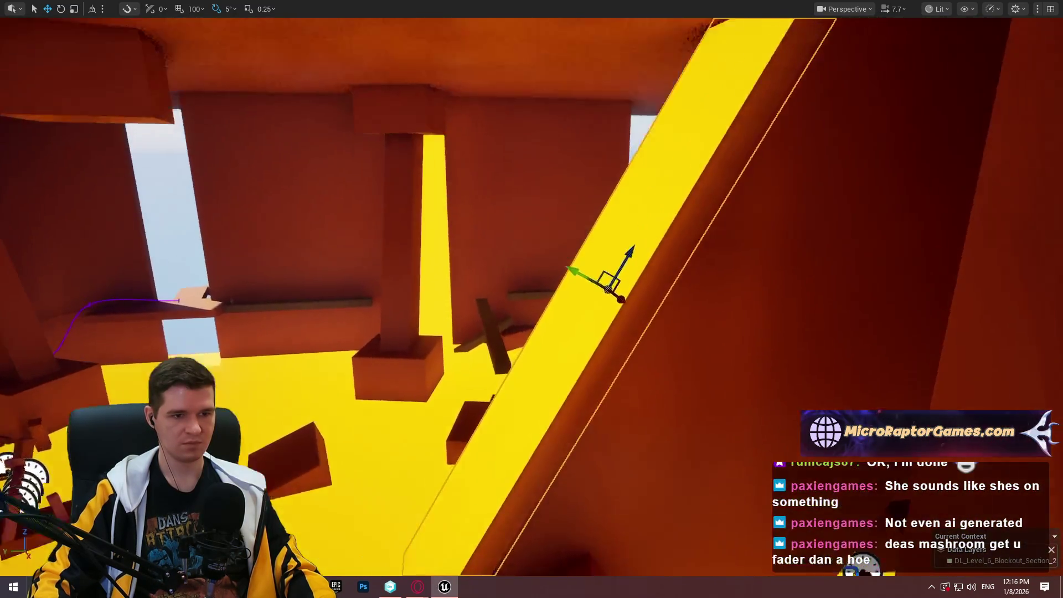
drag(637, 261, 644, 268)
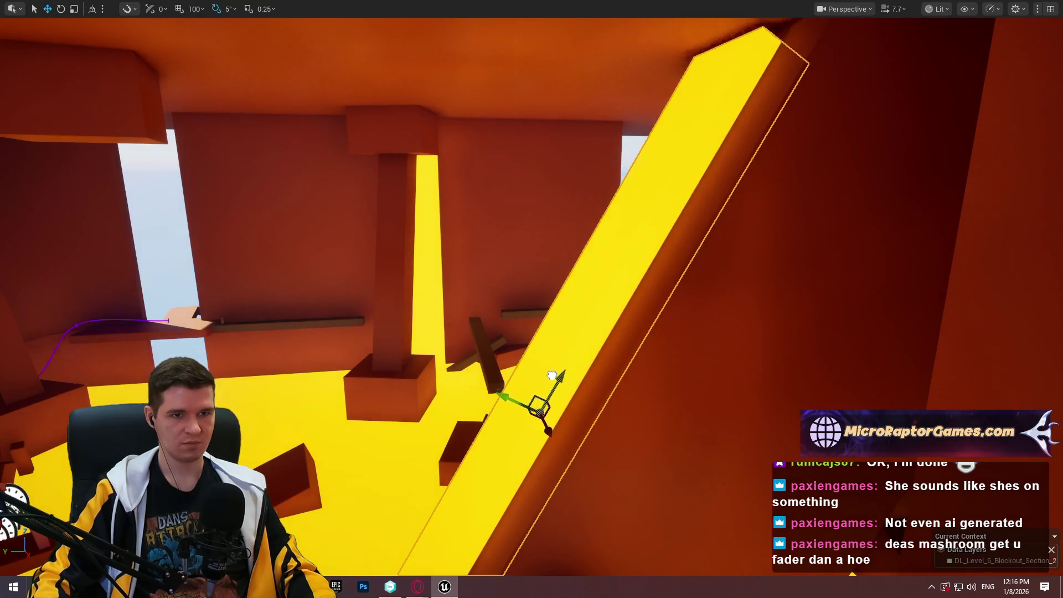
mouse_move(644, 268)
mouse_down()
mouse_move(631, 277)
mouse_move(620, 260)
mouse_move(603, 299)
mouse_move(570, 243)
mouse_move(547, 277)
mouse_move(515, 221)
mouse_move(482, 252)
mouse_up()
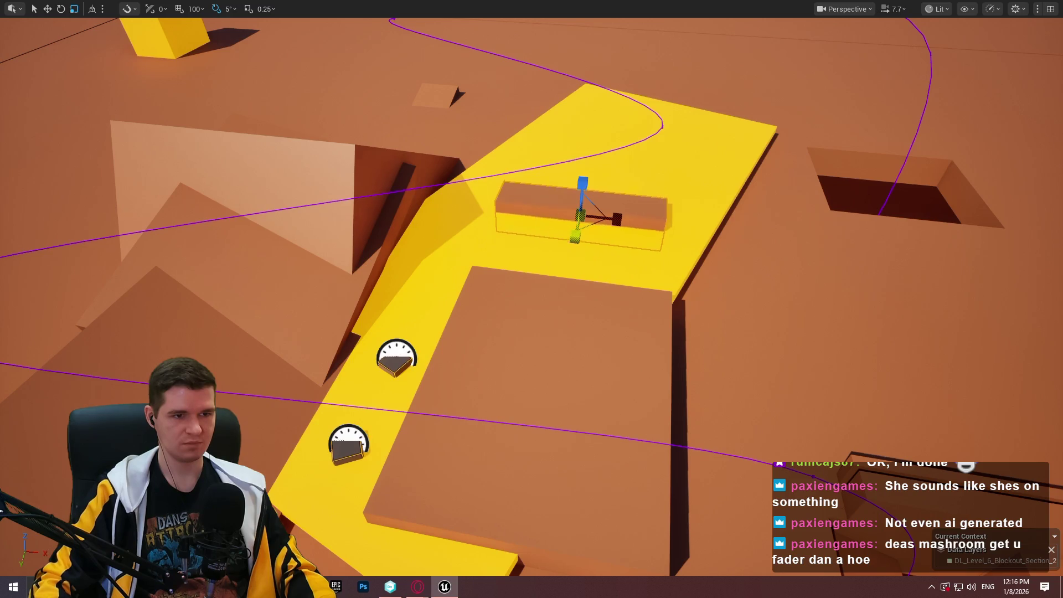
Frame the bar obstacle and add a second bar angled about -50° to it.
key(f)
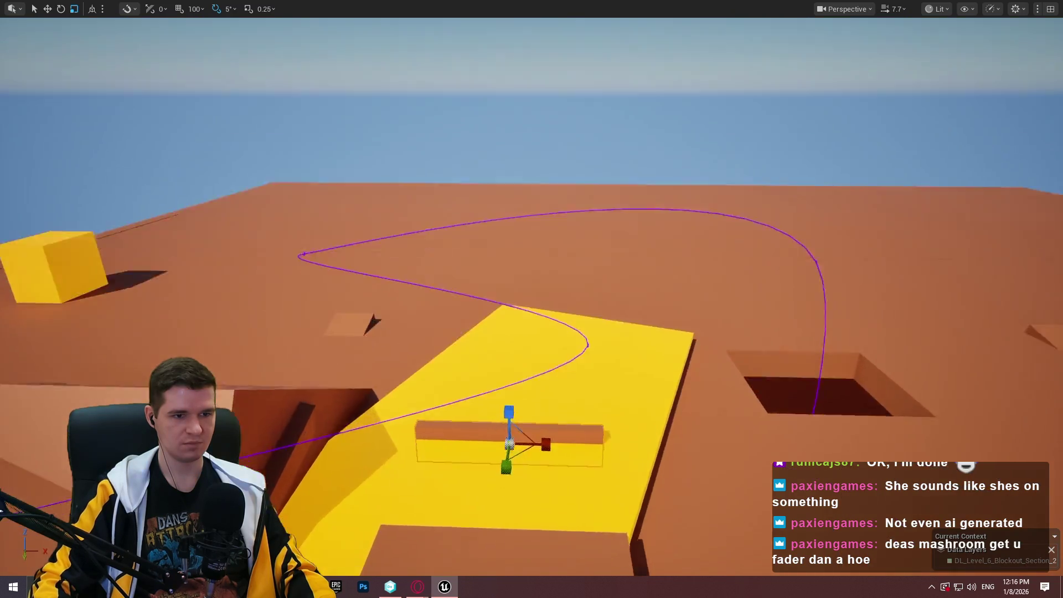
key(ctrl+z)
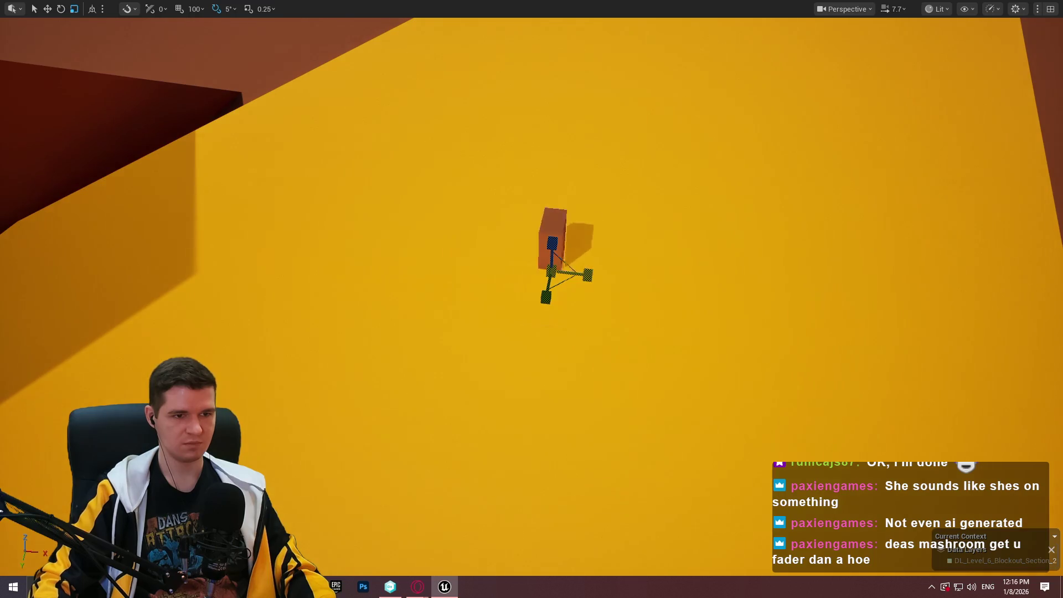
mouse_move(552, 320)
mouse_down()
mouse_move(531, 305)
mouse_move(552, 320)
mouse_up()
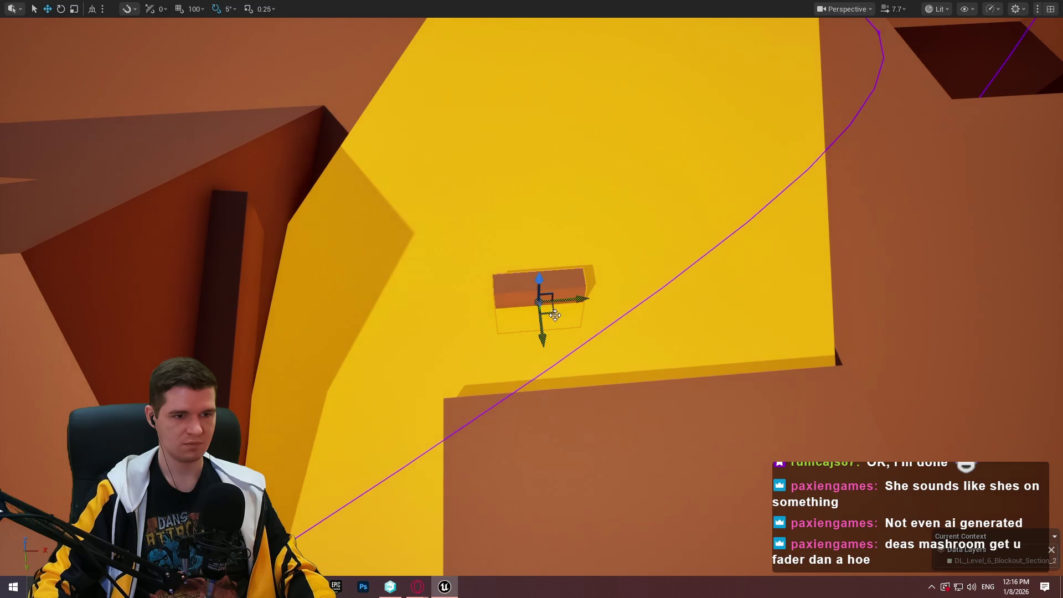
mouse_move(437, 320)
mouse_down()
mouse_move(421, 299)
mouse_move(437, 326)
mouse_move(494, 323)
mouse_up()
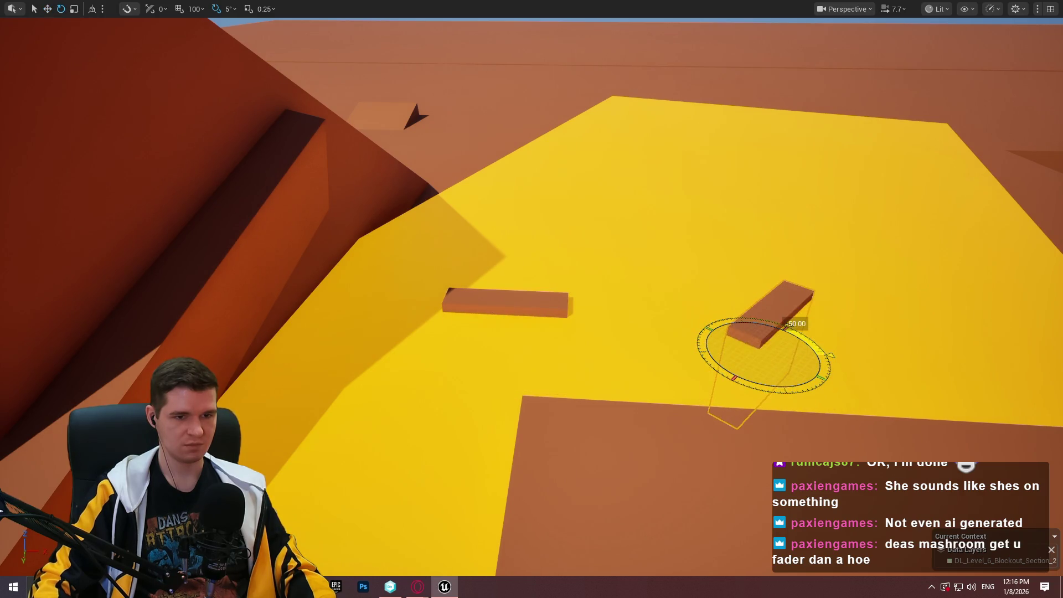
mouse_move(650, 367)
mouse_down()
mouse_move(645, 359)
mouse_move(649, 367)
mouse_up()
Start Play From Here and bounce the character across the jump pads.
right_click(650, 368)
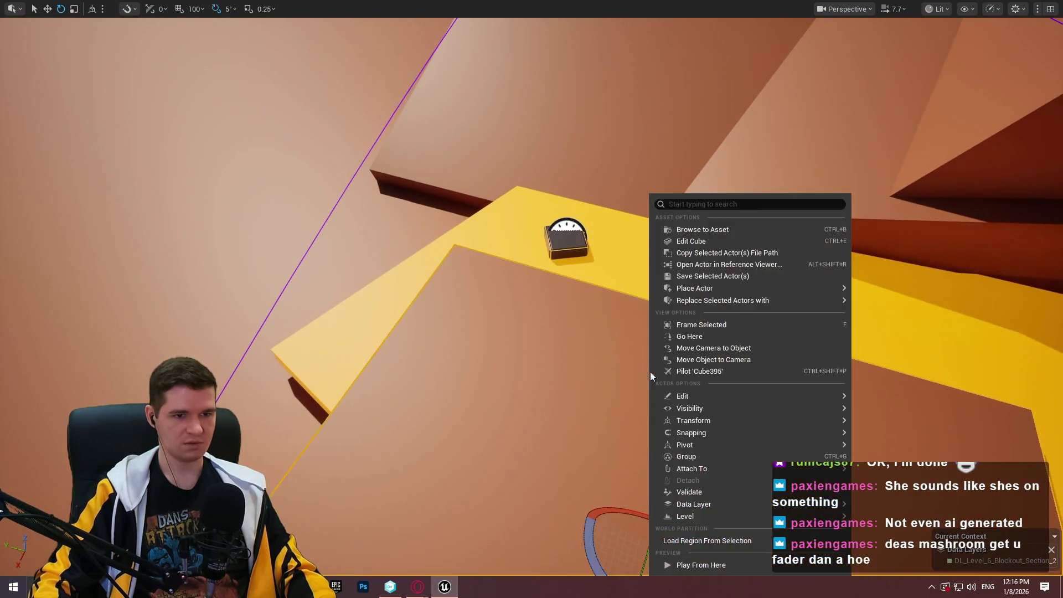
click(693, 564)
key(w)
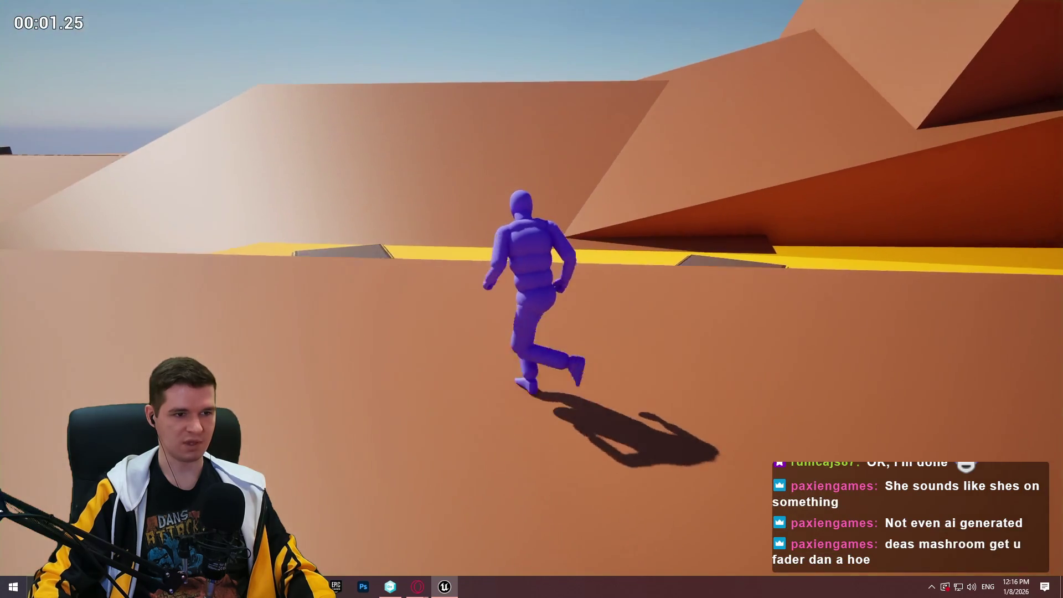
key(space)
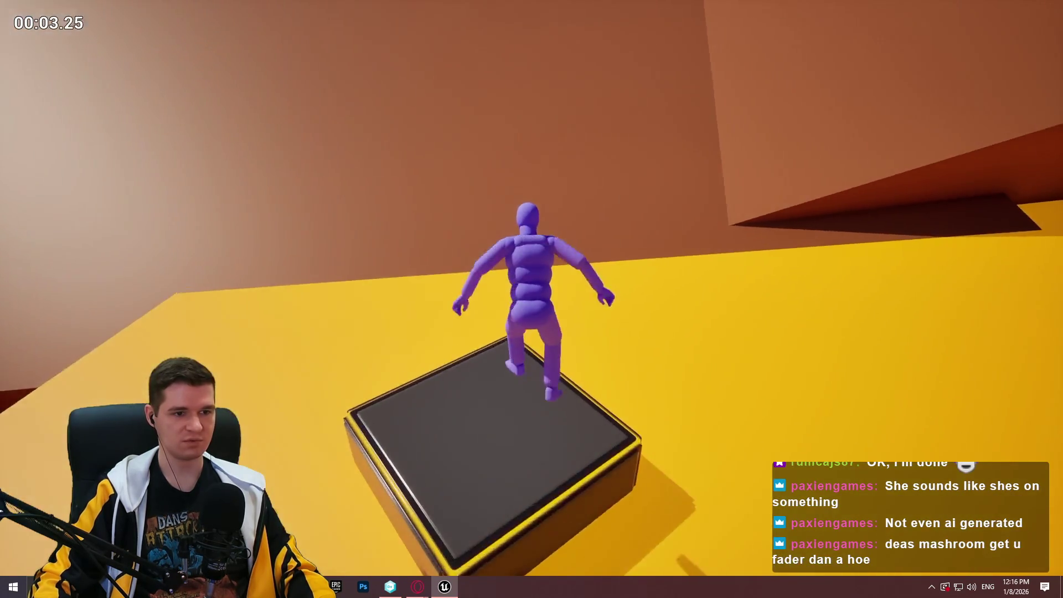
key(space)
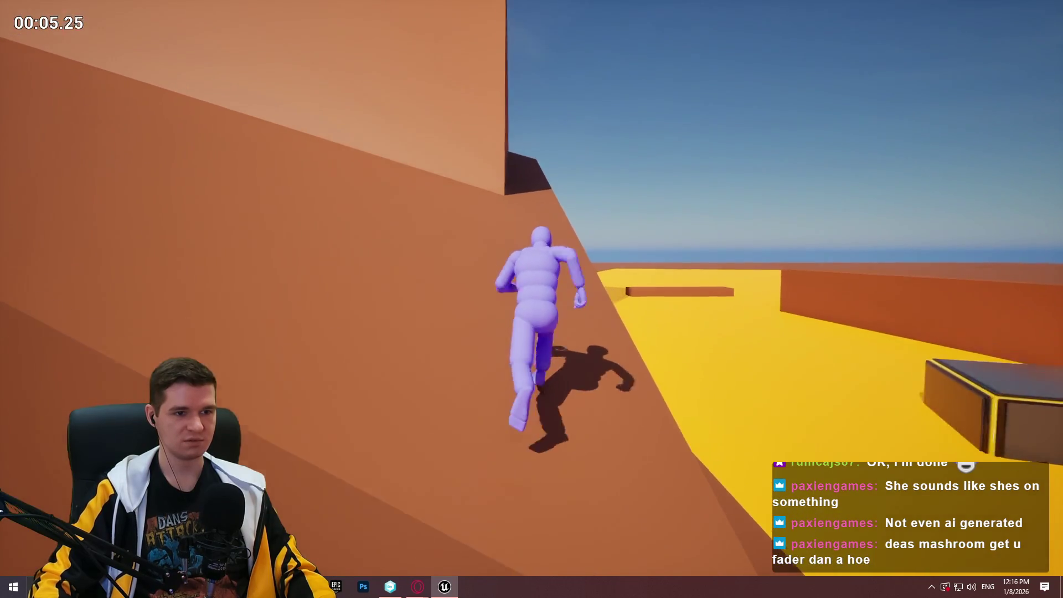
Wall-run, vault the bars, climb the brown wall, then stop the playtest.
key(space)
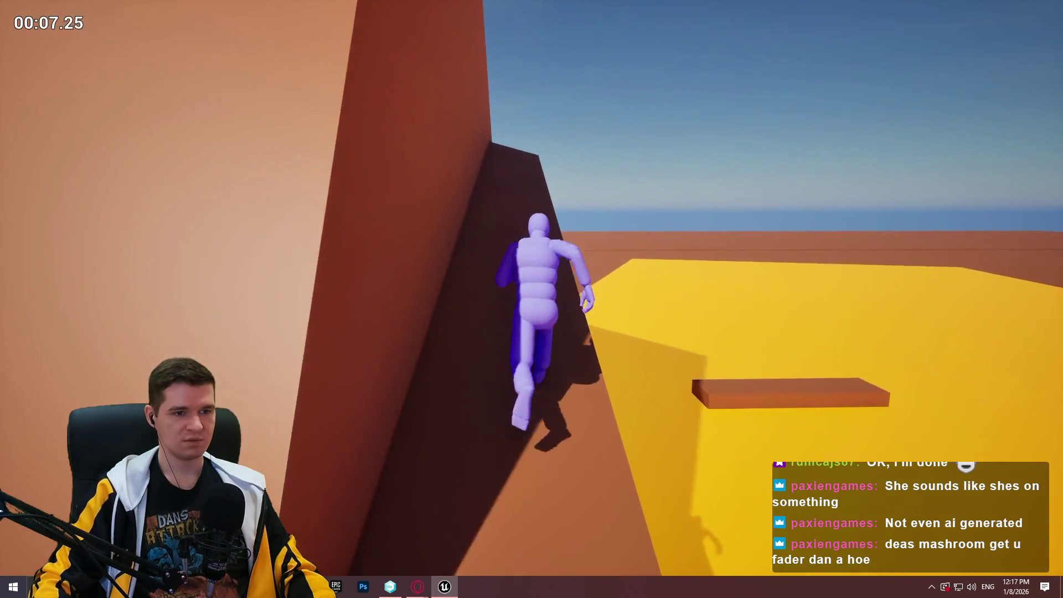
key(space)
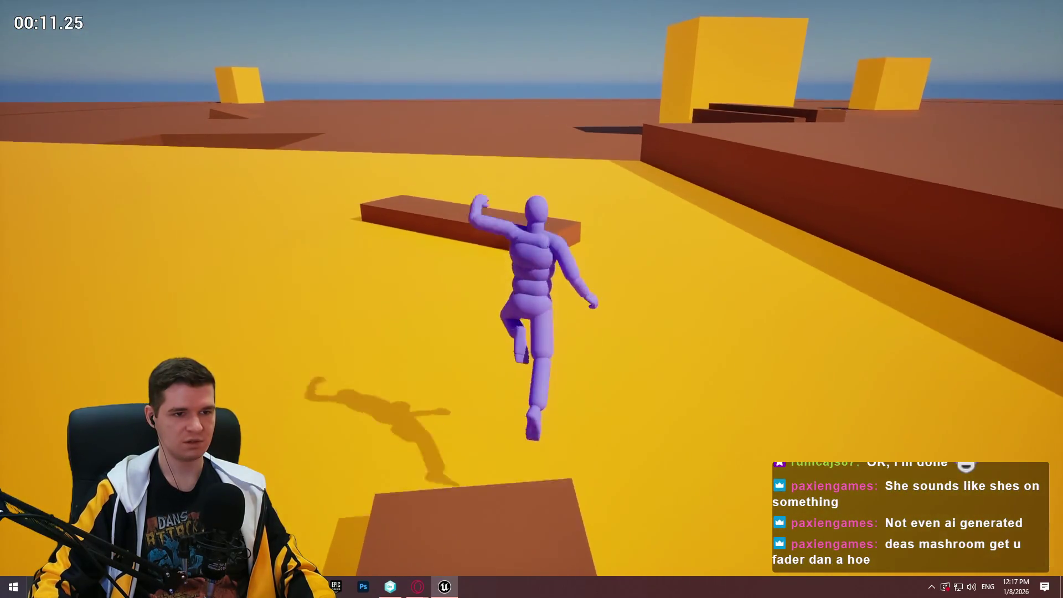
key(space)
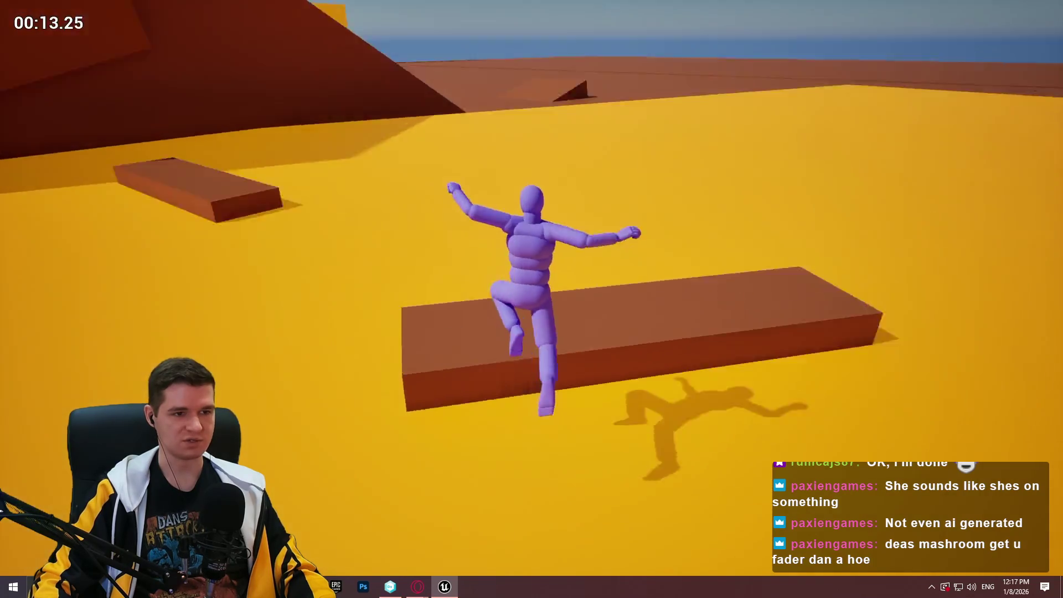
key(space)
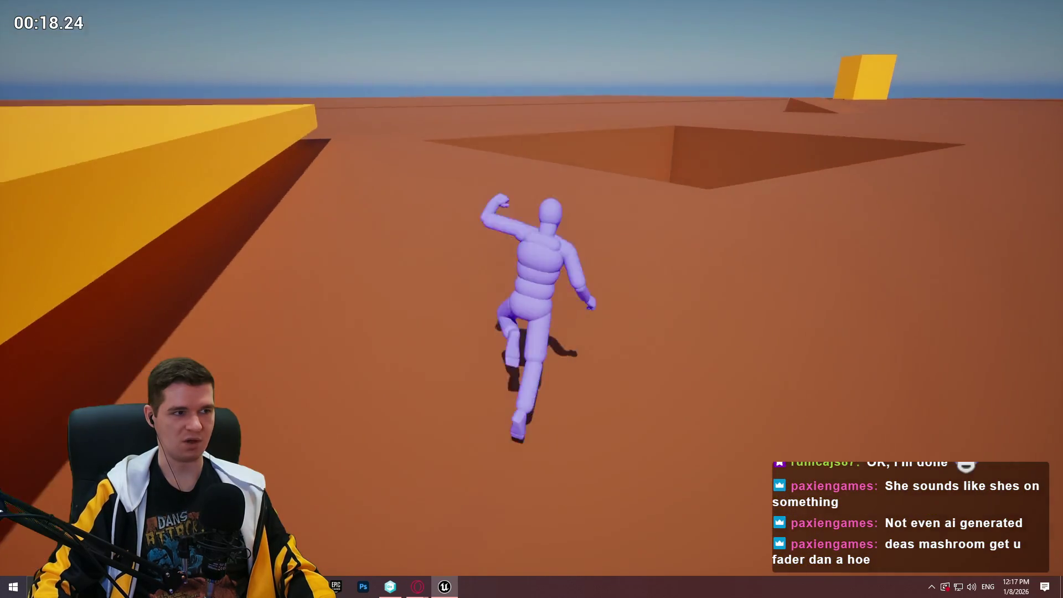
key(space)
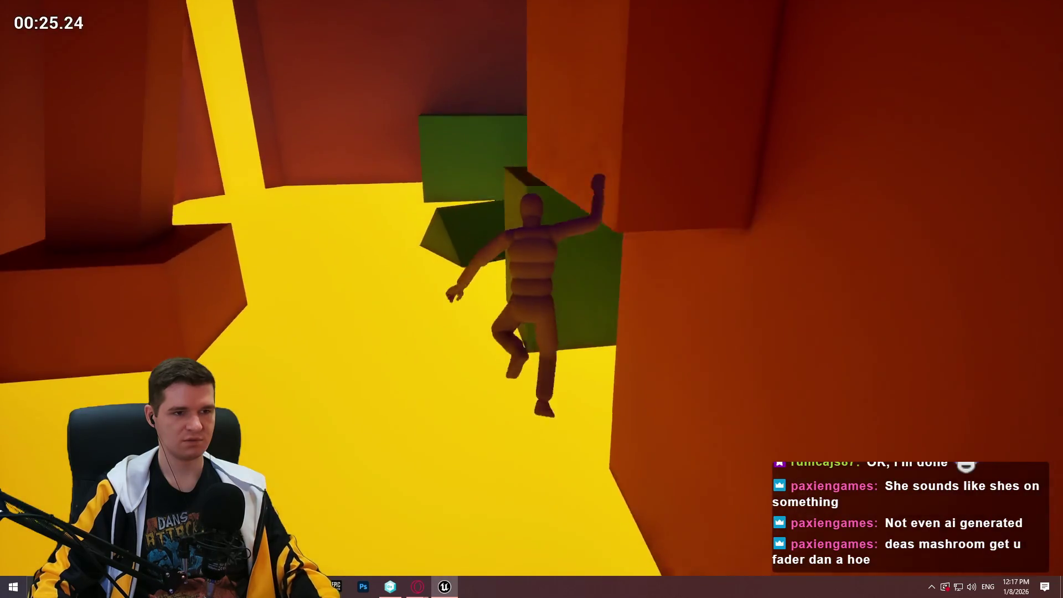
key(Escape)
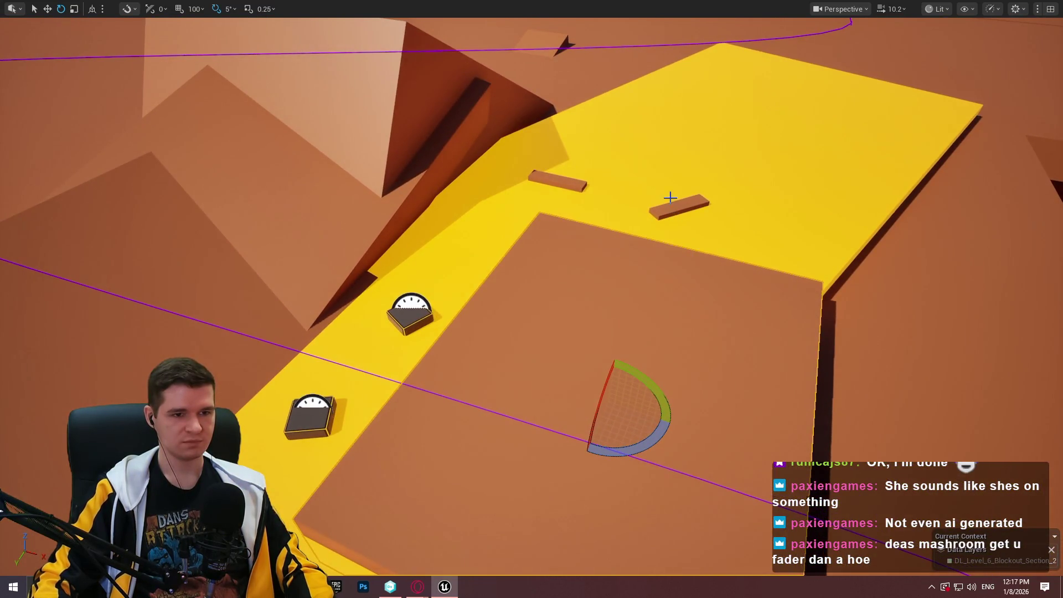
Select the angled bar on the yellow path.
click(664, 208)
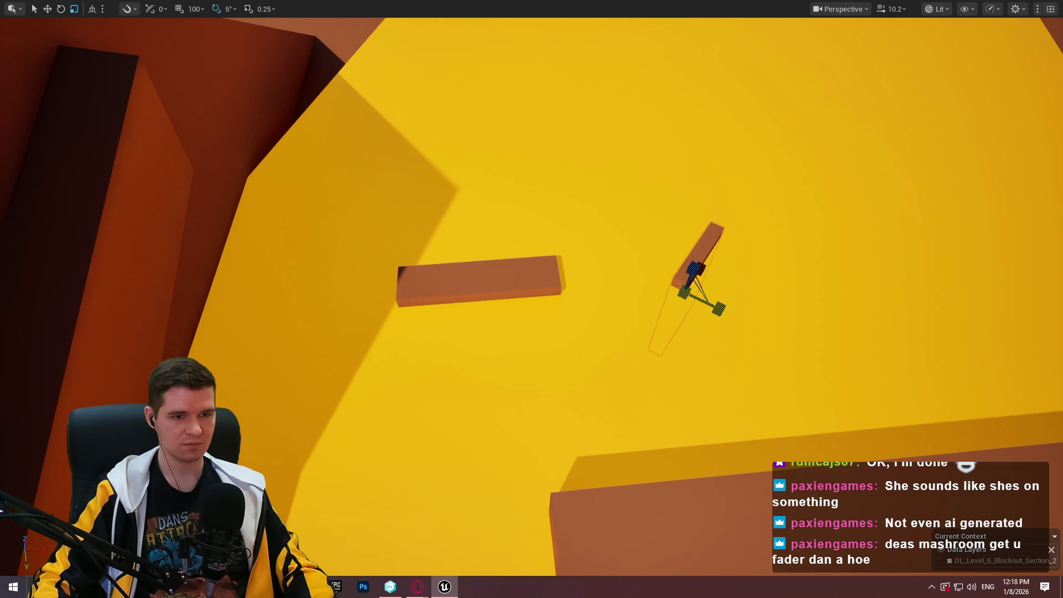
Playtest from the yellow path, jumping the character onto the narrow edge-standing bar and walking along it.
right_click(138, 149)
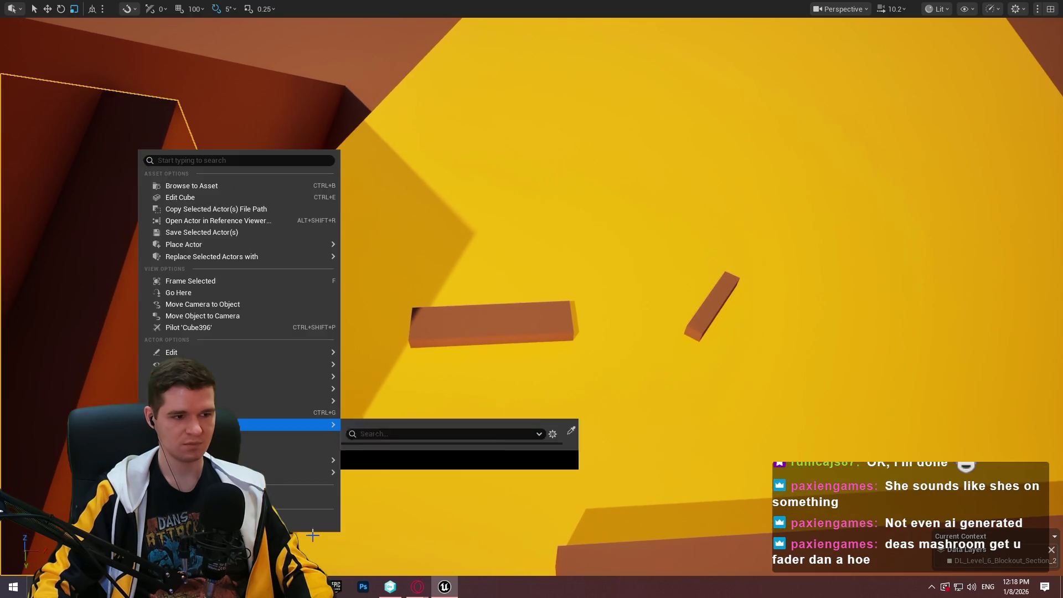
key(Escape)
key(alt+p)
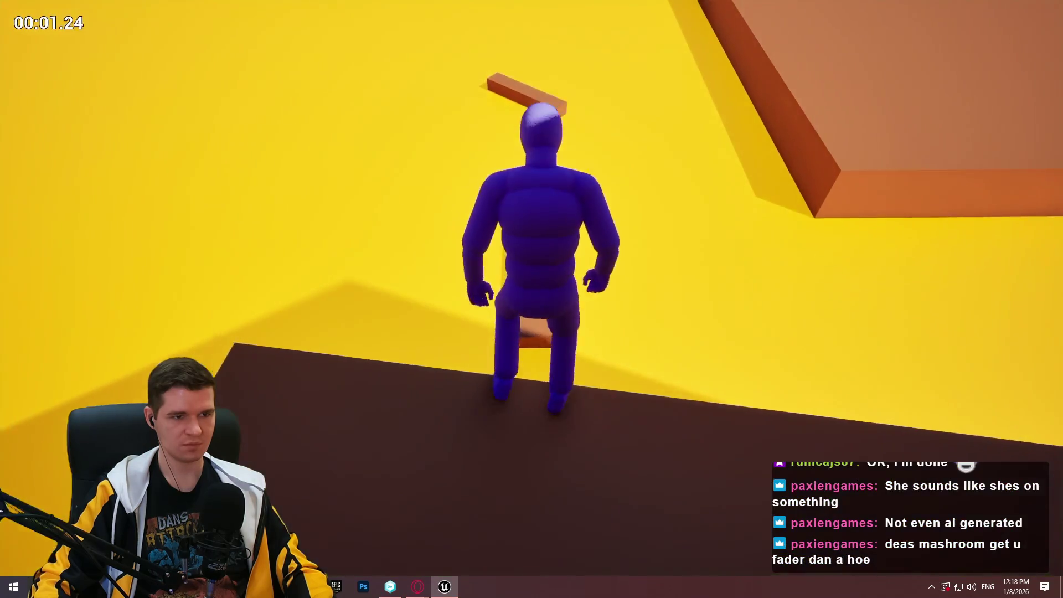
key(w)
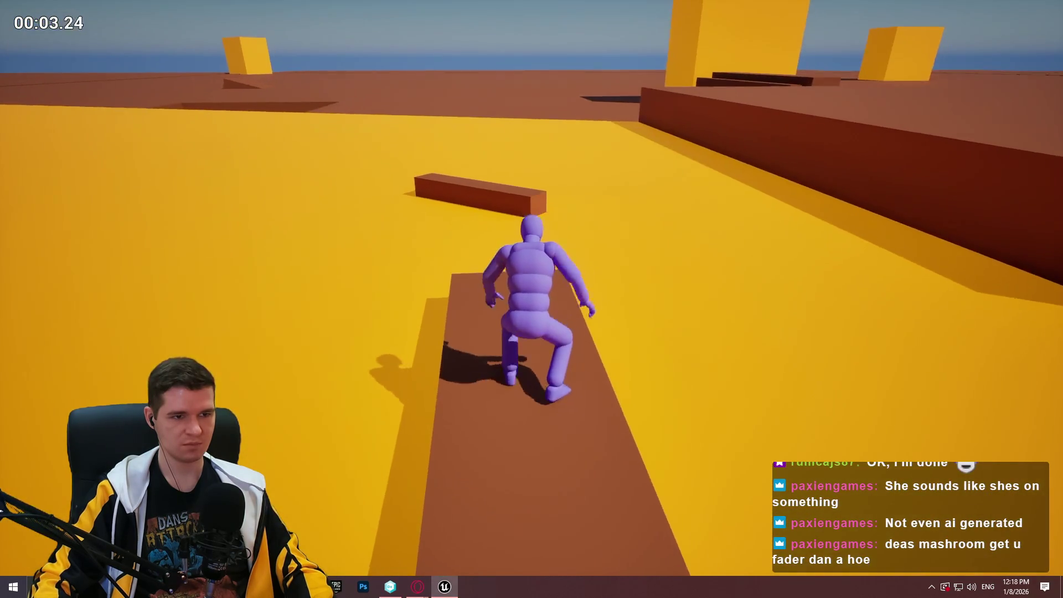
key(space)
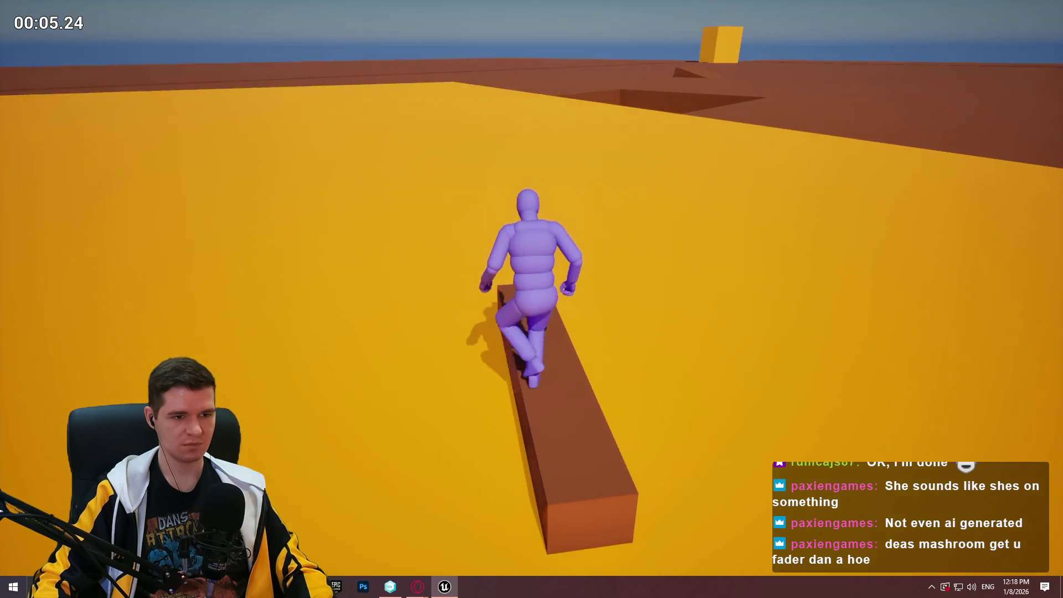
key(w)
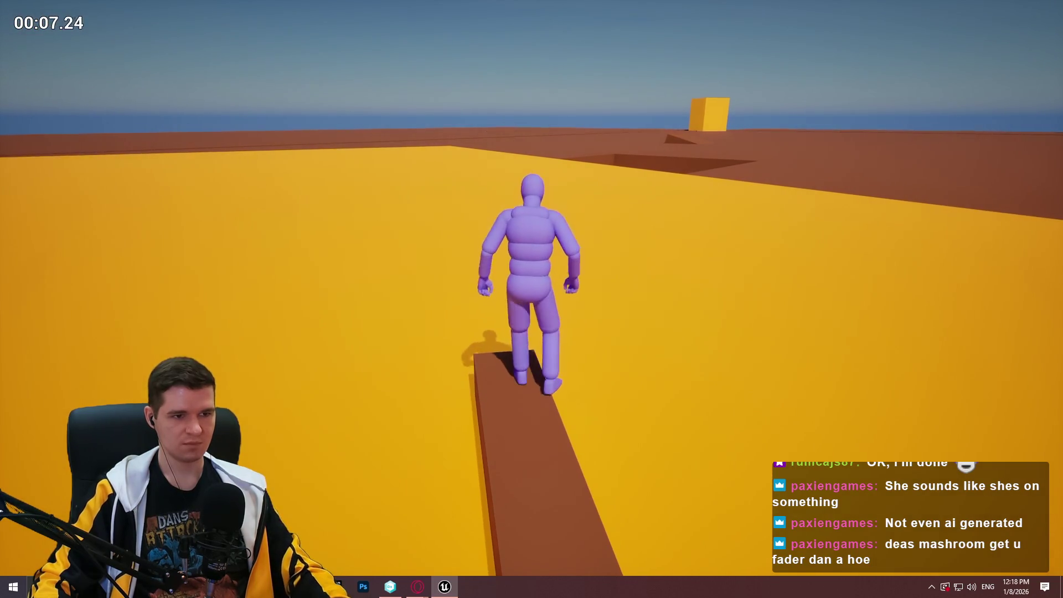
key(Escape)
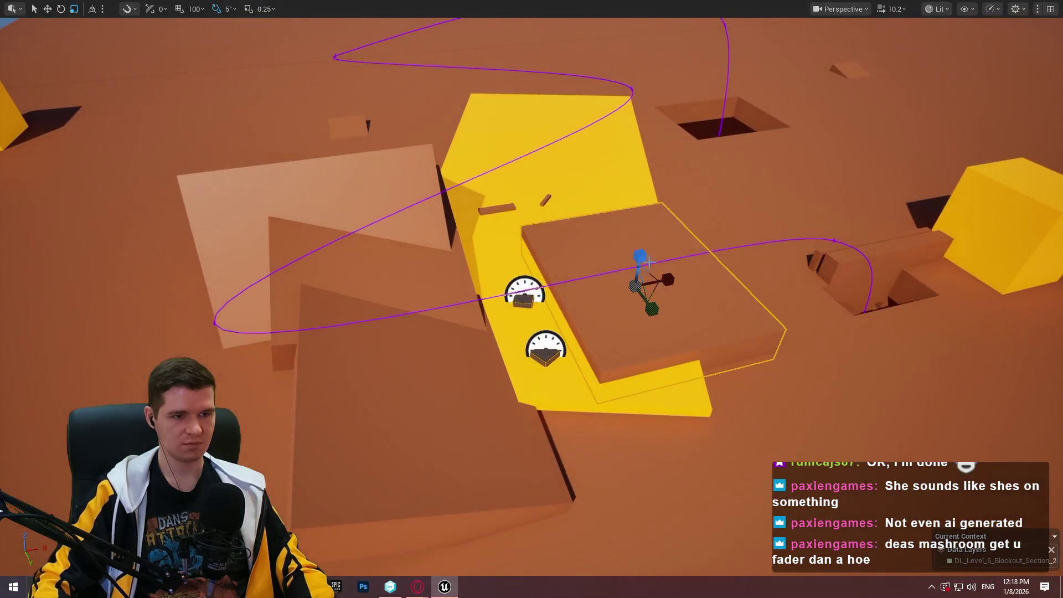
Move the brown platform up over the yellow path and tilt it into an angled ramp.
mouse_move(653, 294)
mouse_down()
mouse_move(654, 204)
mouse_move(612, 130)
mouse_move(609, 166)
mouse_move(608, 83)
mouse_move(609, 249)
mouse_move(554, 277)
mouse_move(489, 288)
mouse_up()
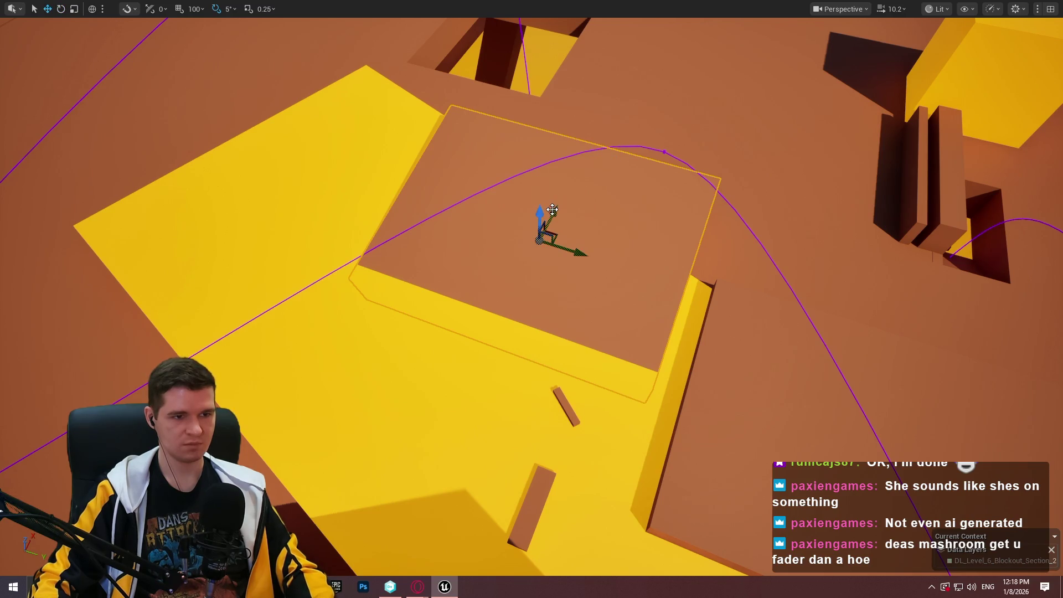
mouse_move(553, 209)
mouse_down()
mouse_move(619, 55)
mouse_move(611, 58)
mouse_move(642, 64)
mouse_up()
mouse_move(579, 44)
mouse_down()
mouse_move(635, 125)
mouse_move(570, 114)
mouse_move(524, 80)
mouse_move(572, 97)
mouse_up()
key(w)
Shrink the large flat slab, rotate it about 40°, and place it beside the central ramp.
drag(551, 189, 550, 189)
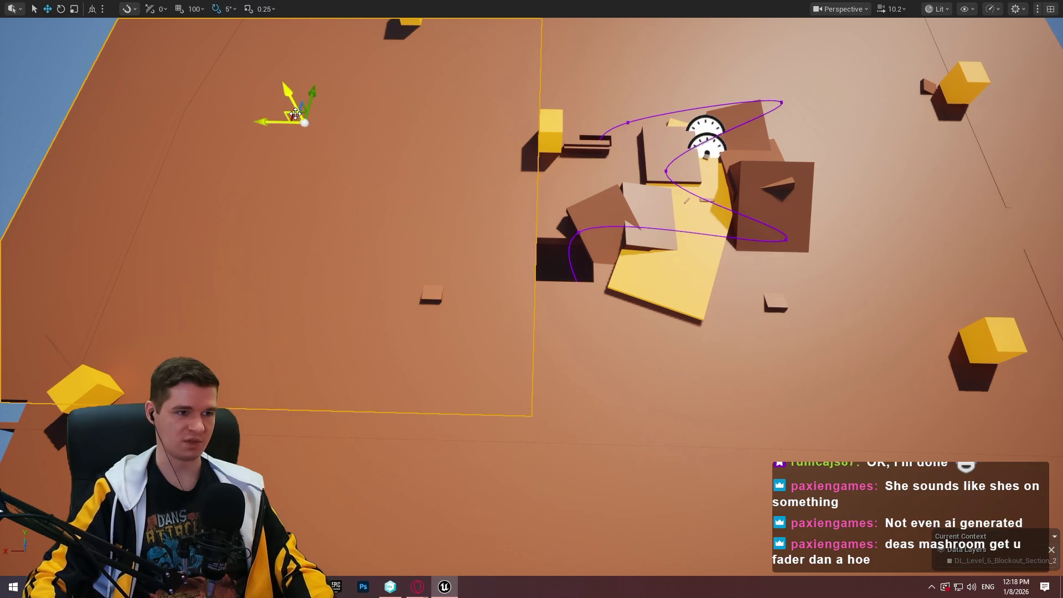
mouse_move(302, 113)
mouse_down()
mouse_move(469, 146)
mouse_move(416, 138)
mouse_up()
key(r)
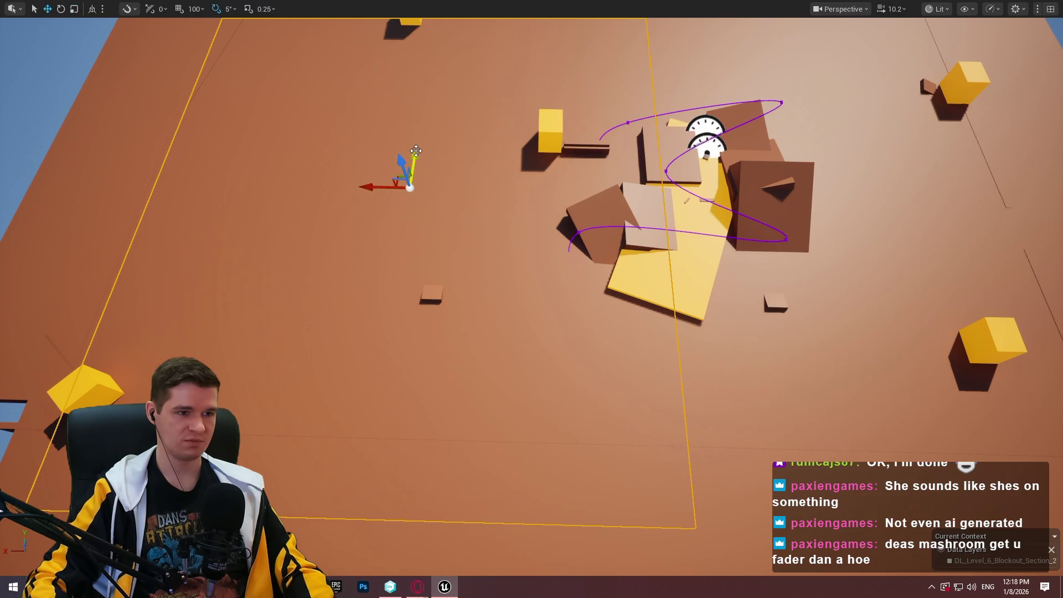
drag(409, 188, 370, 219)
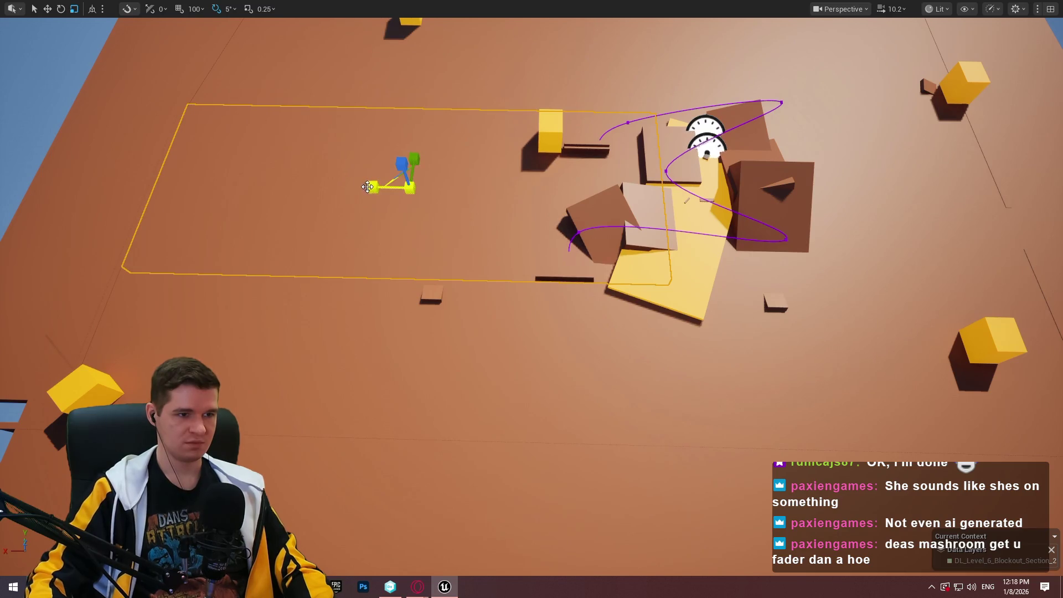
drag(409, 188, 385, 193)
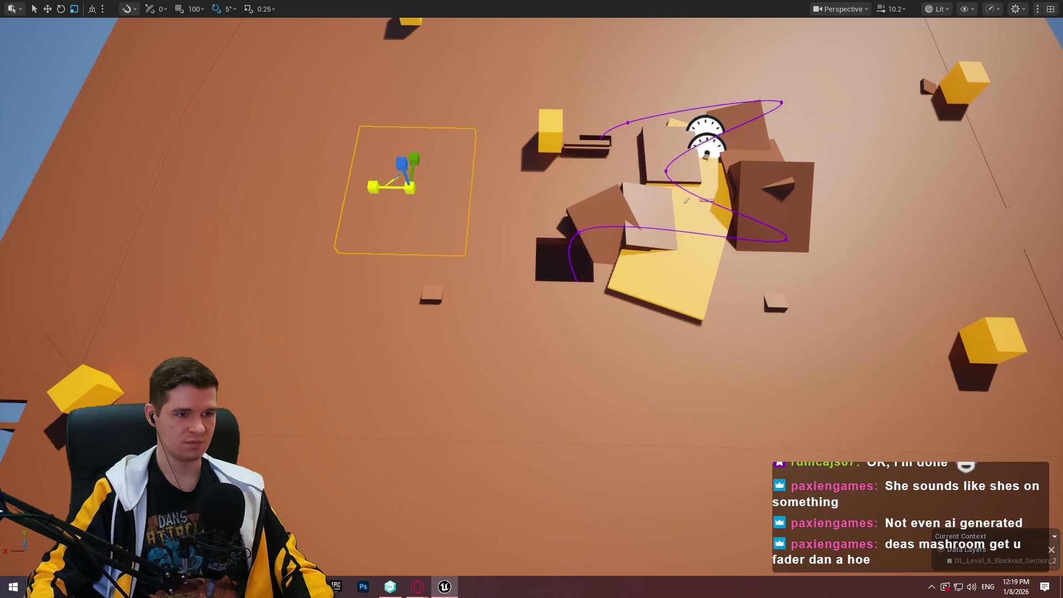
mouse_move(399, 175)
mouse_down()
mouse_move(588, 272)
mouse_move(544, 258)
mouse_up()
key(f)
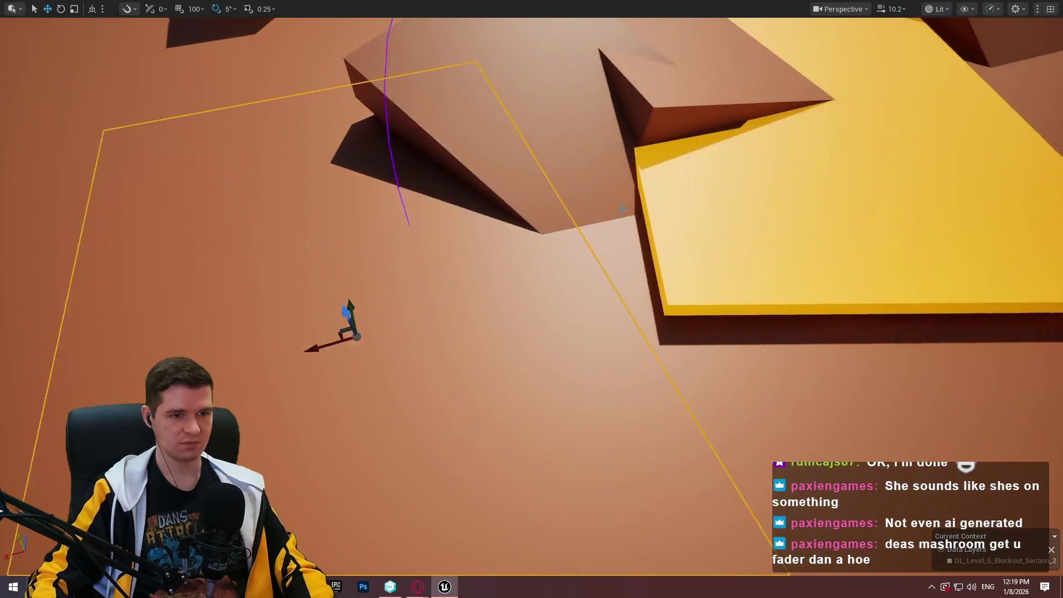
drag(370, 366, 267, 356)
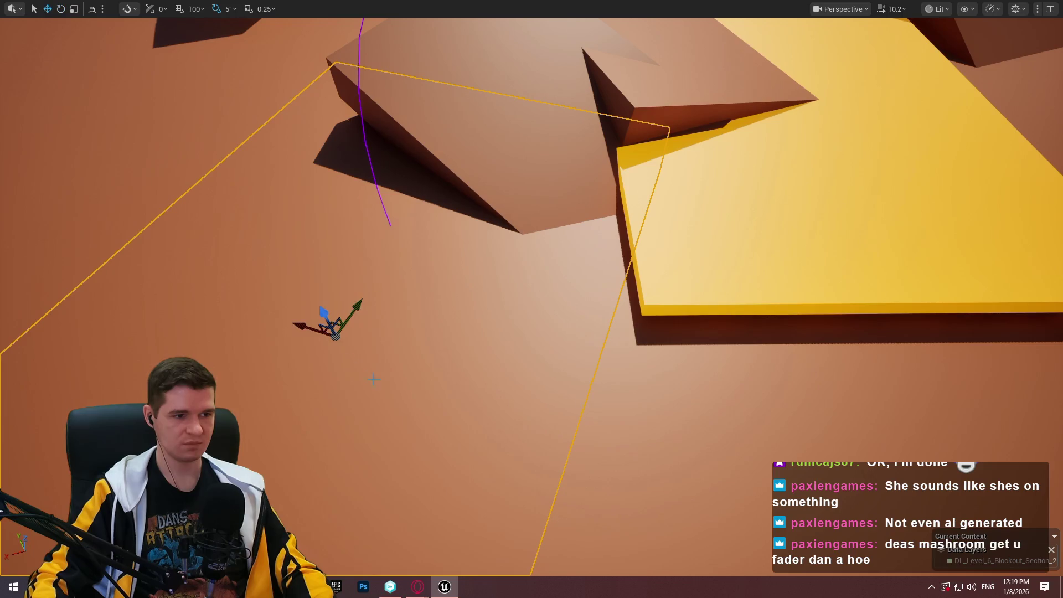
mouse_move(337, 324)
mouse_down()
mouse_move(255, 271)
mouse_move(244, 247)
mouse_move(202, 239)
mouse_move(636, 366)
mouse_move(667, 361)
mouse_move(655, 372)
mouse_move(372, 325)
mouse_up()
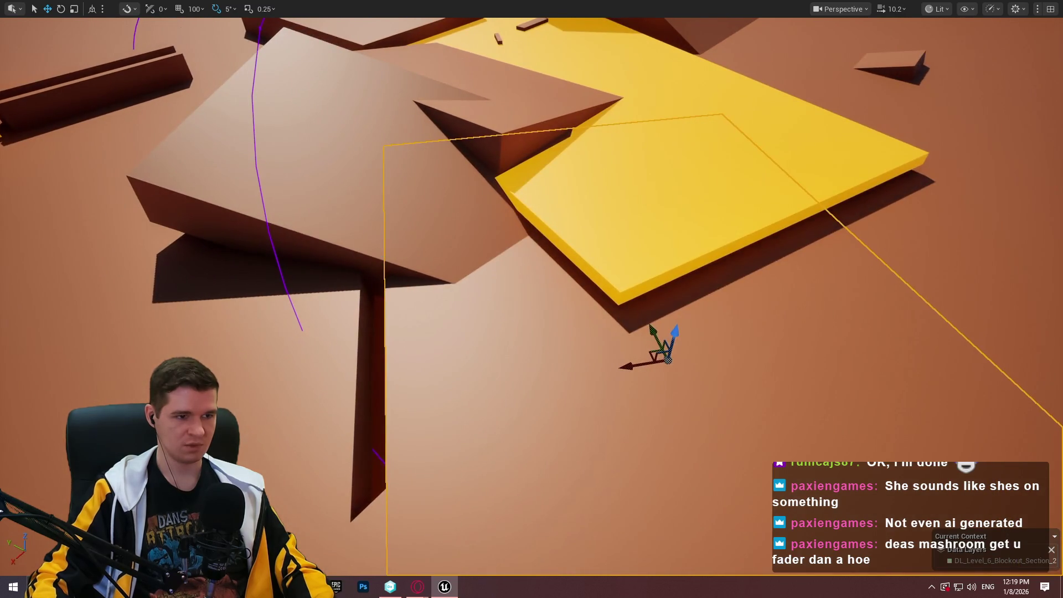
right_click(374, 194)
click(445, 565)
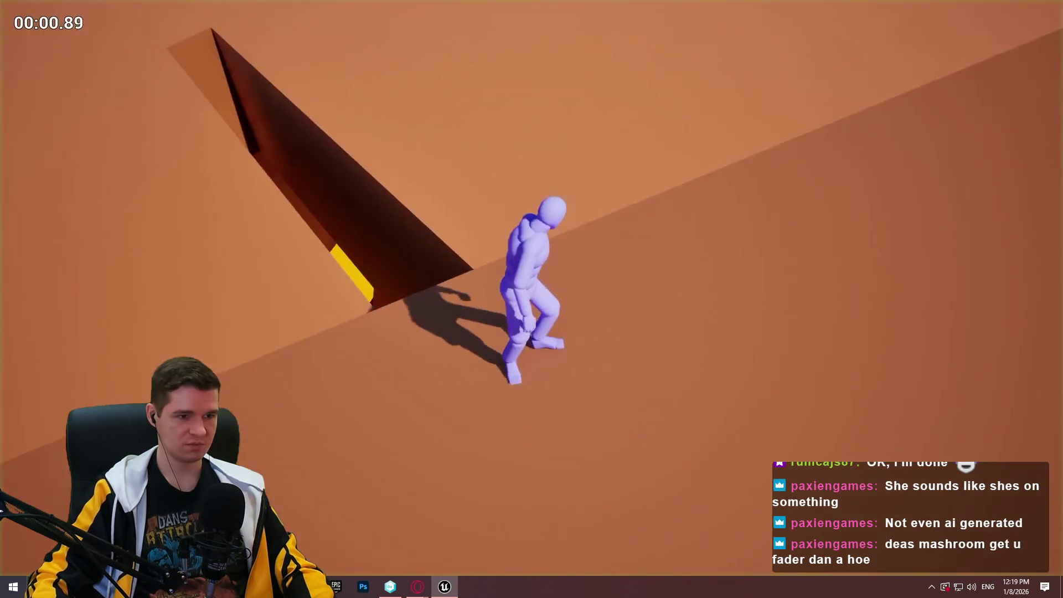
key(Escape)
mouse_move(532, 299)
mouse_down()
mouse_move(443, 327)
mouse_move(415, 310)
mouse_move(399, 272)
mouse_move(515, 317)
mouse_up()
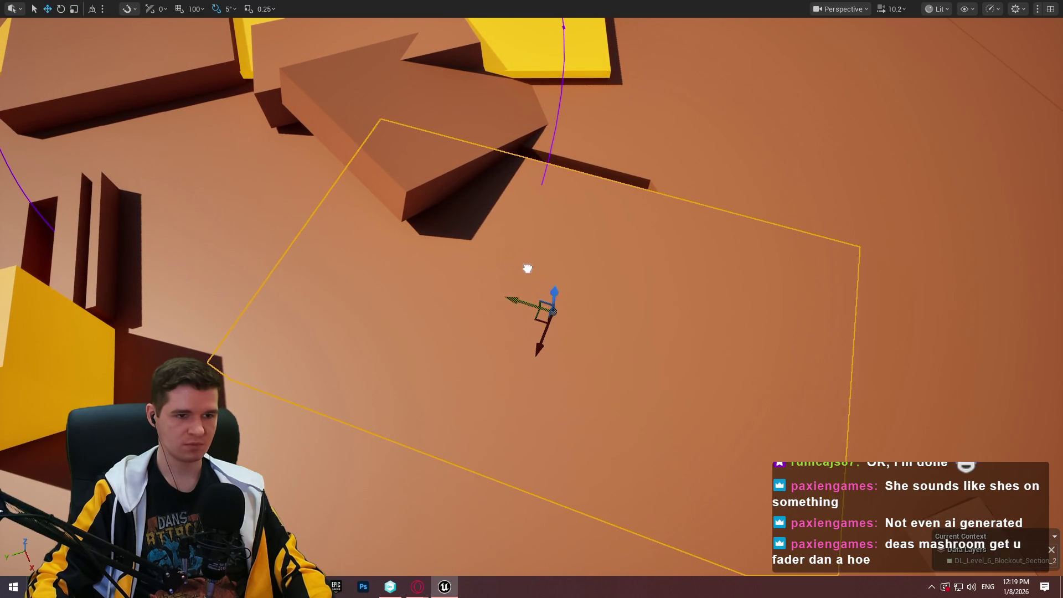
Shift the flat brown slab right near the angled block and scale it into a narrow strip.
drag(527, 268, 649, 219)
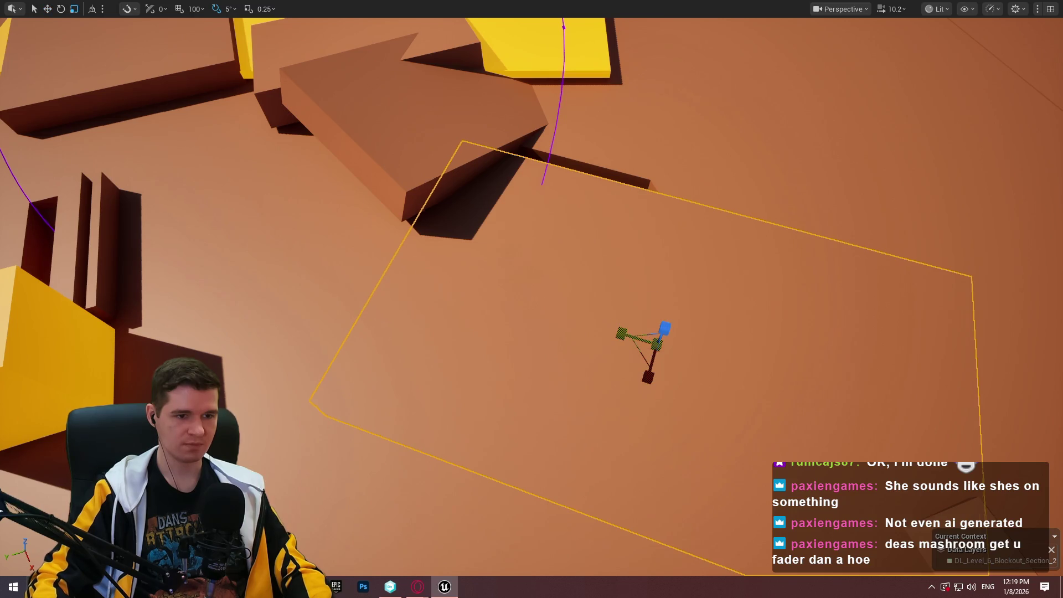
drag(621, 334, 645, 340)
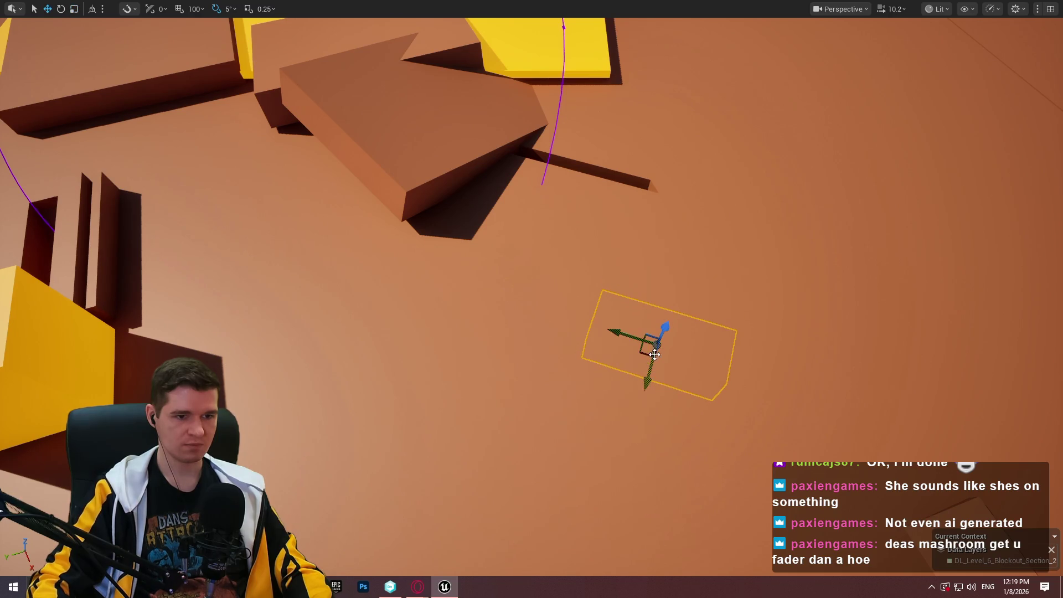
mouse_move(629, 201)
mouse_down()
mouse_move(35, 201)
mouse_move(597, 329)
mouse_move(171, 353)
mouse_move(182, 332)
mouse_move(266, 310)
mouse_move(327, 337)
mouse_move(531, 339)
mouse_move(498, 310)
mouse_move(476, 332)
mouse_move(498, 288)
mouse_move(487, 343)
mouse_move(532, 338)
mouse_move(521, 310)
mouse_move(498, 332)
mouse_move(515, 354)
mouse_move(531, 343)
mouse_move(509, 337)
mouse_move(530, 346)
mouse_move(515, 337)
mouse_move(531, 332)
mouse_move(515, 332)
mouse_move(532, 335)
mouse_move(515, 332)
mouse_move(531, 335)
mouse_move(658, 91)
mouse_move(648, 69)
mouse_move(660, 67)
mouse_up()
Rotate the diagonal beam on the red wall to horizontal using local-space rotation.
key(ctrl+grave)
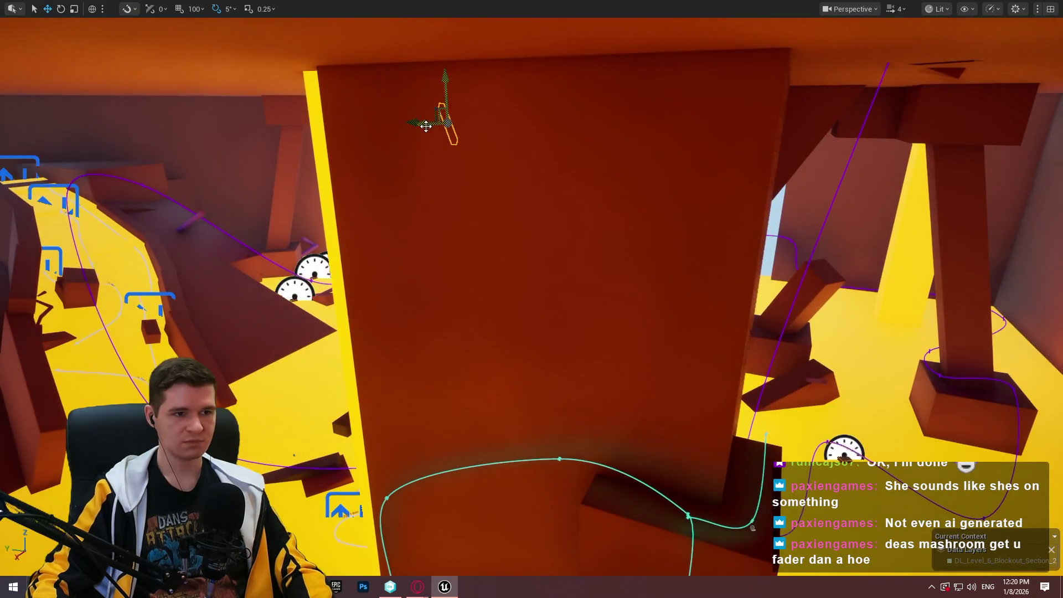
drag(883, 123, 883, 124)
drag(594, 204, 593, 204)
drag(492, 316, 484, 349)
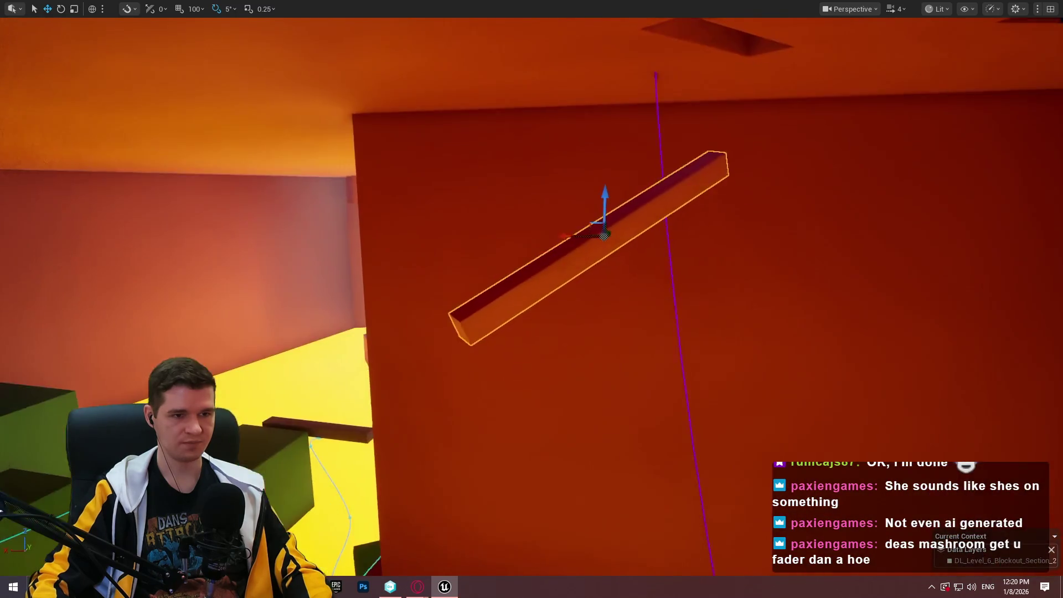
key(r)
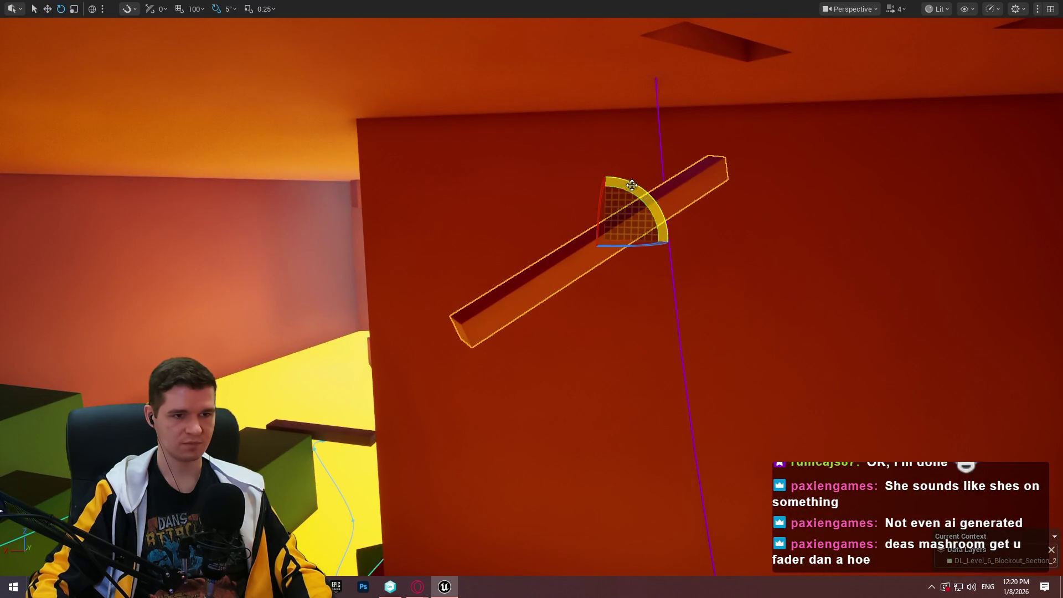
key(ctrl+grave)
drag(575, 205, 612, 181)
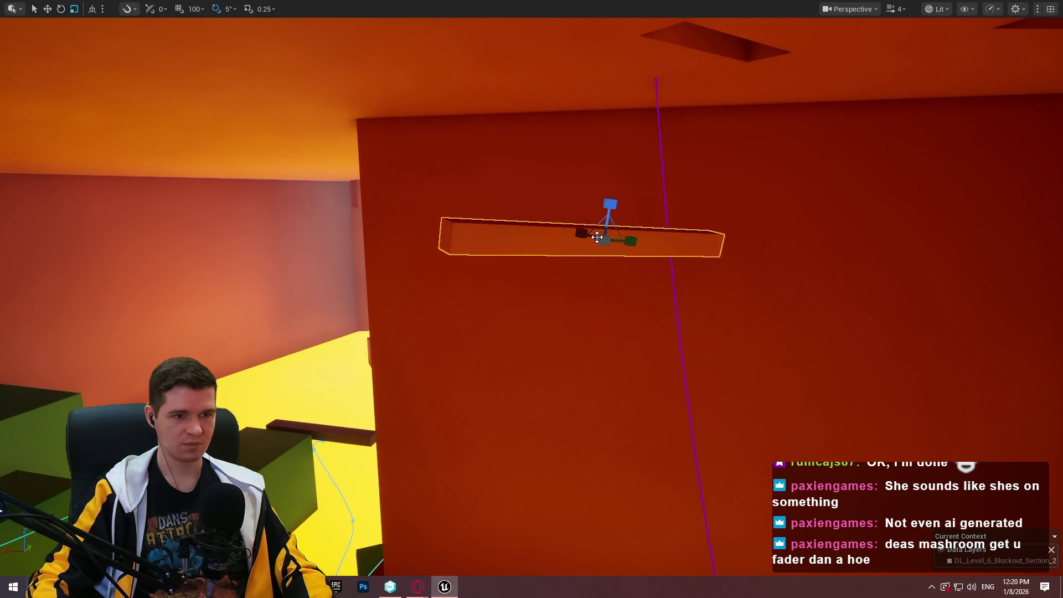
Stretch the leveled beam in both directions into a long wall ledge.
mouse_move(610, 204)
mouse_down()
mouse_move(593, 213)
mouse_move(642, 188)
mouse_move(599, 238)
mouse_move(838, 220)
mouse_up()
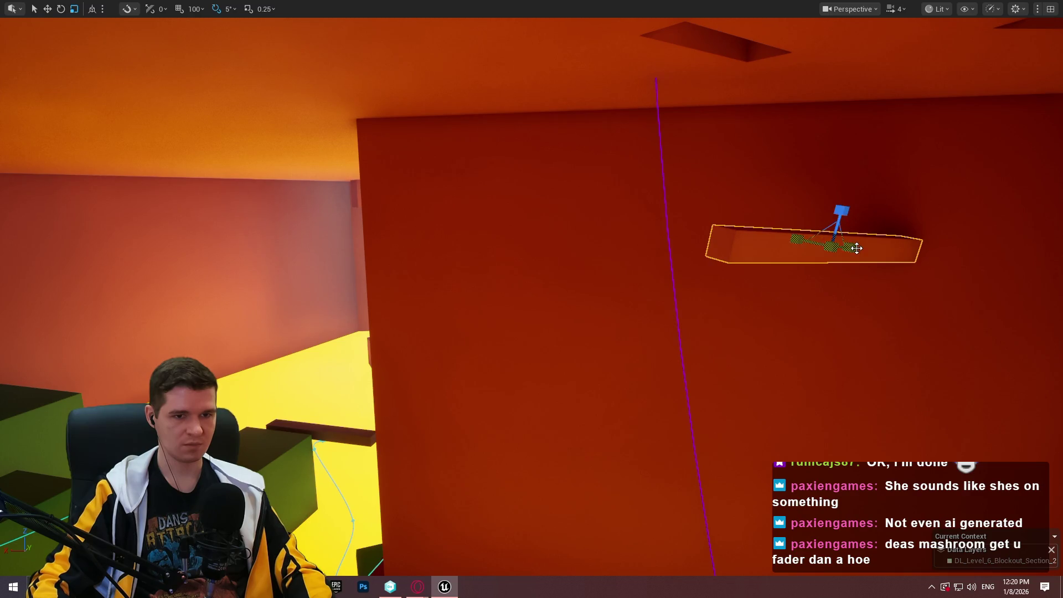
drag(797, 240, 775, 241)
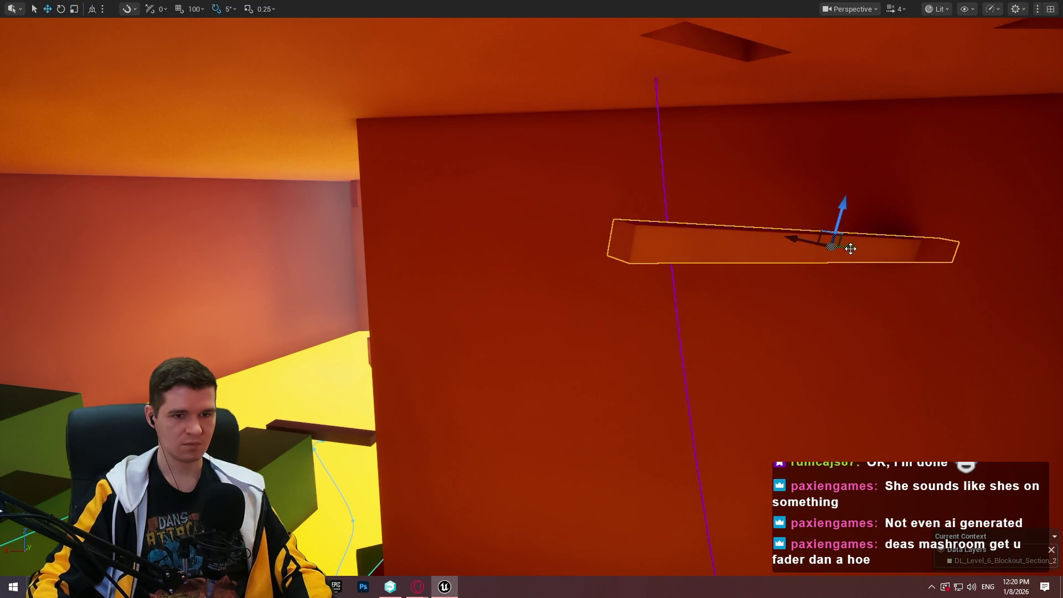
mouse_move(850, 248)
mouse_down()
mouse_move(720, 244)
mouse_move(636, 288)
mouse_move(595, 351)
mouse_move(541, 354)
mouse_move(598, 356)
mouse_move(587, 211)
mouse_move(598, 299)
mouse_move(565, 315)
mouse_up()
Fly the viewport to the yellow-lined trench with a lowered camera speed.
key(d)
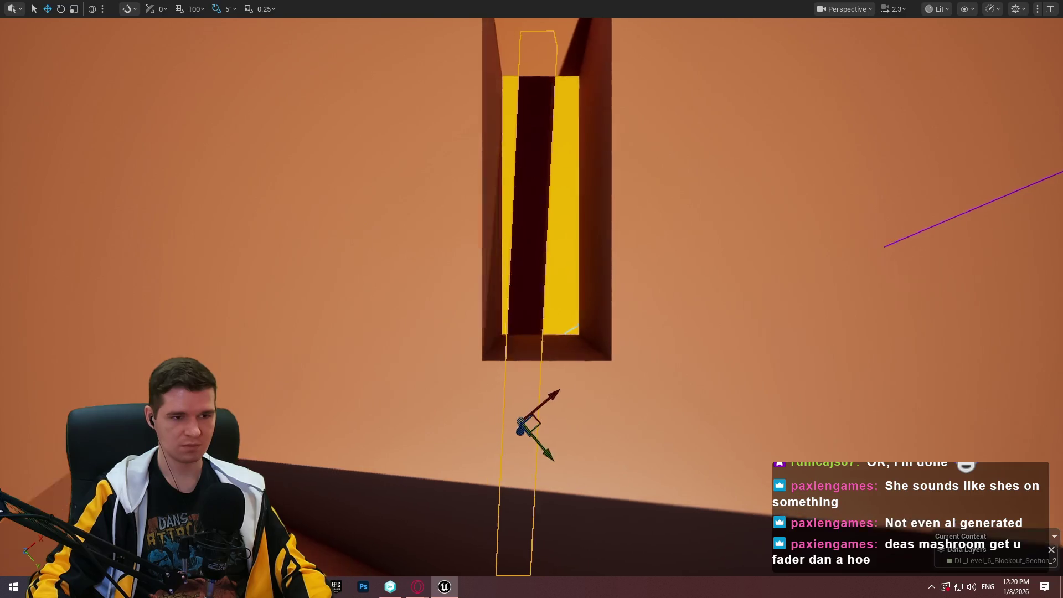
scroll(532, 392, down, 3)
key(a)
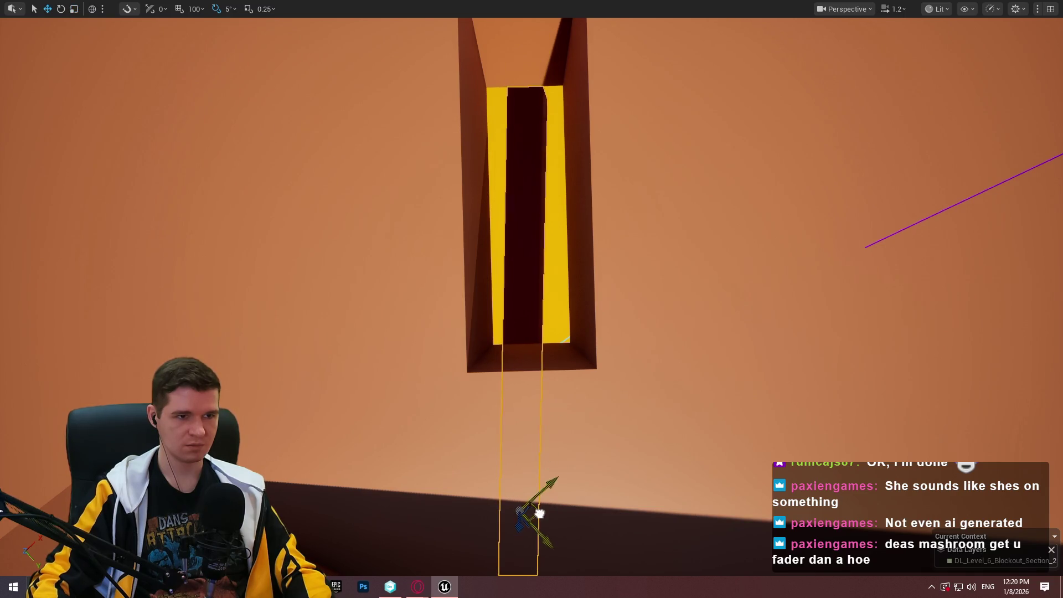
Play from the block below the trench, crossing the lowered beam and red walkways, then exit.
right_click(576, 75)
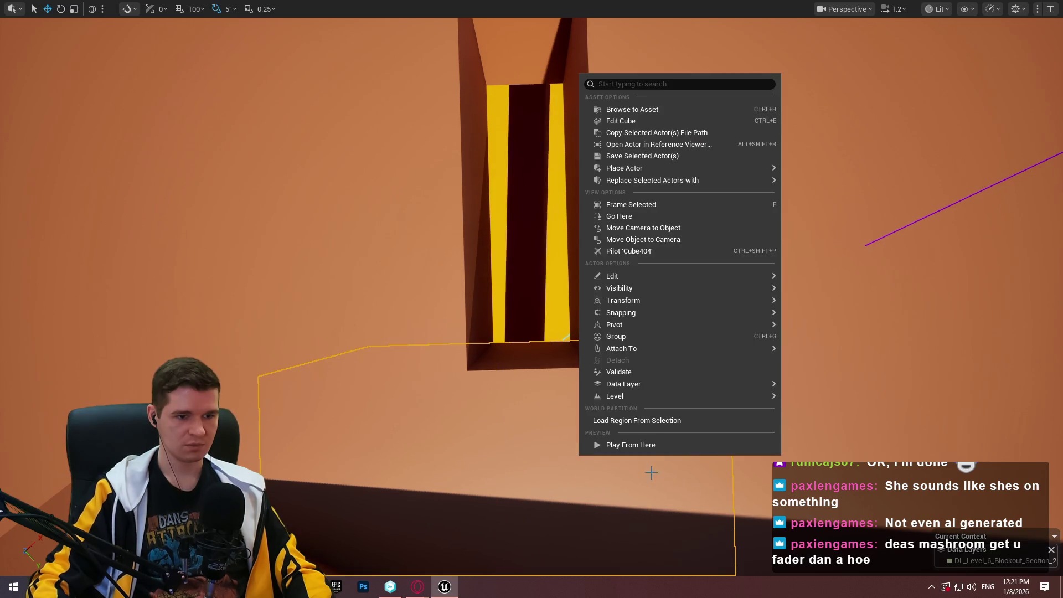
click(653, 443)
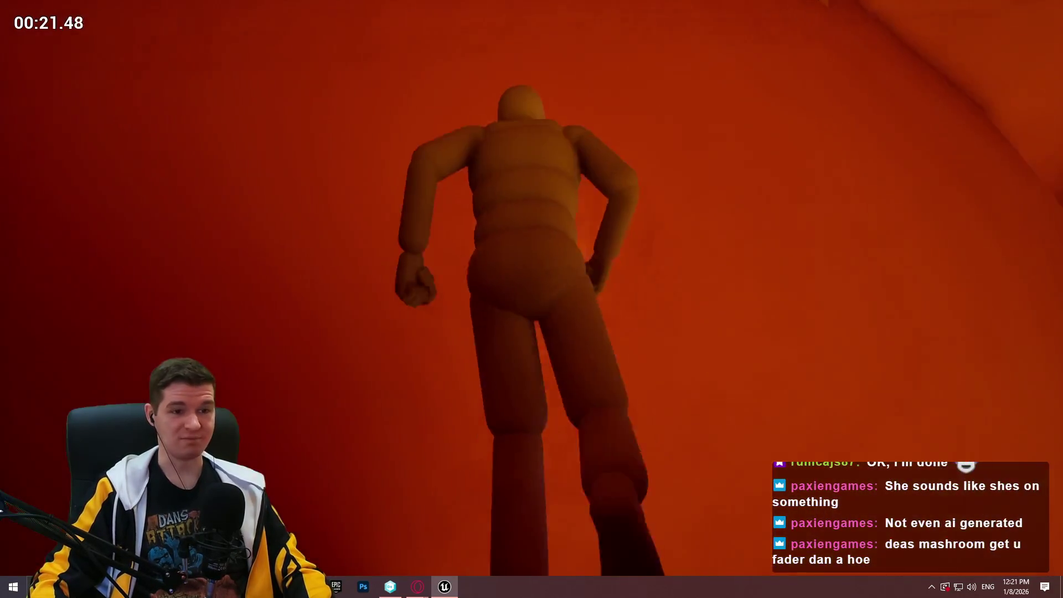
key(Escape)
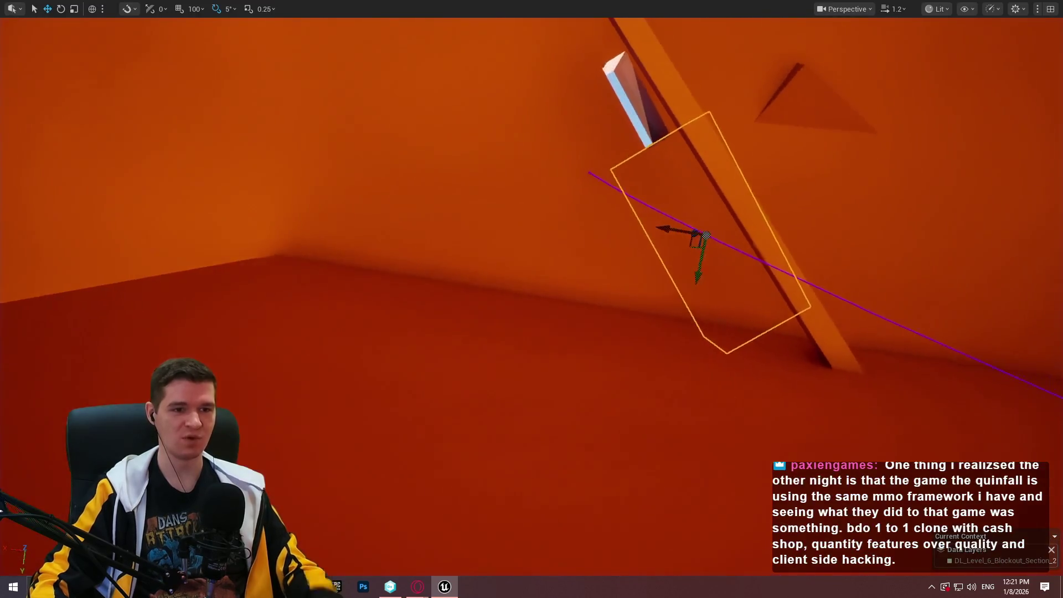
scroll(608, 199, up, 1)
mouse_move(629, 196)
mouse_down()
mouse_move(548, 207)
mouse_move(531, 188)
mouse_move(515, 199)
mouse_move(487, 167)
mouse_move(476, 178)
mouse_move(465, 160)
mouse_move(688, 173)
mouse_move(695, 155)
mouse_move(700, 177)
mouse_move(591, 236)
mouse_up()
key(r)
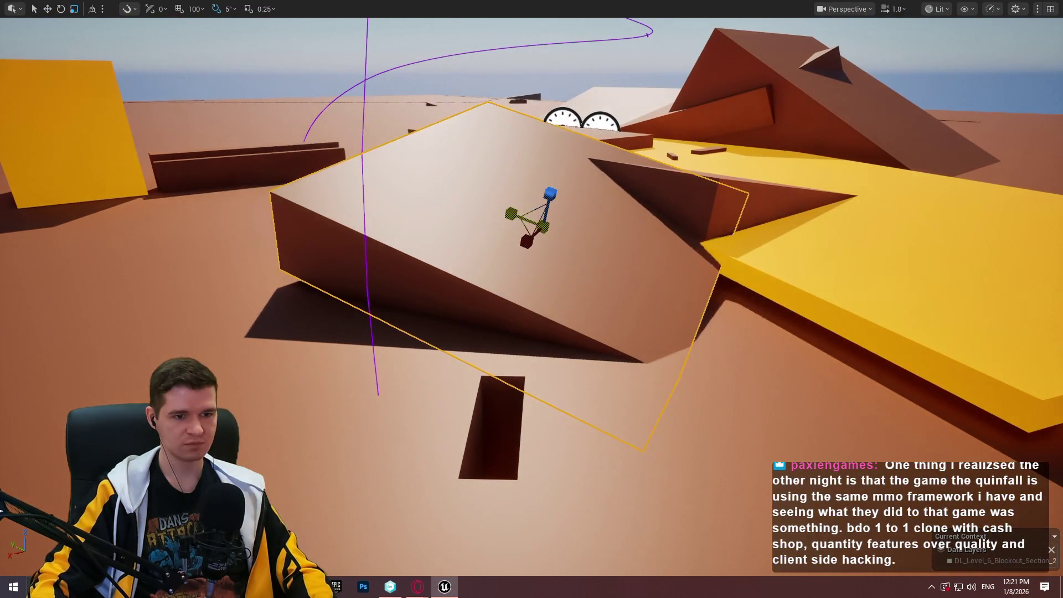
drag(619, 255, 628, 188)
key(f)
key(w)
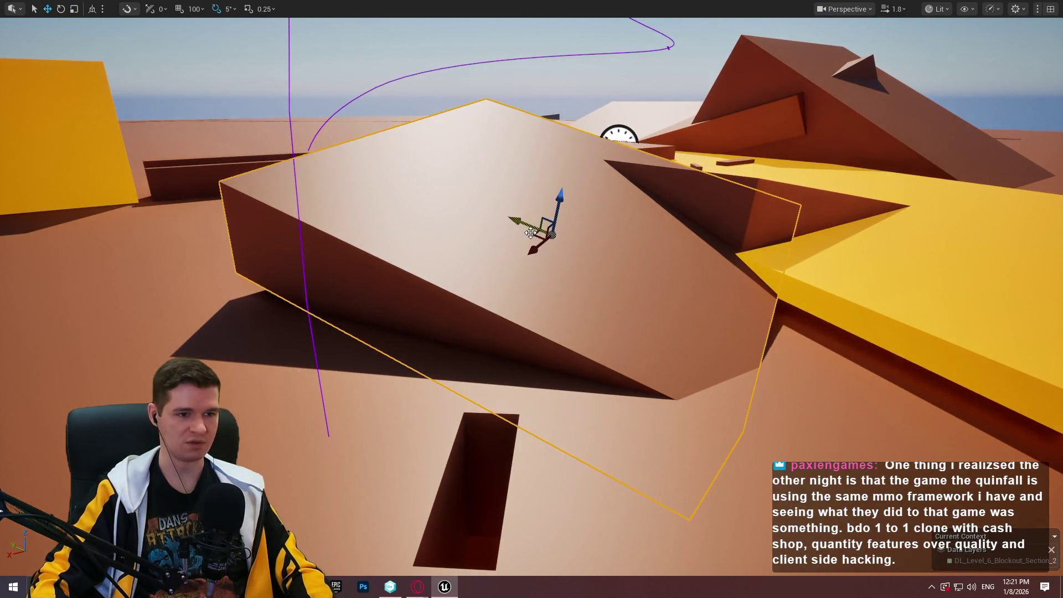
drag(596, 249, 602, 169)
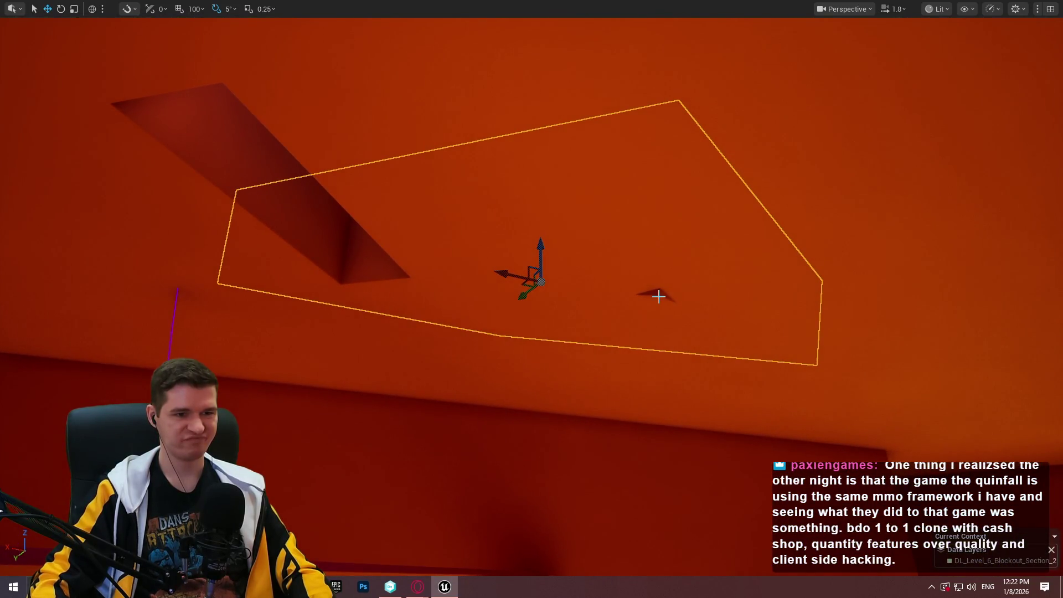
drag(653, 282, 653, 274)
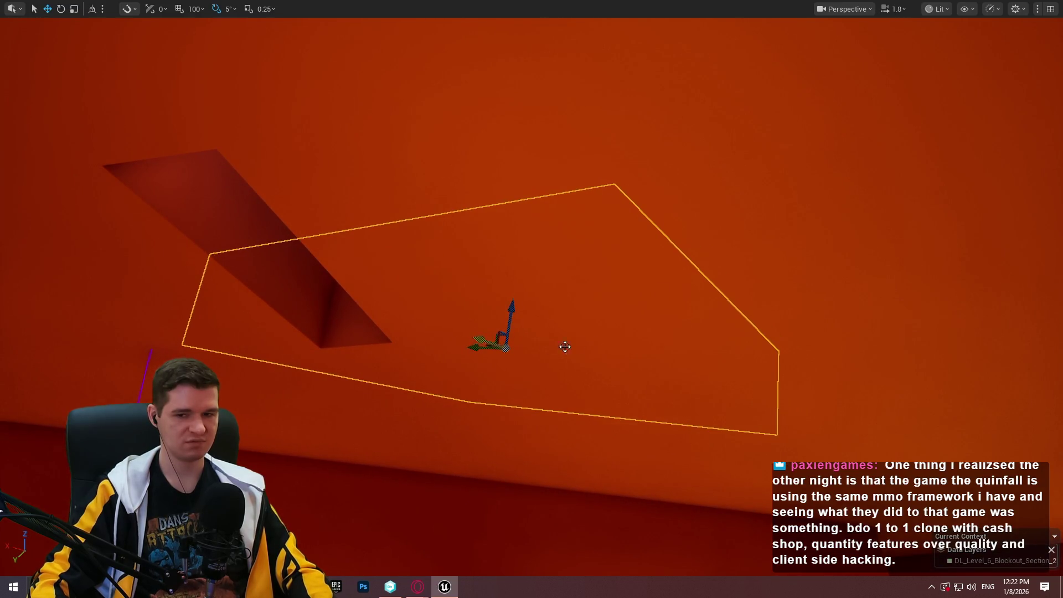
mouse_move(564, 347)
mouse_down()
mouse_move(565, 311)
mouse_move(565, 346)
mouse_move(564, 311)
mouse_move(564, 347)
mouse_move(601, 343)
mouse_move(601, 332)
mouse_move(601, 355)
mouse_up()
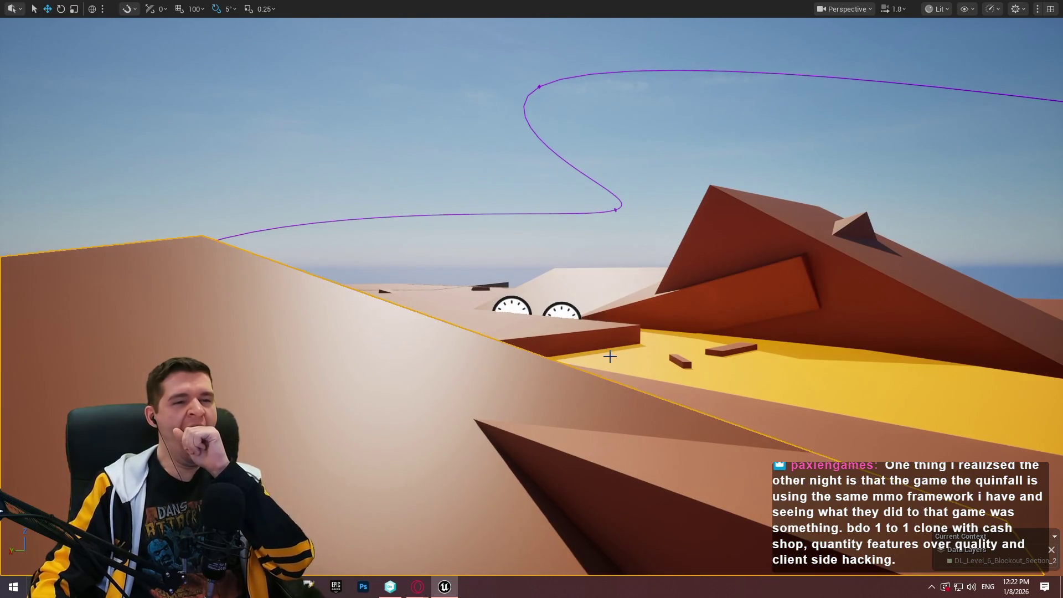